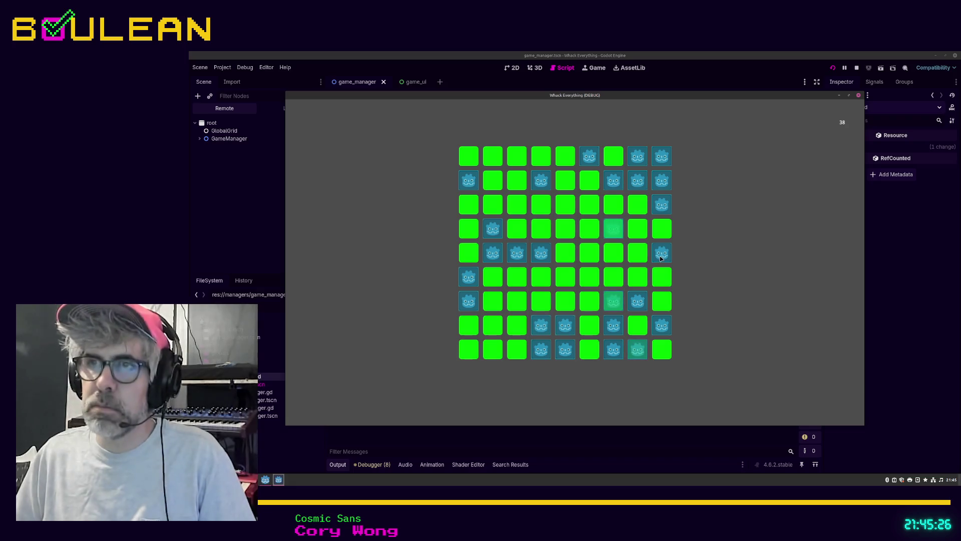
Step: Whack moles across every row and column of the 9x9 grid, bringing the score to 107
left_click(637, 300)
left_click(614, 324)
left_click(613, 349)
left_click(662, 324)
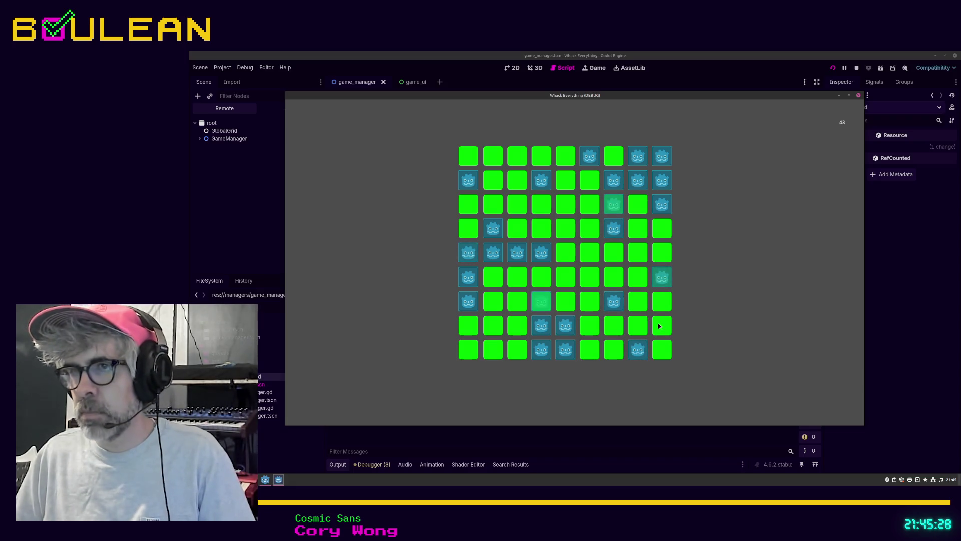
left_click(613, 301)
left_click(565, 324)
left_click(541, 324)
left_click(541, 349)
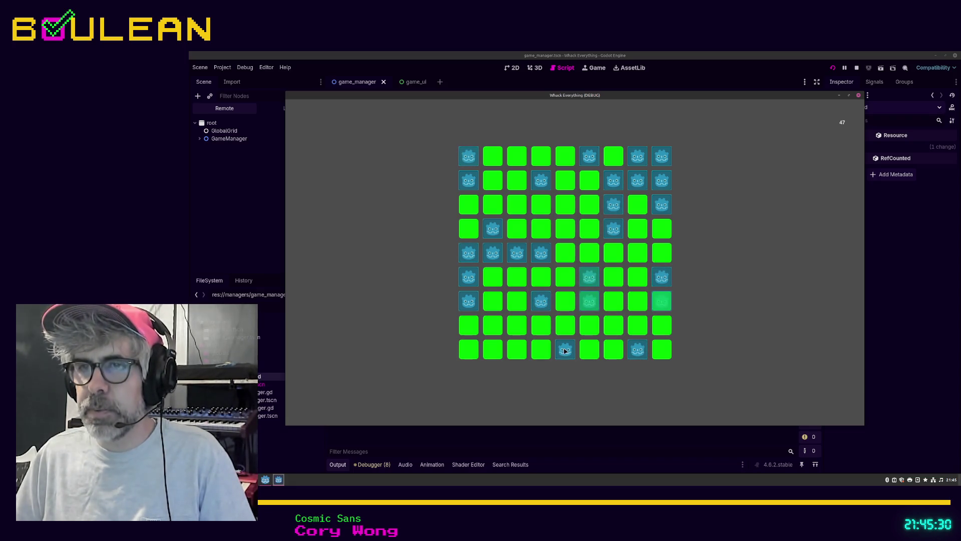
left_click(565, 349)
left_click(542, 301)
left_click(469, 299)
left_click(469, 281)
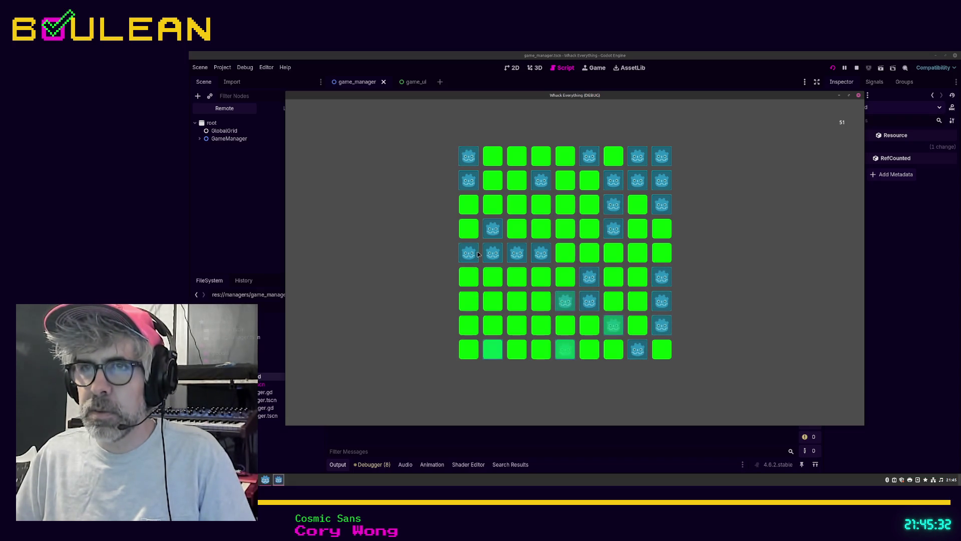
left_click(493, 253)
left_click(517, 252)
left_click(541, 252)
left_click(493, 229)
left_click(469, 253)
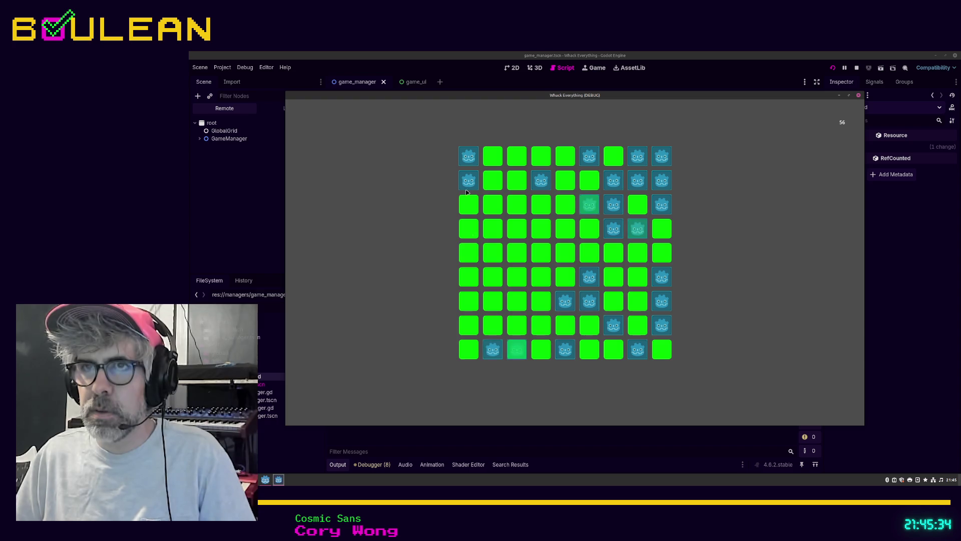
left_click(469, 181)
left_click(469, 156)
left_click(541, 180)
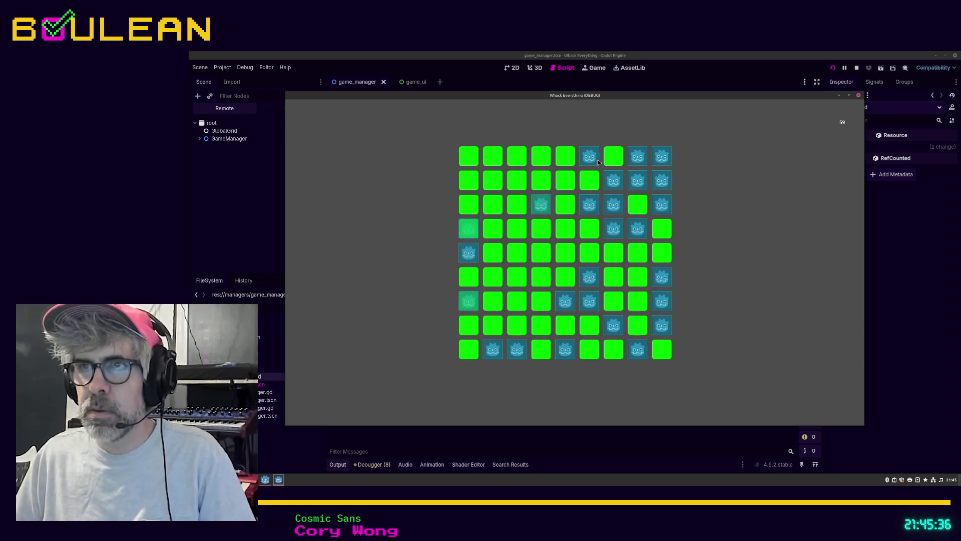
left_click(590, 156)
left_click(614, 180)
left_click(637, 180)
left_click(638, 156)
left_click(662, 157)
left_click(662, 182)
left_click(662, 204)
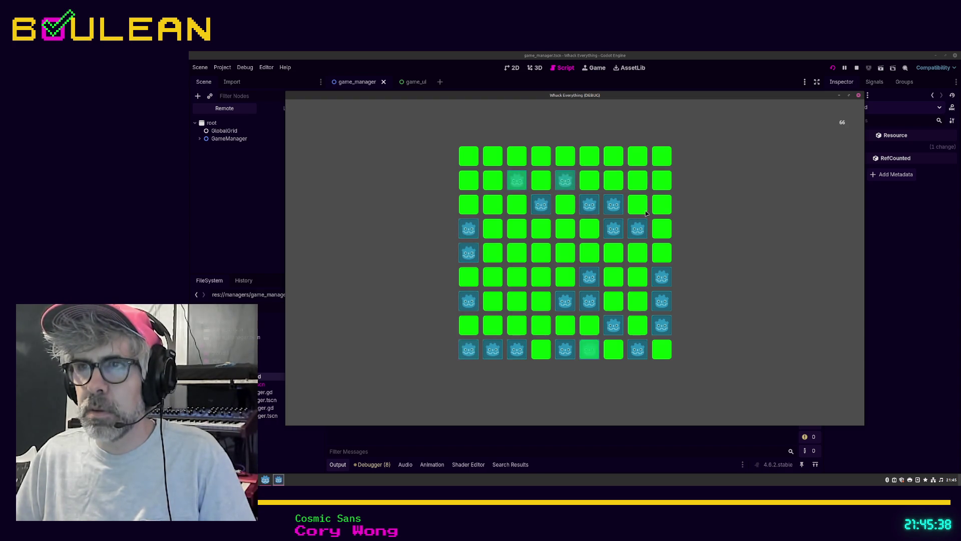
left_click(613, 204)
left_click(565, 181)
left_click(517, 181)
left_click(517, 228)
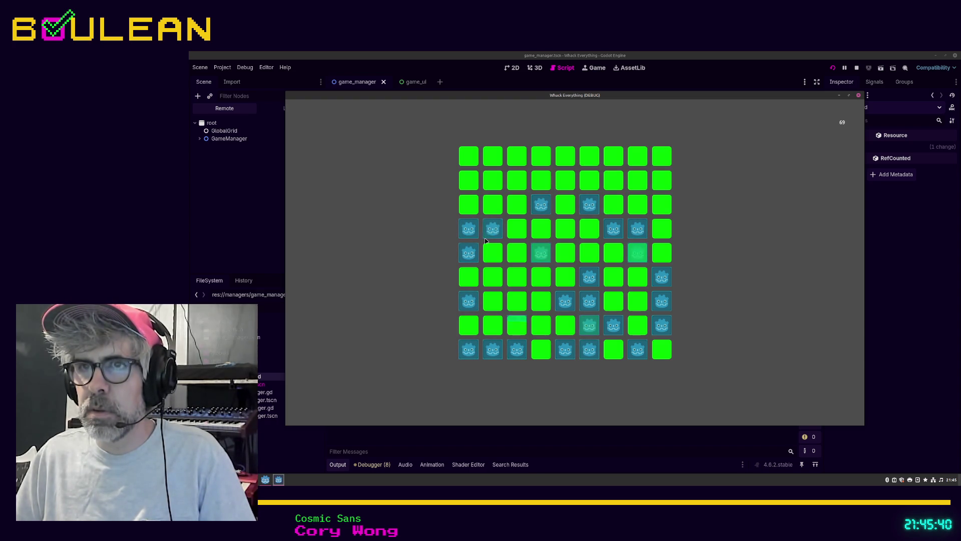
left_click(492, 228)
left_click(469, 228)
left_click(469, 252)
left_click(469, 301)
left_click(493, 349)
left_click(517, 349)
left_click(589, 349)
left_click(589, 325)
left_click(590, 301)
left_click(565, 301)
left_click(589, 276)
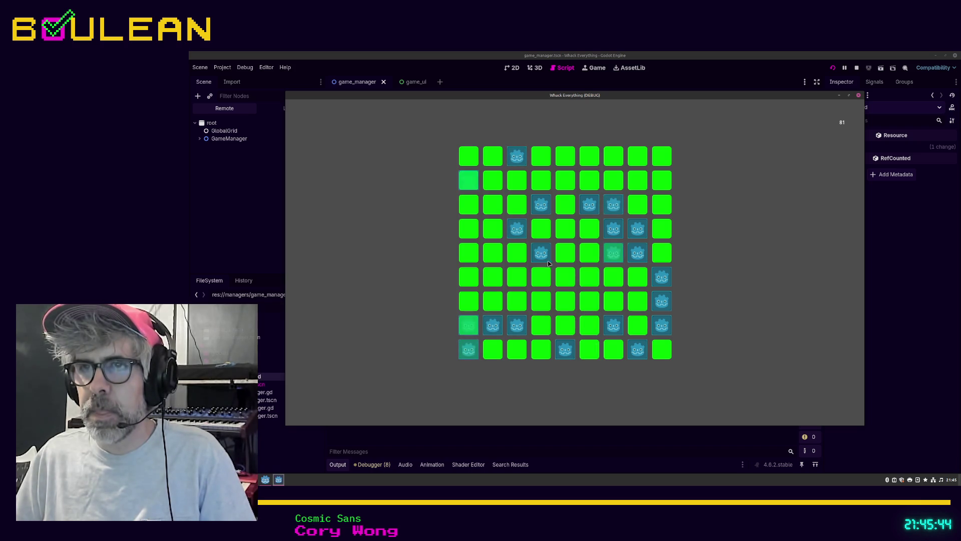
left_click(541, 253)
left_click(517, 228)
left_click(541, 204)
left_click(589, 204)
left_click(613, 204)
left_click(613, 228)
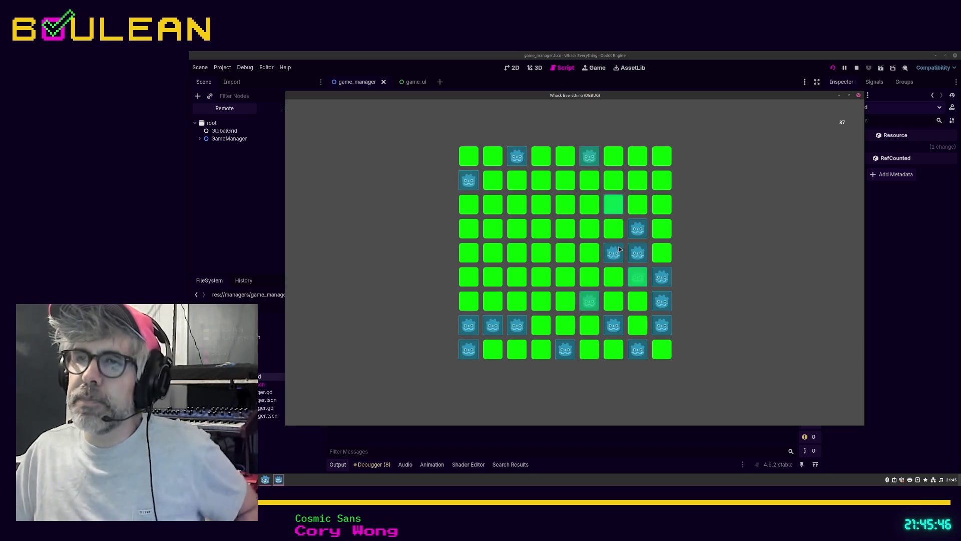
left_click(613, 252)
left_click(637, 253)
left_click(637, 276)
left_click(662, 277)
left_click(663, 302)
left_click(662, 325)
left_click(637, 349)
left_click(614, 325)
left_click(595, 326)
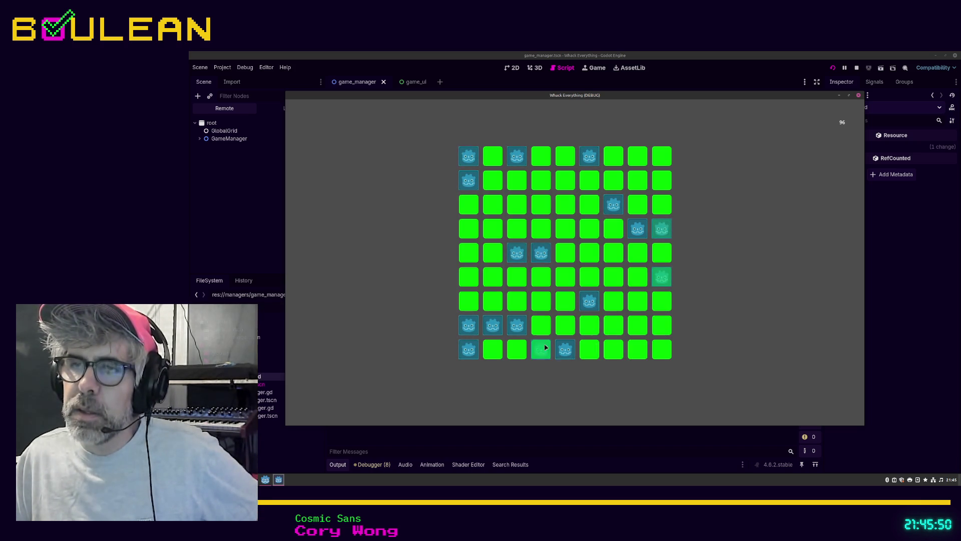
left_click(566, 349)
left_click(541, 349)
left_click(517, 325)
left_click(493, 325)
left_click(476, 328)
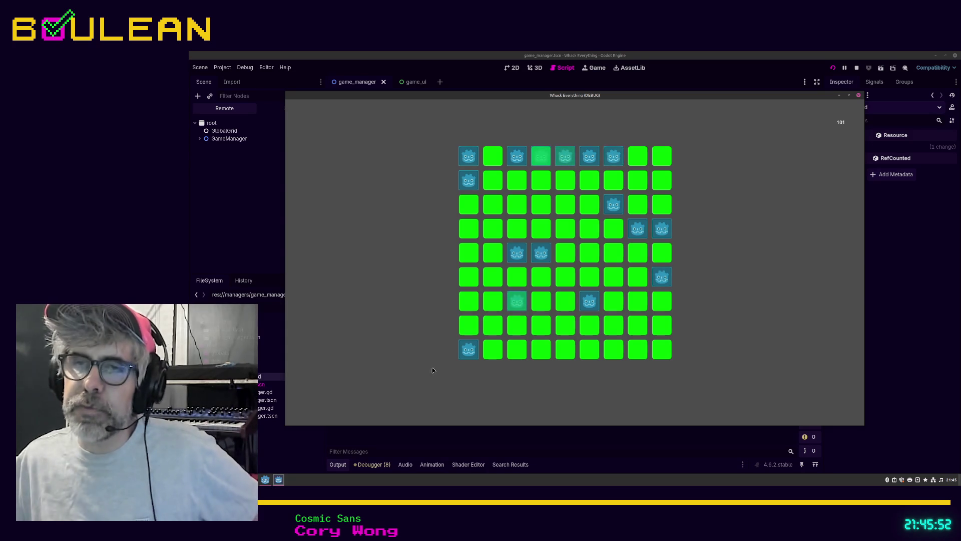
left_click(463, 353)
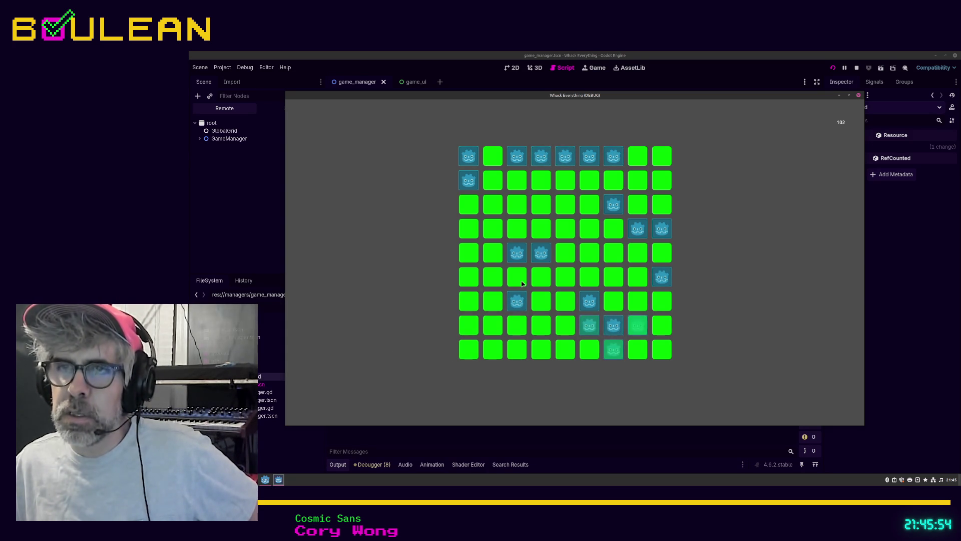
left_click(520, 257)
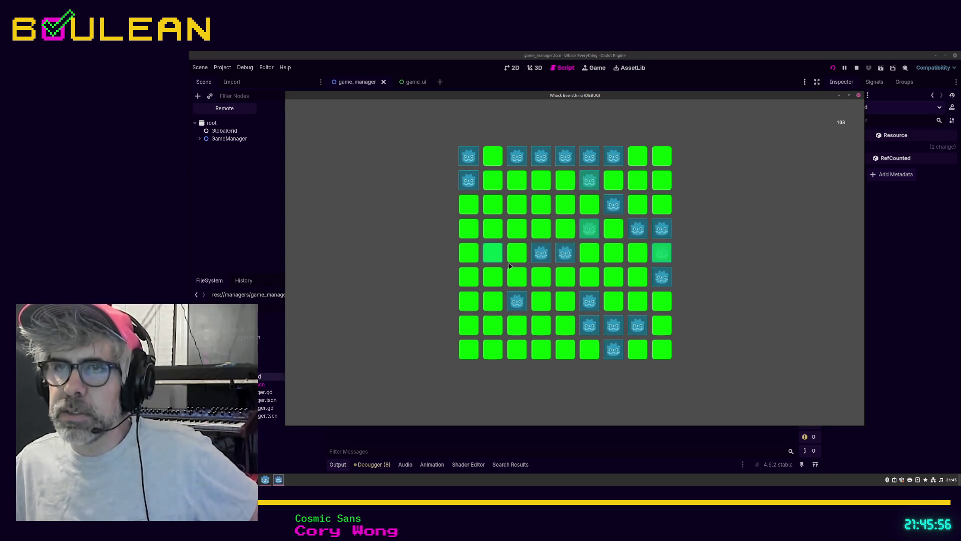
left_click(565, 253)
left_click(615, 201)
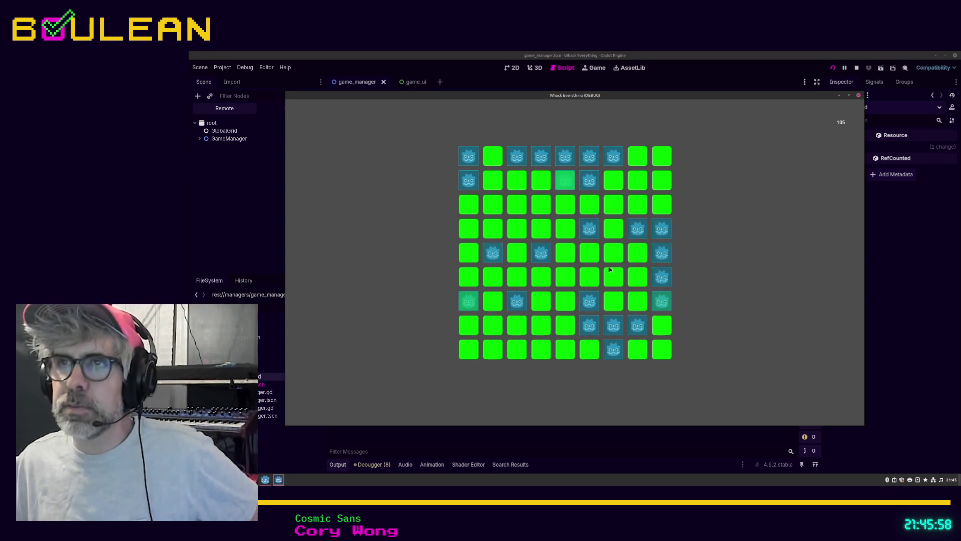
left_click(612, 155)
left_click(573, 157)
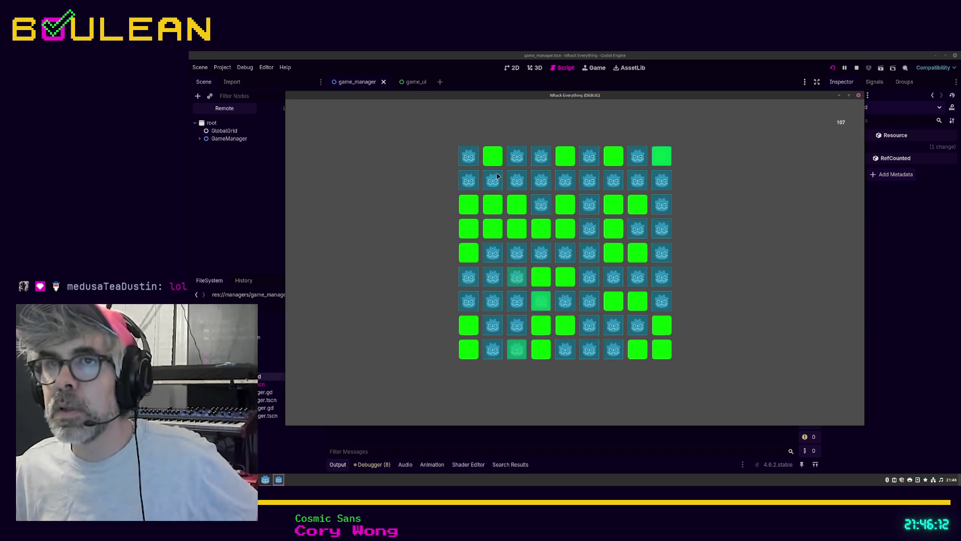
Step: Whack the remaining moles until the score reaches 132, then stop the debug run
left_click(493, 180)
left_click(517, 180)
left_click(541, 180)
left_click(565, 181)
left_click(596, 183)
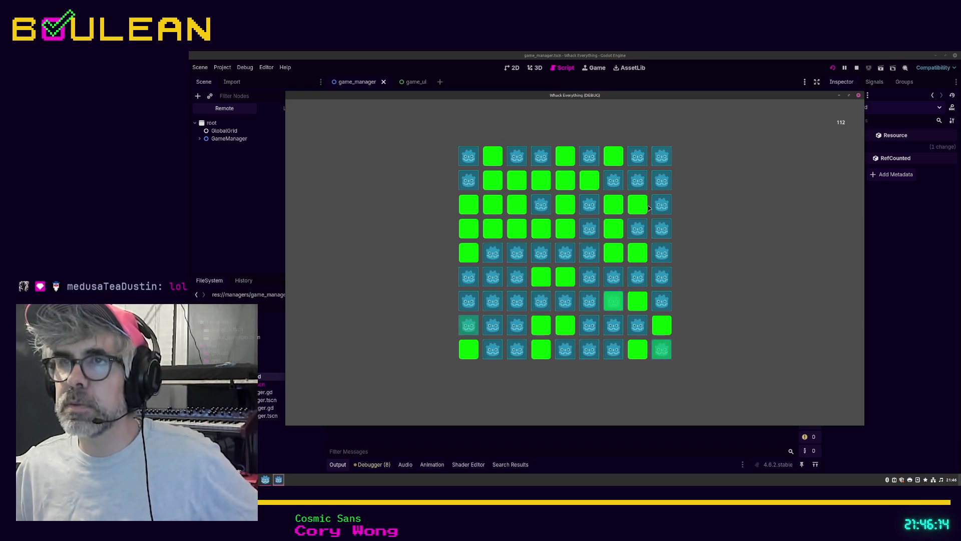
left_click(662, 181)
left_click(603, 326)
left_click(637, 326)
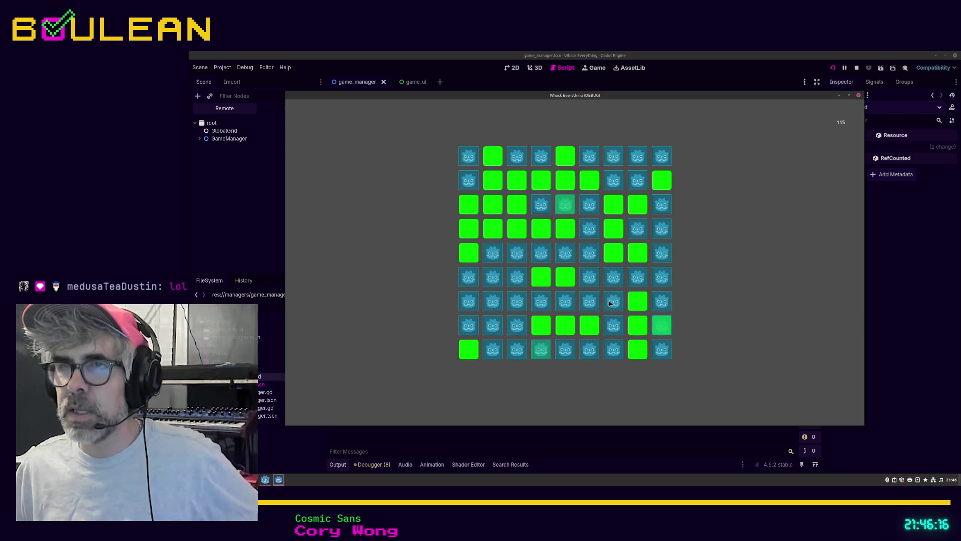
left_click(614, 300)
left_click(590, 301)
left_click(517, 301)
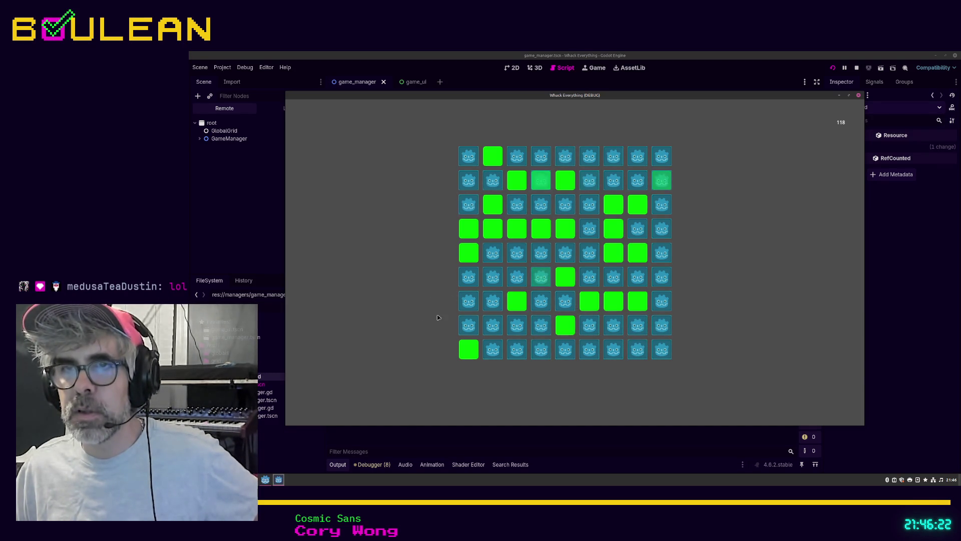
left_click(469, 306)
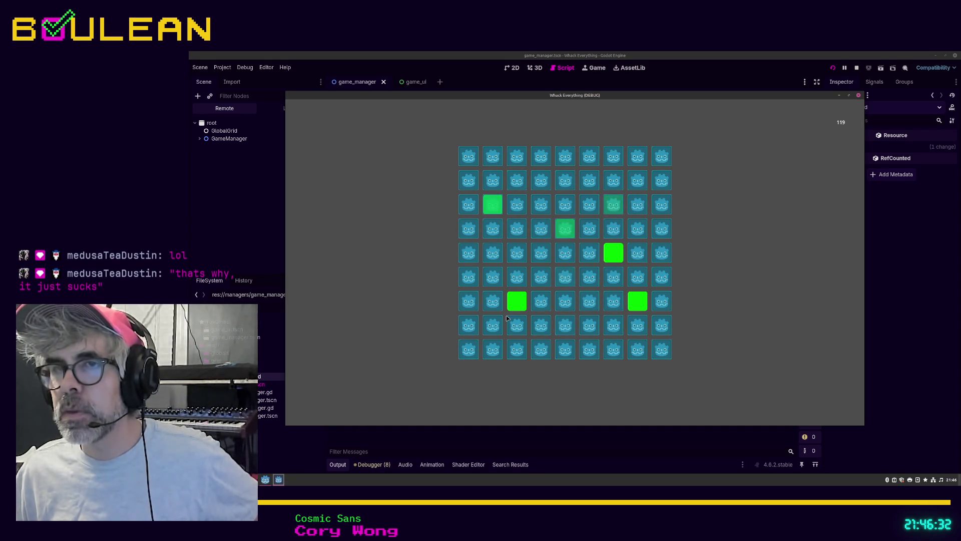
left_click(514, 355)
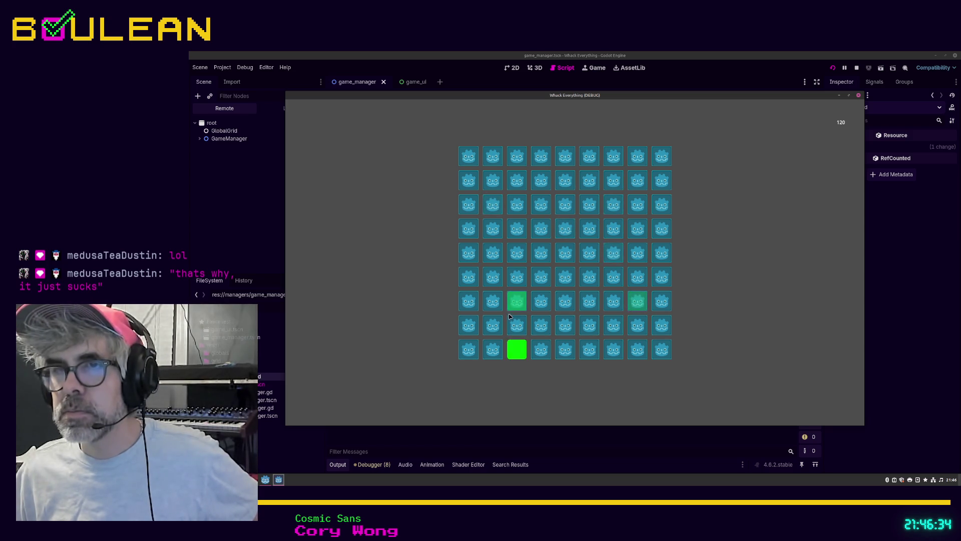
left_click(493, 325)
left_click(492, 349)
left_click(613, 204)
left_click(638, 252)
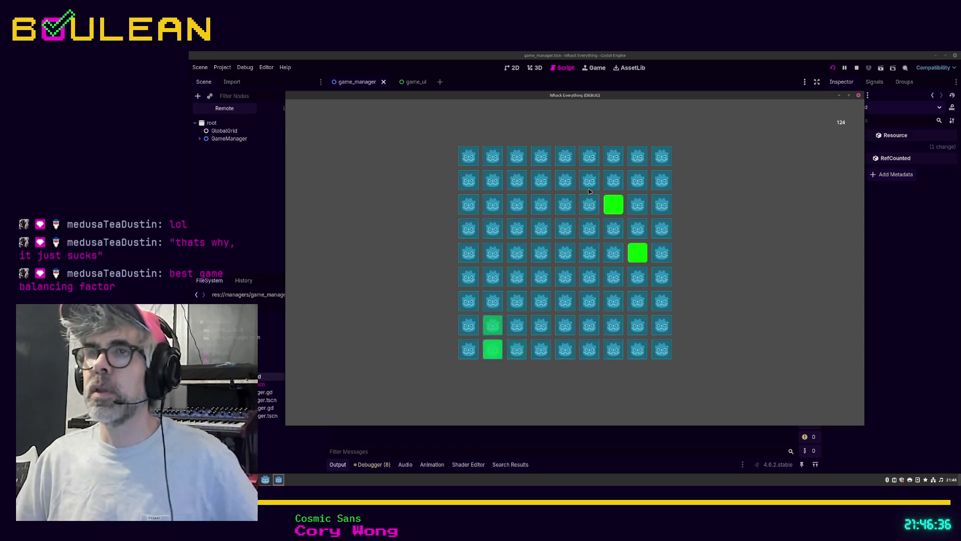
left_click(565, 180)
left_click(541, 180)
left_click(517, 180)
left_click(473, 183)
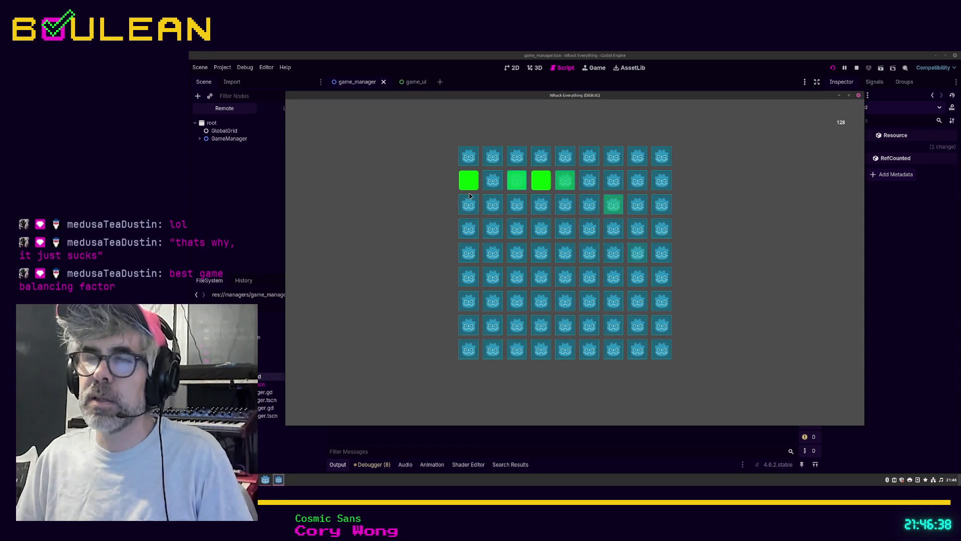
left_click(495, 205)
left_click(517, 204)
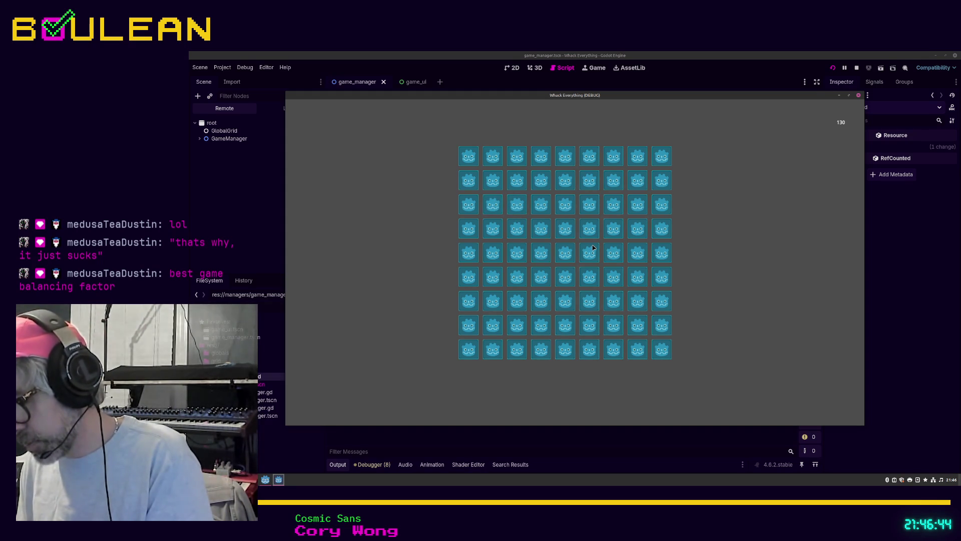
left_click(593, 247)
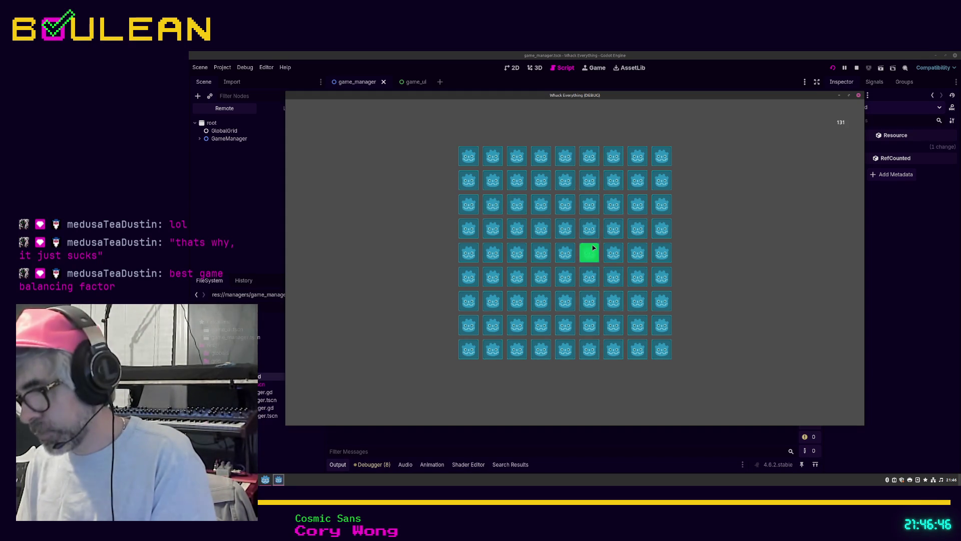
left_click(593, 247)
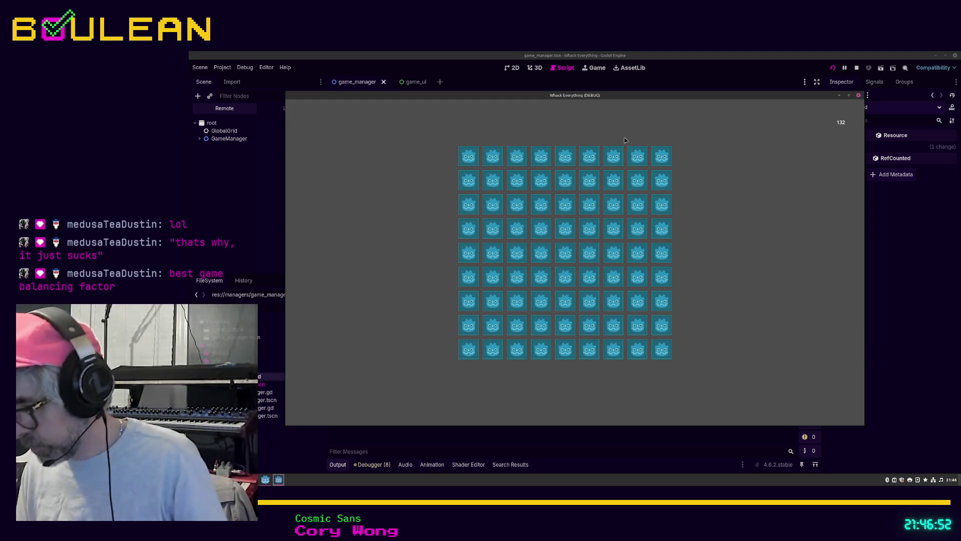
left_click(858, 95)
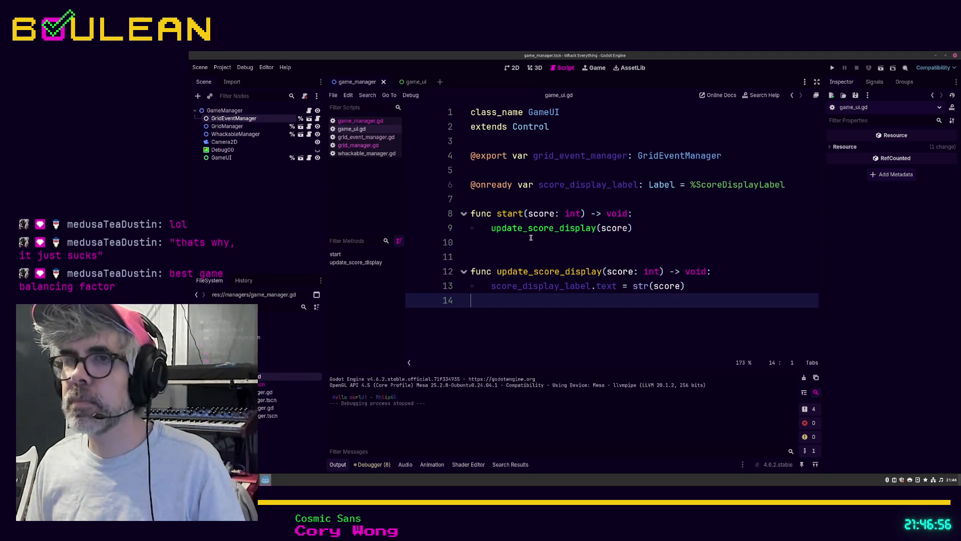
Step: Edit lines 8–11 of game_ui.gd so start(score) calls update_score_display(score)
left_click(651, 232)
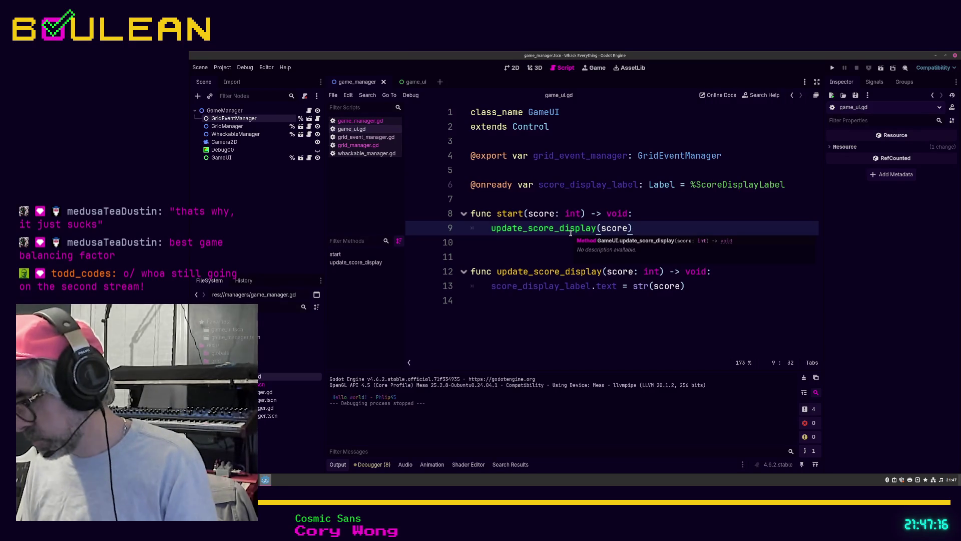
left_click(637, 210)
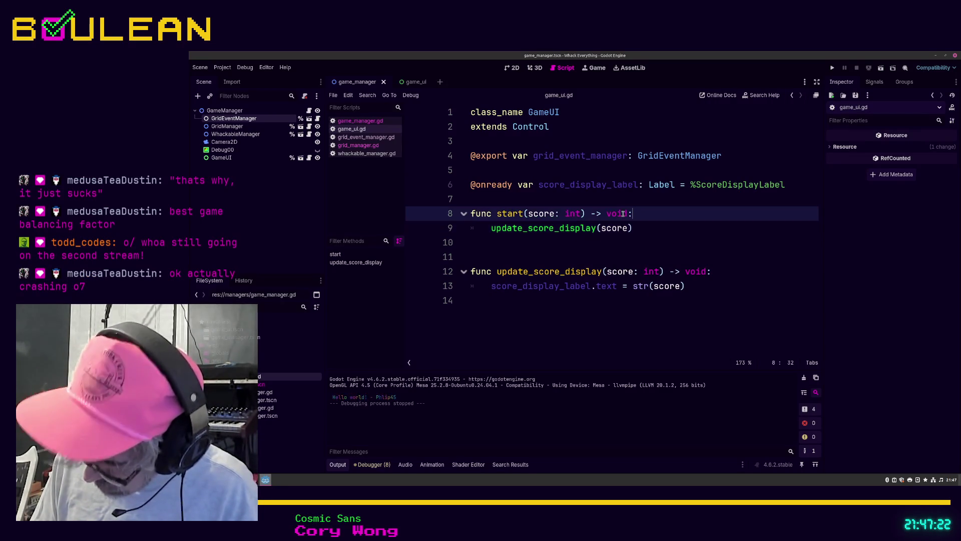
left_click(569, 322)
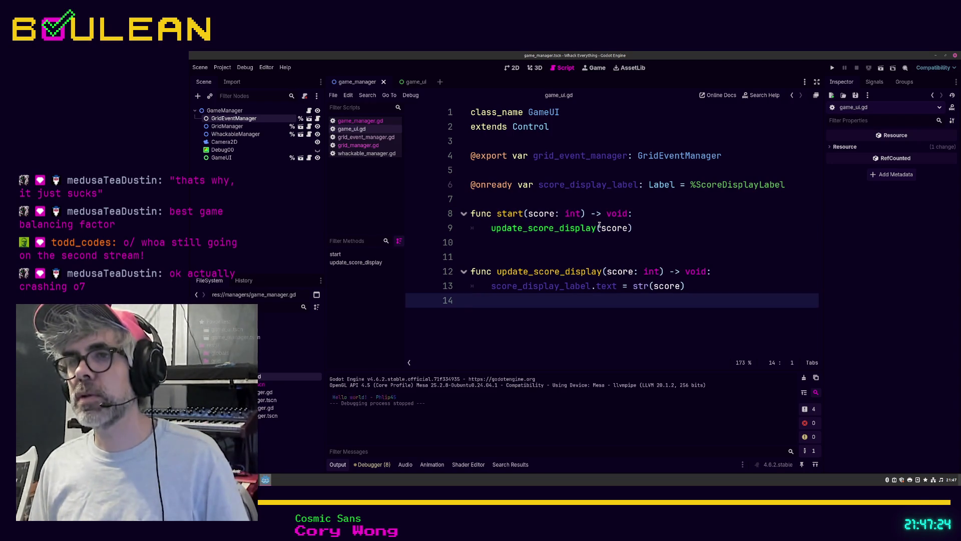
left_click(582, 256)
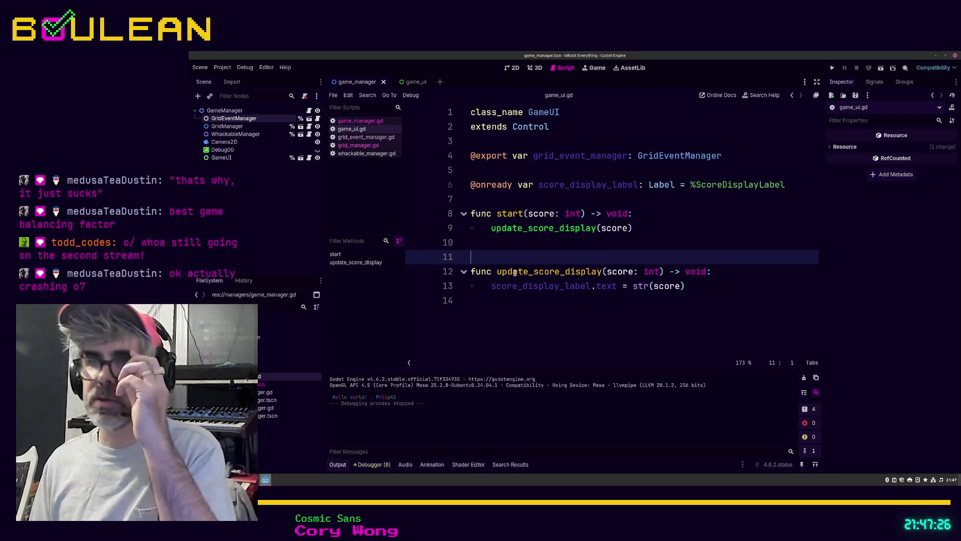
Step: Place the cursor on line 14 of game_ui.gd to continue the GameUI script
left_click(551, 311)
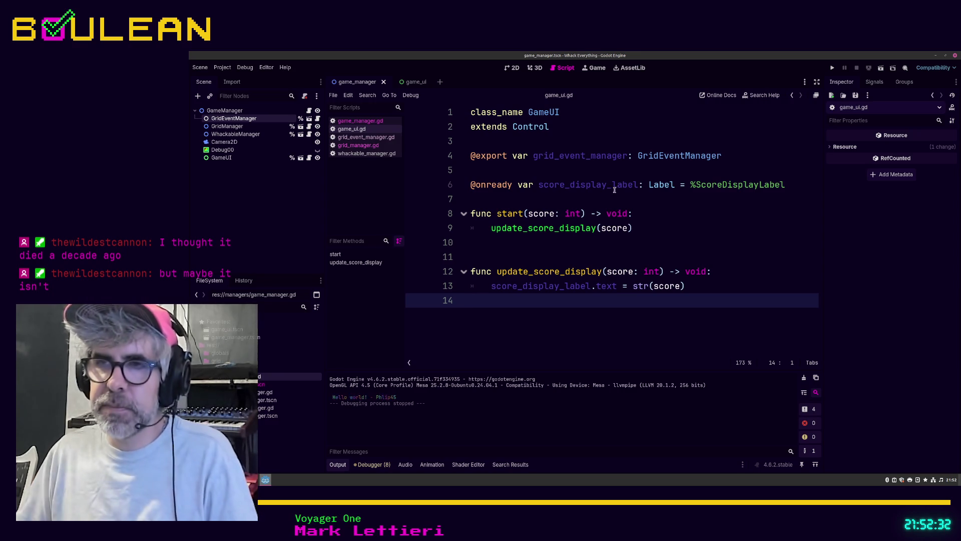
Step: Save game_ui.gd, test-run Whack Everything, and close the game window
left_click(544, 247)
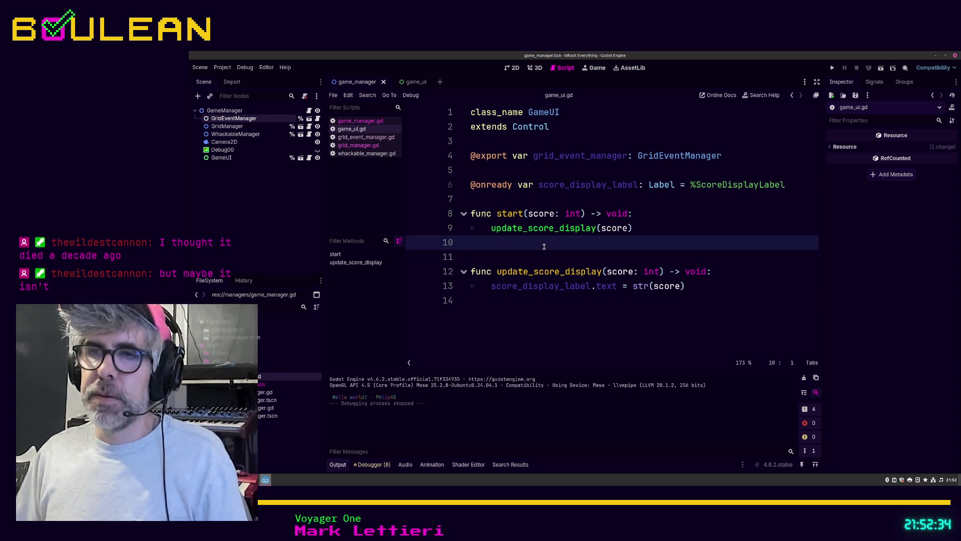
key("ctrl+s")
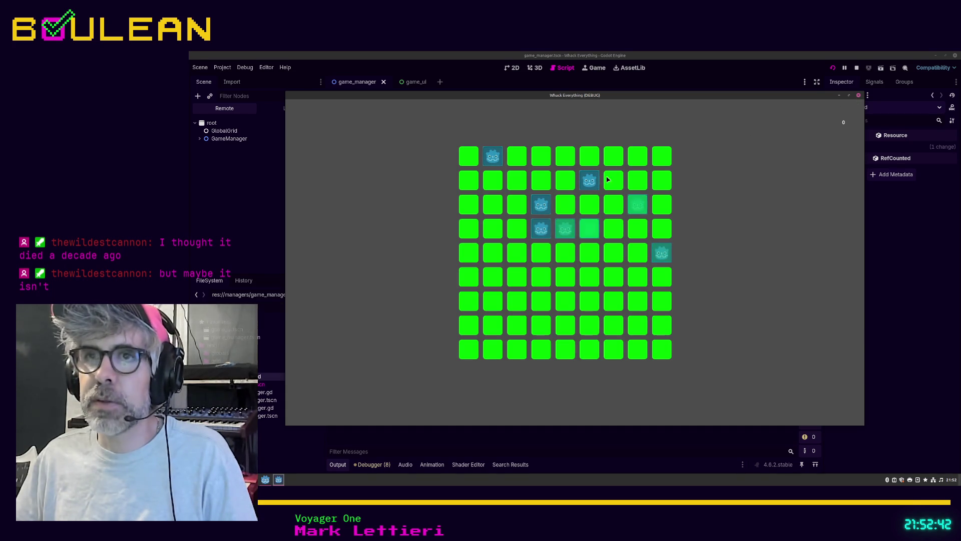
left_click(859, 96)
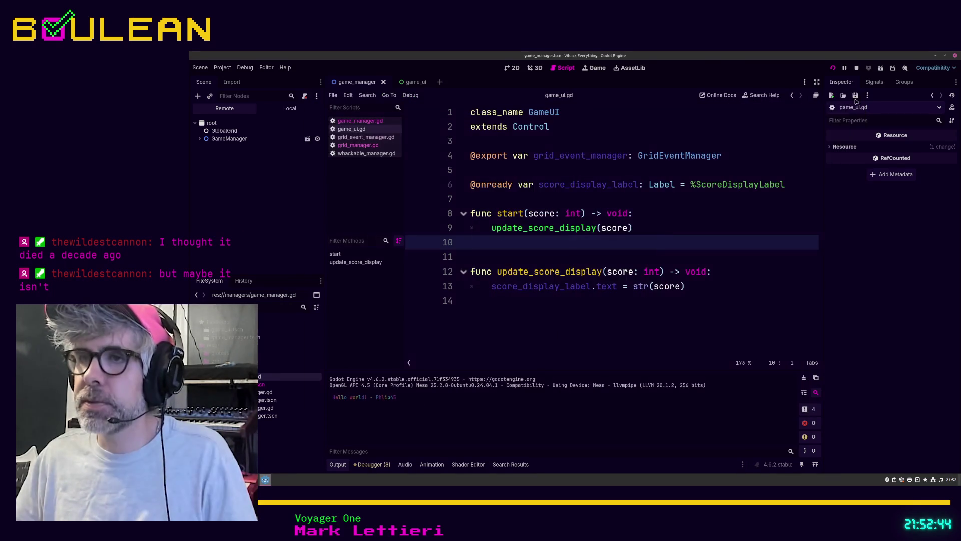
Step: In the game_ui scene, set MarginContainer's left and right margin overrides to 256
left_click(413, 83)
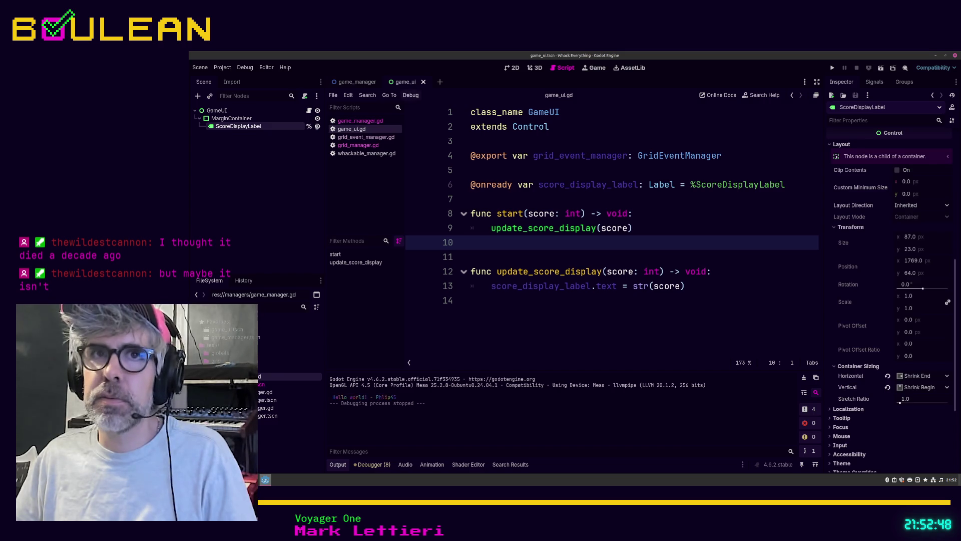
left_click(269, 111)
left_click(269, 119)
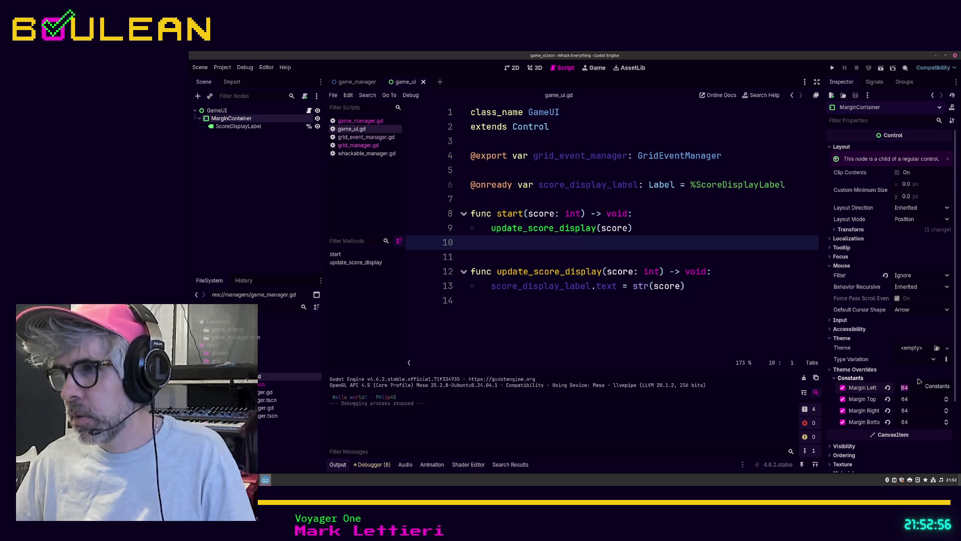
key("Tab")
key("Tab")
type("256")
key("shift+Tab")
key("shift+Tab")
type("56")
left_click(778, 302)
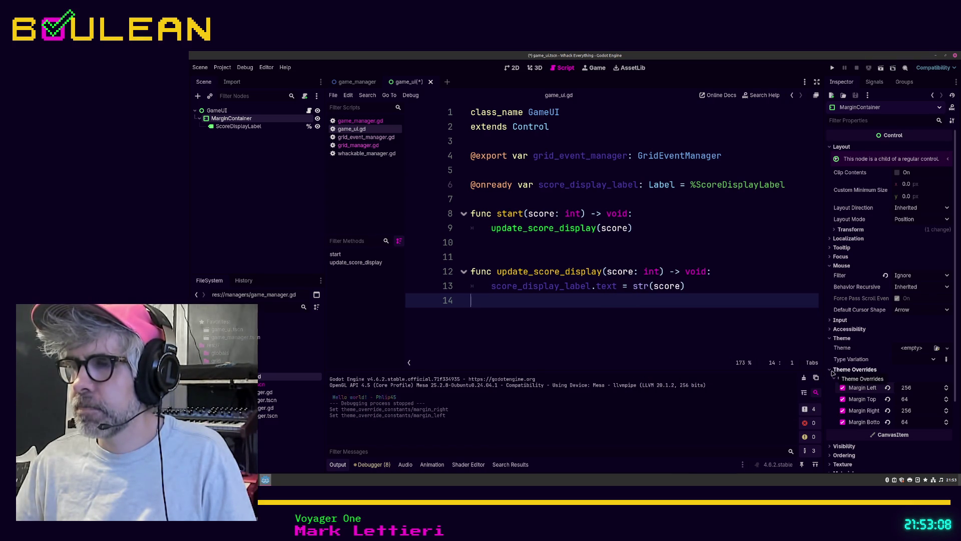
Step: Select ScoreDisplayLabel and expand its Theme Overrides in the Inspector
left_click(240, 127)
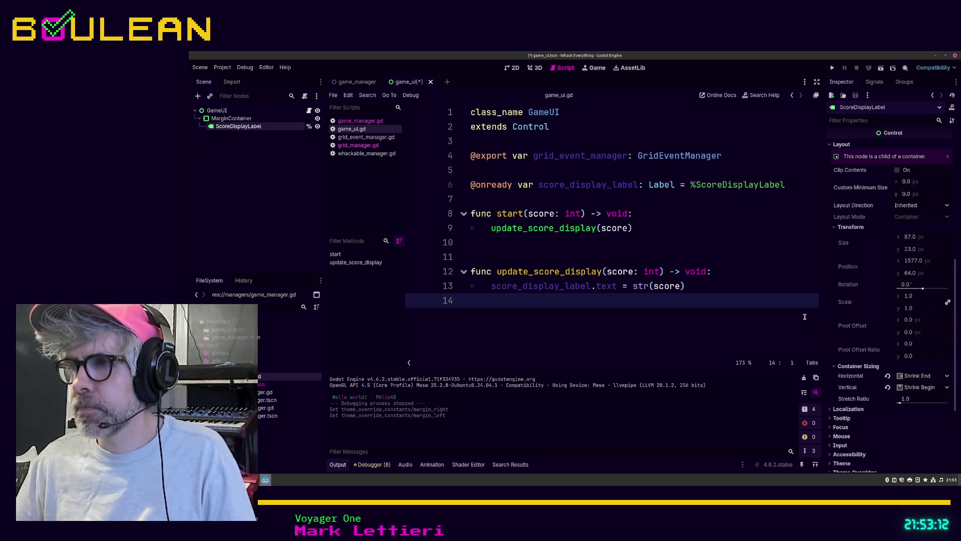
scroll(863, 285, "up", 5)
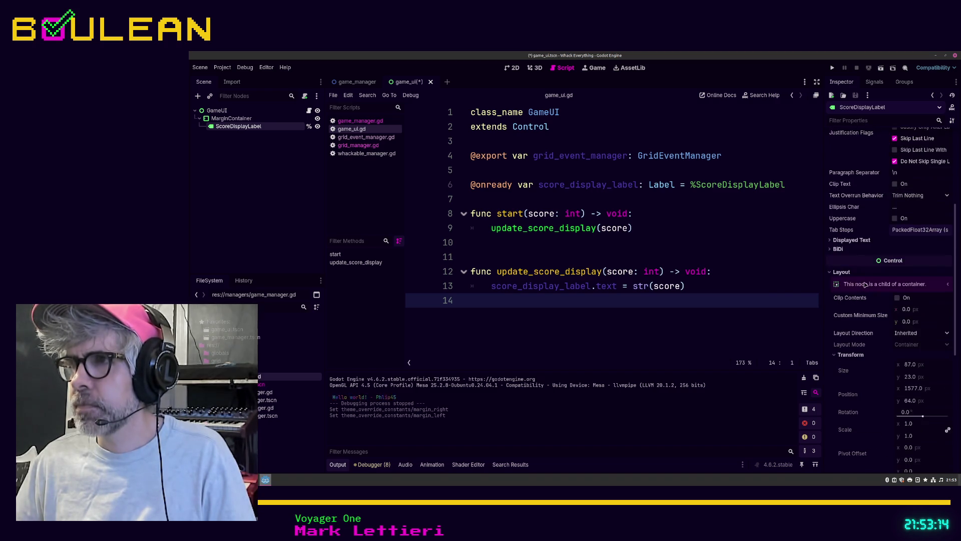
scroll(882, 237, "up", 6)
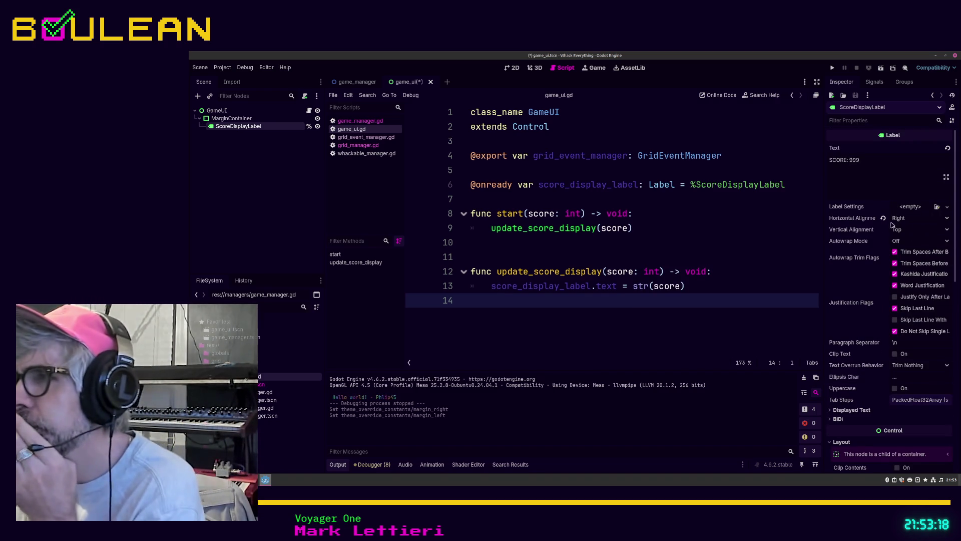
scroll(870, 248, "down", 3)
scroll(870, 247, "down", 3)
scroll(870, 248, "down", 3)
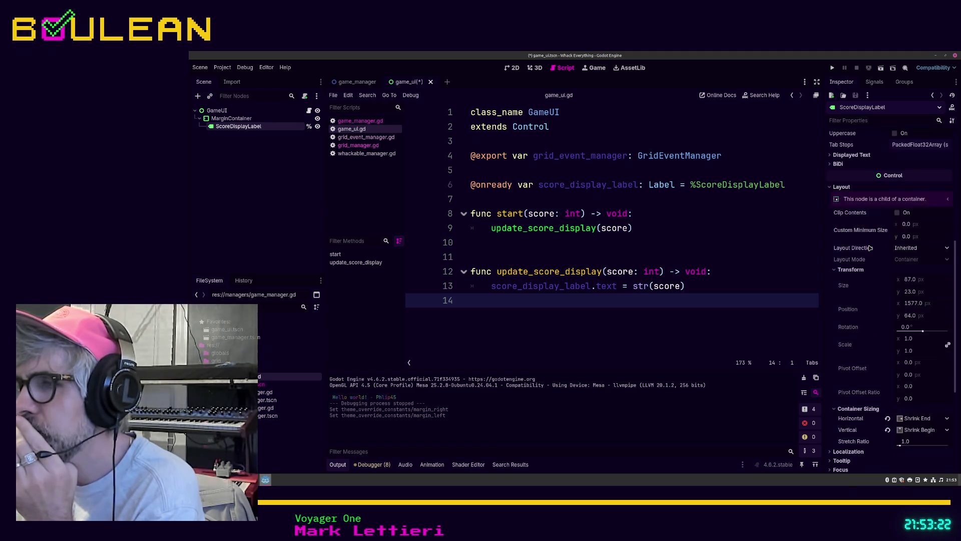
scroll(848, 333, "down", 3)
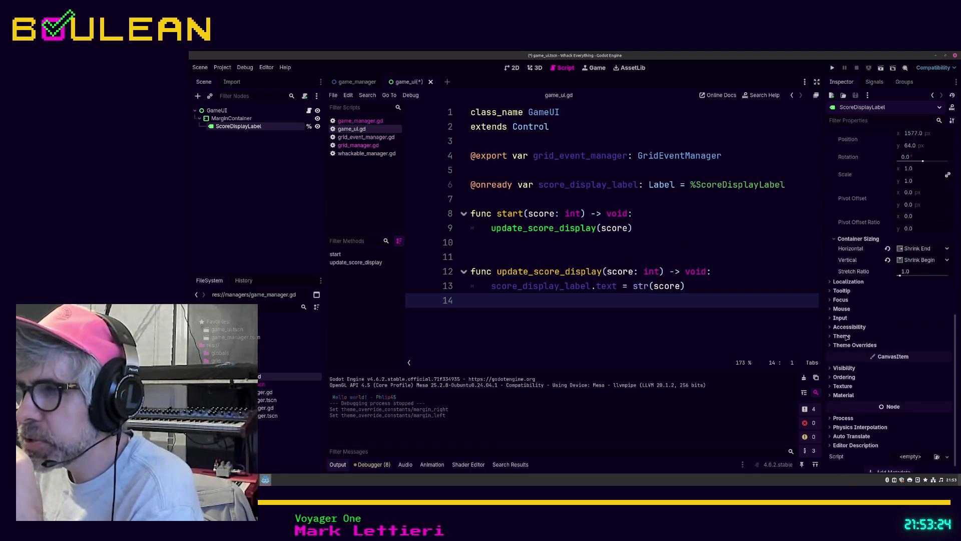
left_click(841, 336)
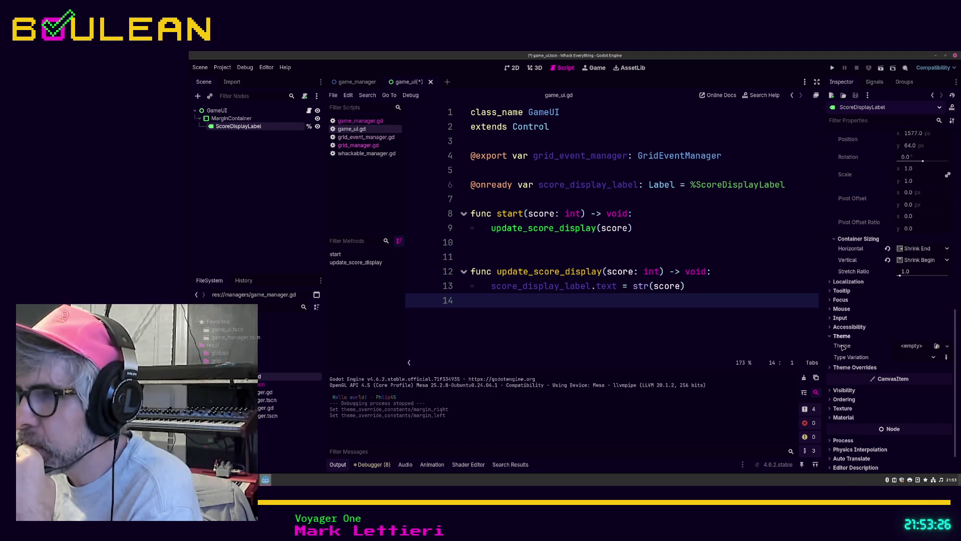
left_click(842, 368)
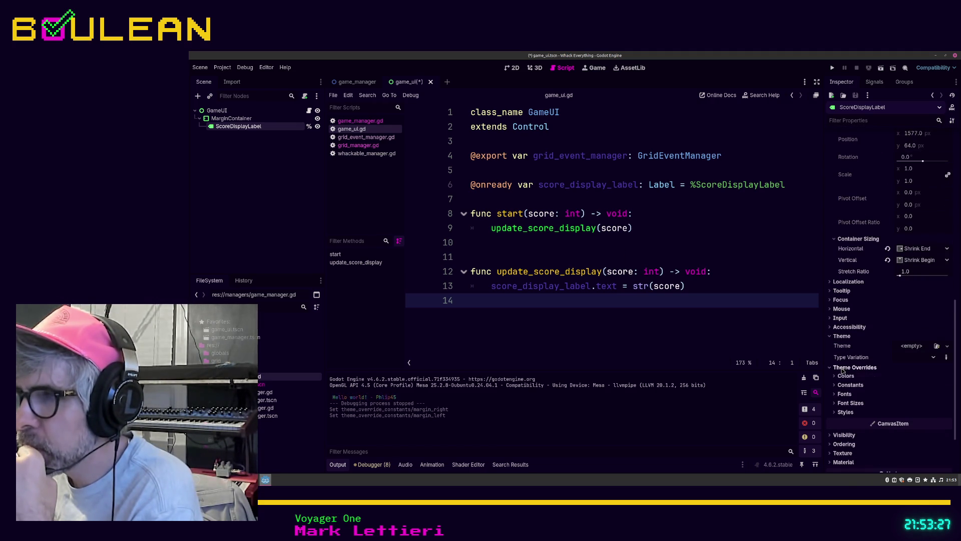
left_click(844, 395)
left_click(843, 394)
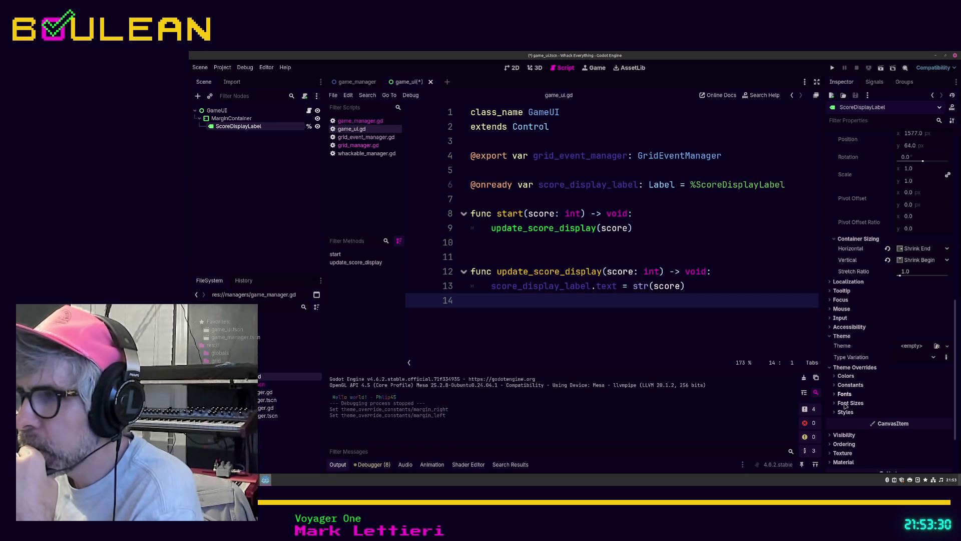
Step: Give the label a Font Size override of 64, save the scene, and run the game
left_click(845, 403)
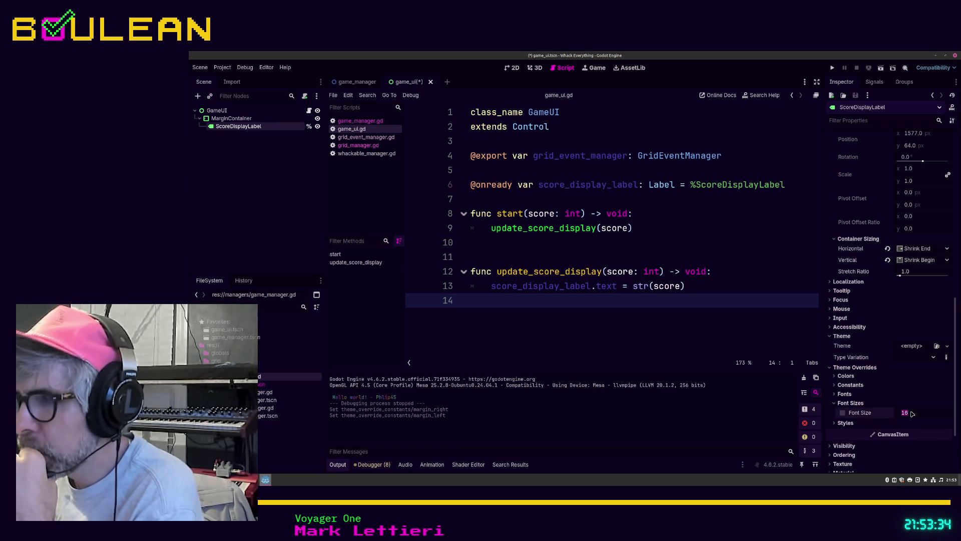
type("64")
key("Return")
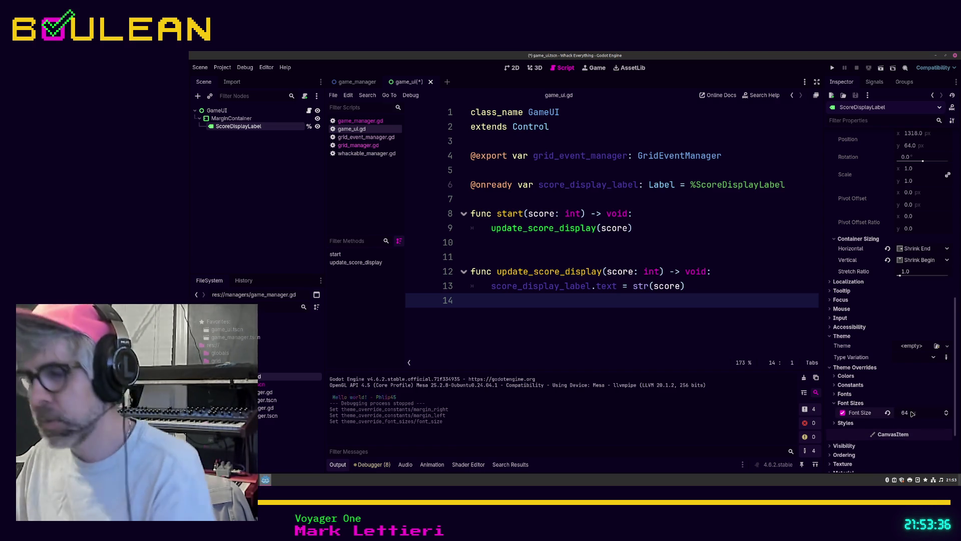
key("ctrl+s")
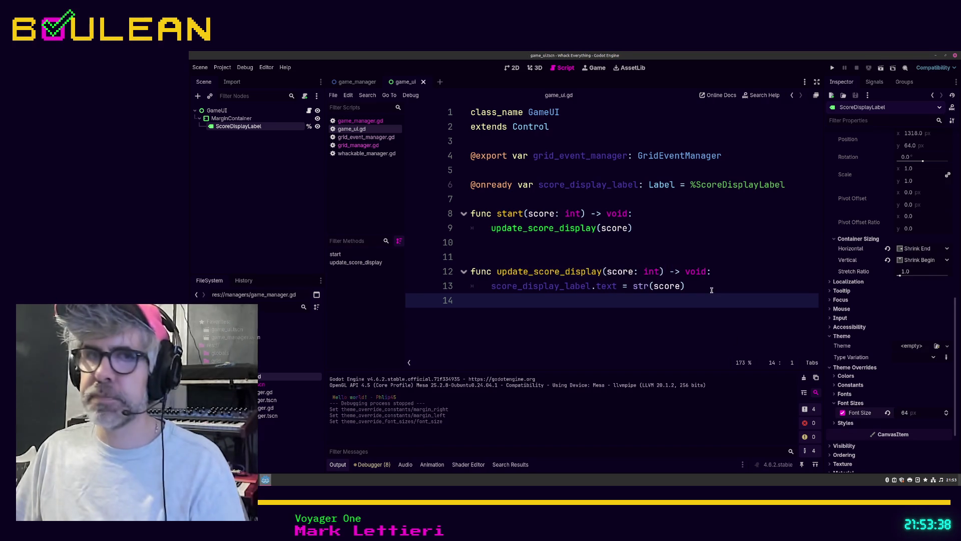
key("F5")
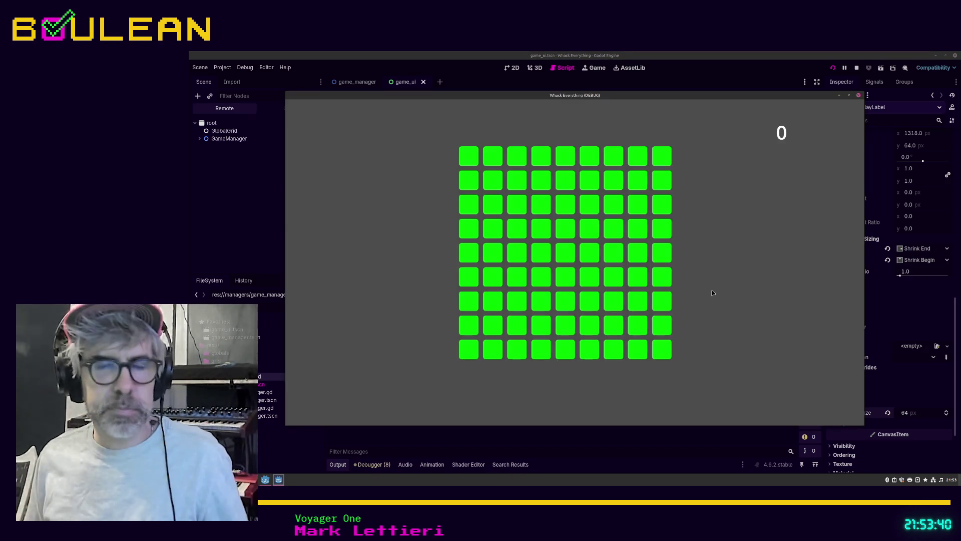
Step: Whack eight moles across rows 2, 6, 8 and 9 of the debug game grid
left_click(617, 186)
left_click(542, 277)
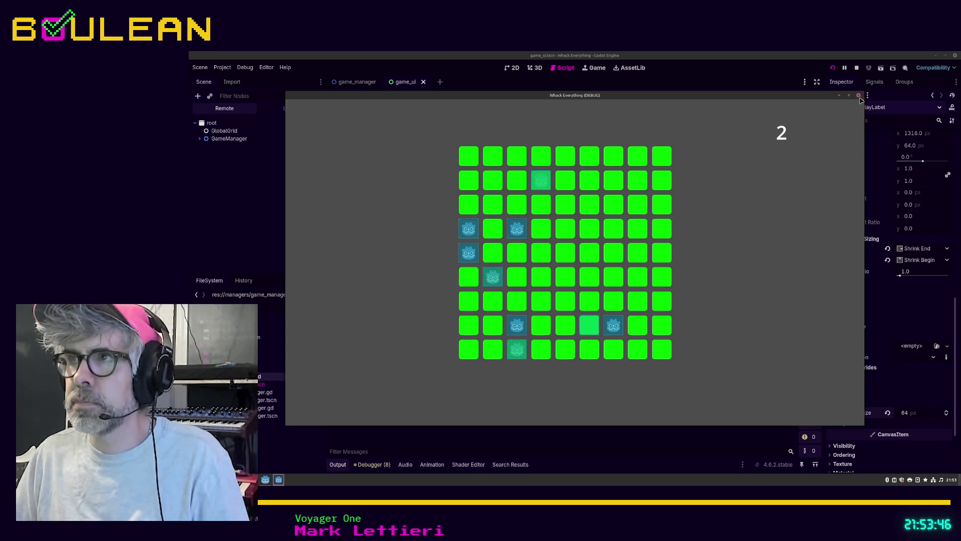
left_click(613, 325)
left_click(589, 325)
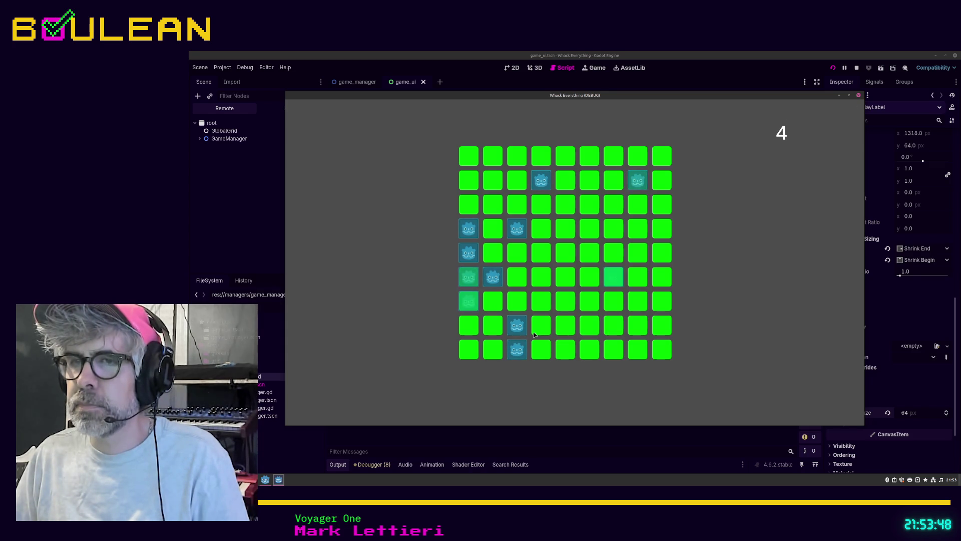
left_click(517, 325)
left_click(517, 349)
left_click(493, 277)
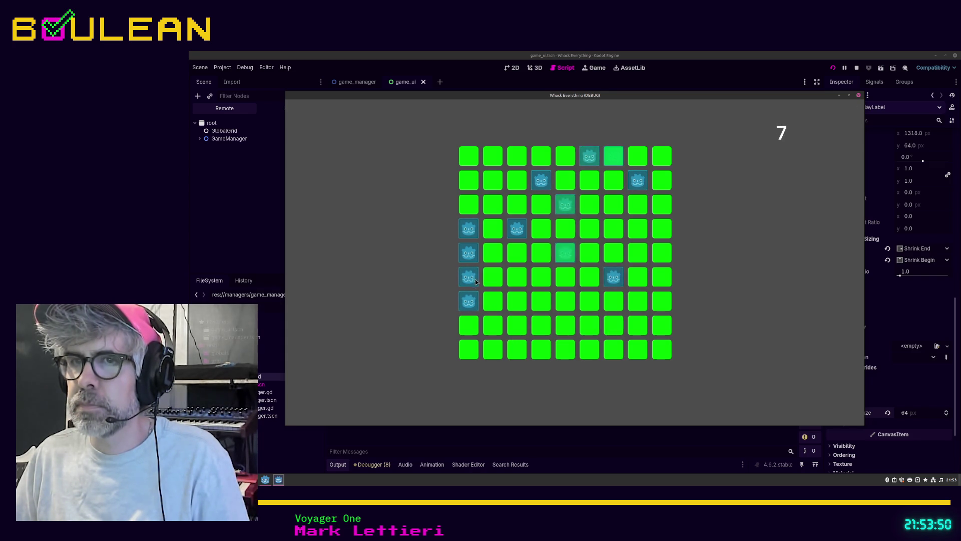
left_click(469, 278)
Step: Whack six more moles to reach 14, close the game, and select MarginContainer
left_click(469, 301)
left_click(469, 228)
left_click(516, 228)
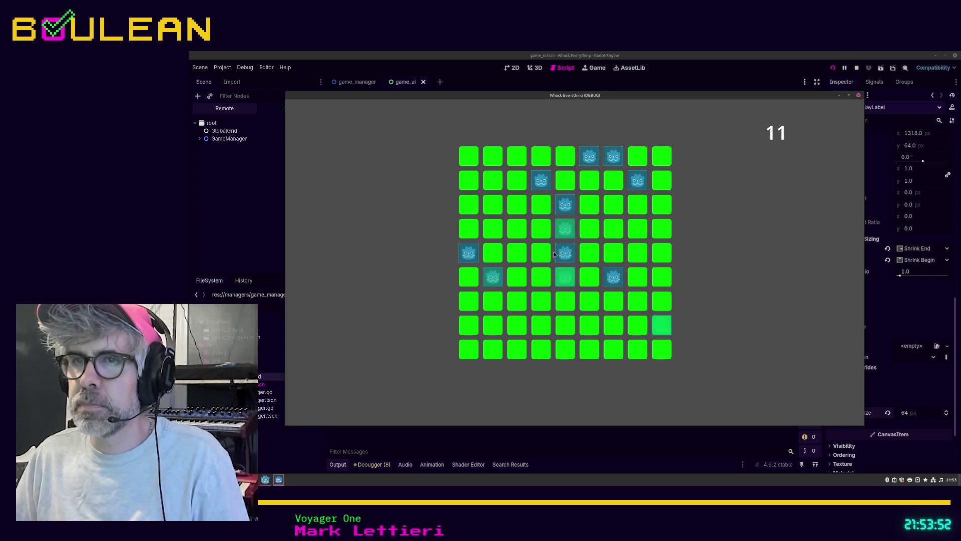
left_click(565, 253)
left_click(565, 228)
left_click(566, 204)
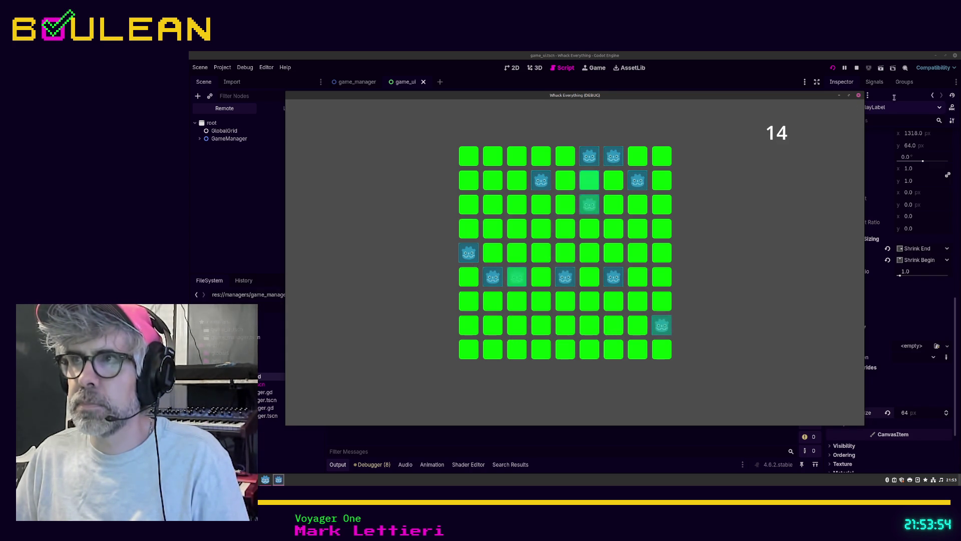
left_click(858, 95)
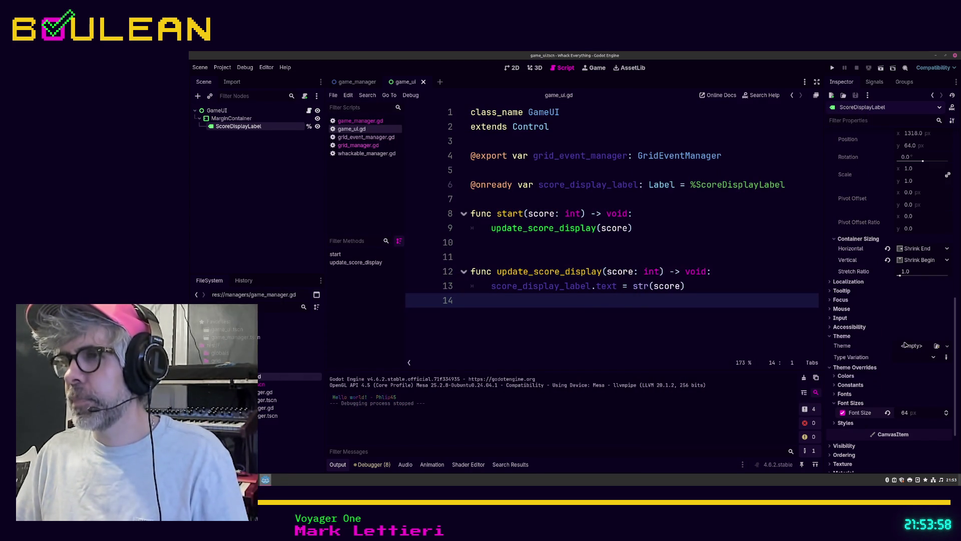
left_click(260, 119)
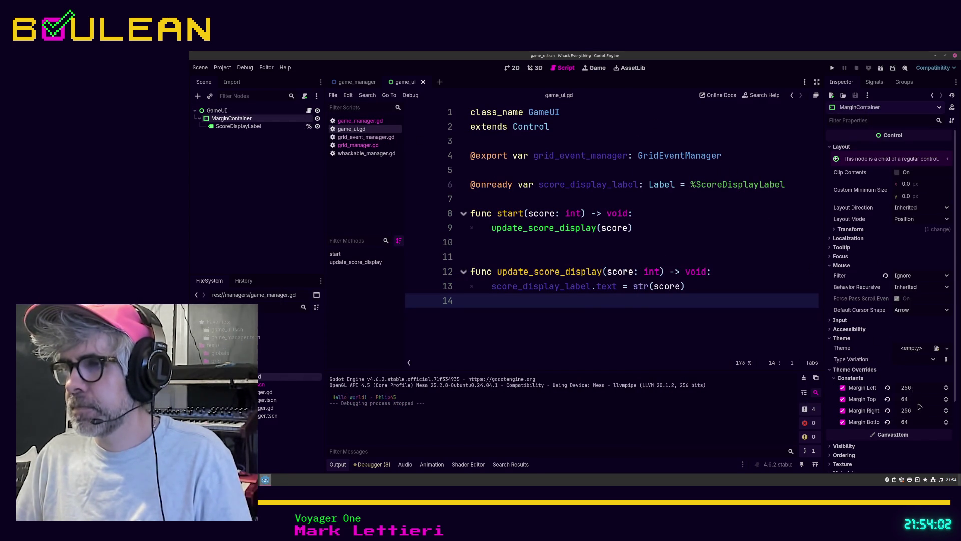
Step: Set MarginContainer's right and left margin constants to 512, then save and relaunch with F5
left_click(918, 414)
type("512")
key("shift+Tab")
key("shift+Tab")
type("512")
key("Return")
key("F5")
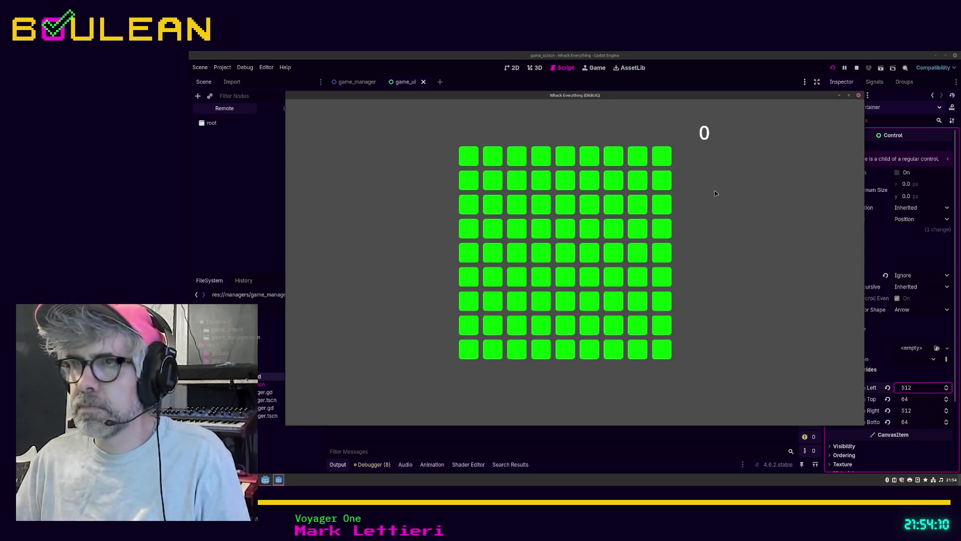
Step: Whack the first ten moles in the relaunched game with 512-pixel margins
left_click(516, 277)
left_click(536, 319)
left_click(590, 349)
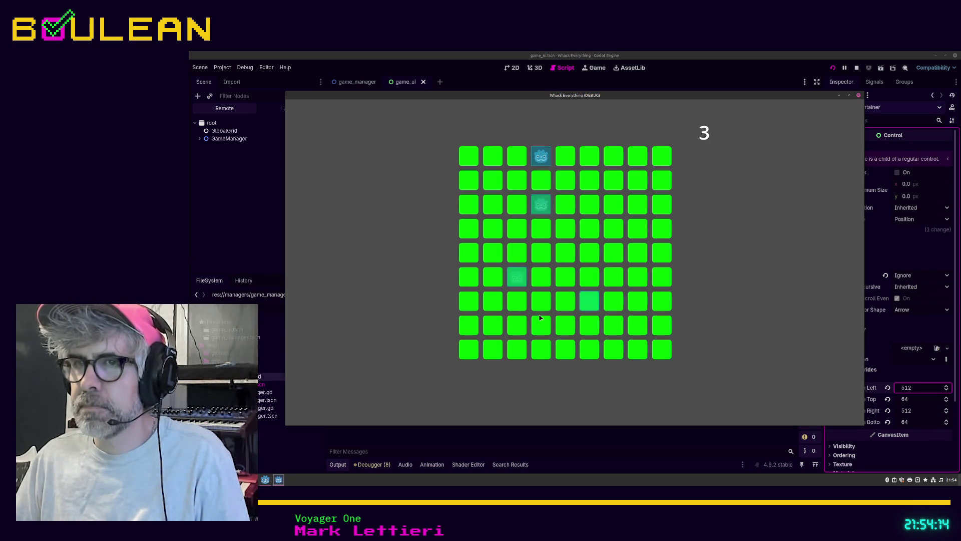
left_click(525, 284)
left_click(541, 205)
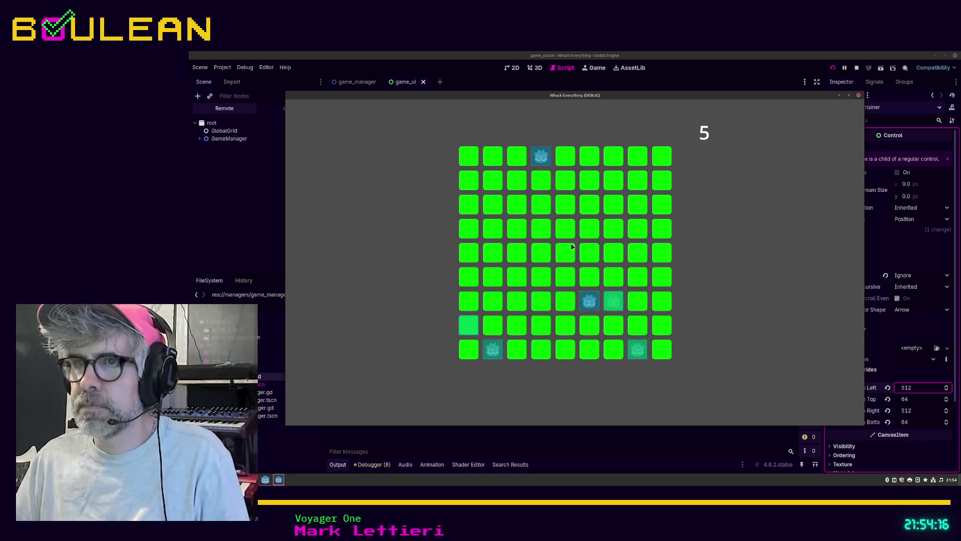
left_click(588, 302)
left_click(613, 301)
left_click(638, 350)
left_click(638, 325)
left_click(616, 279)
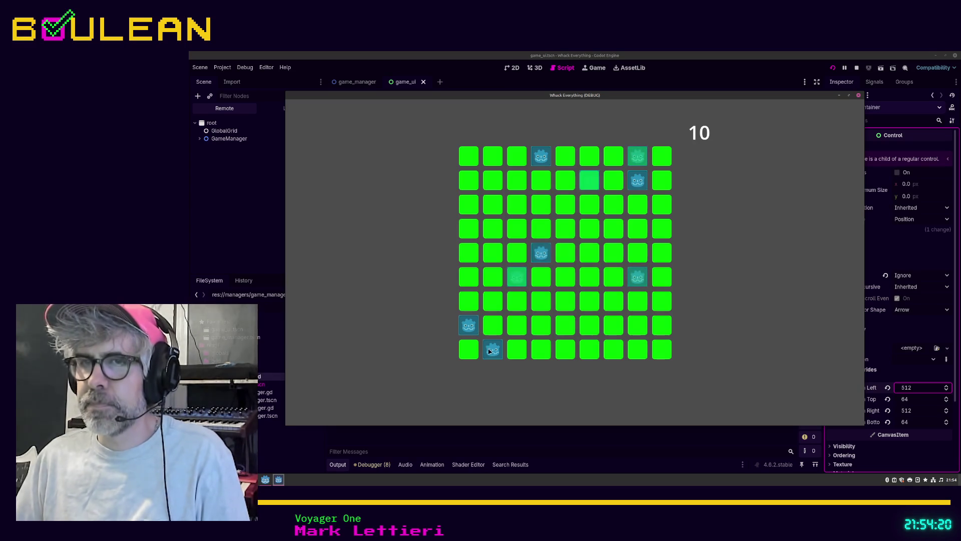
Step: Whack eight more moles to bring the score to 18, then close the game
left_click(493, 350)
left_click(469, 325)
left_click(541, 253)
left_click(516, 277)
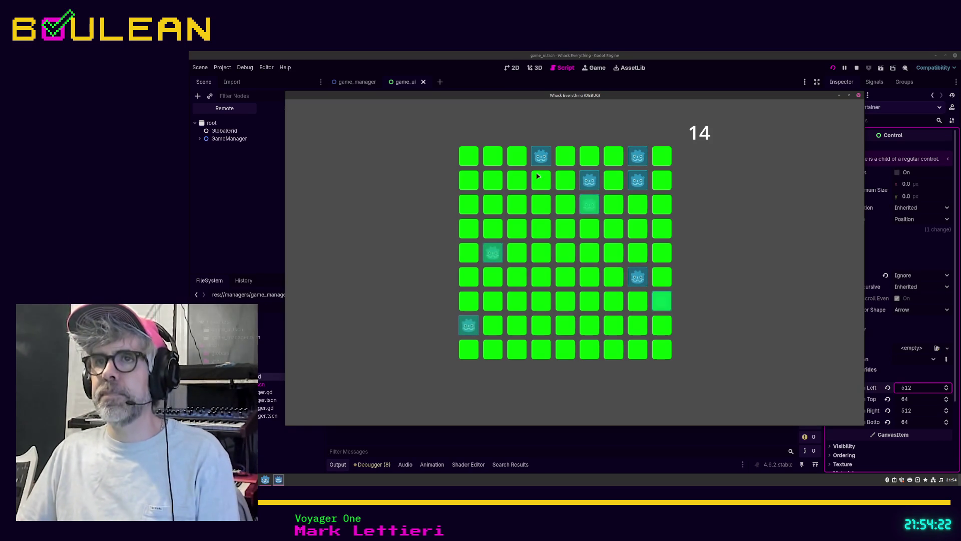
left_click(540, 156)
left_click(590, 179)
left_click(637, 180)
left_click(638, 156)
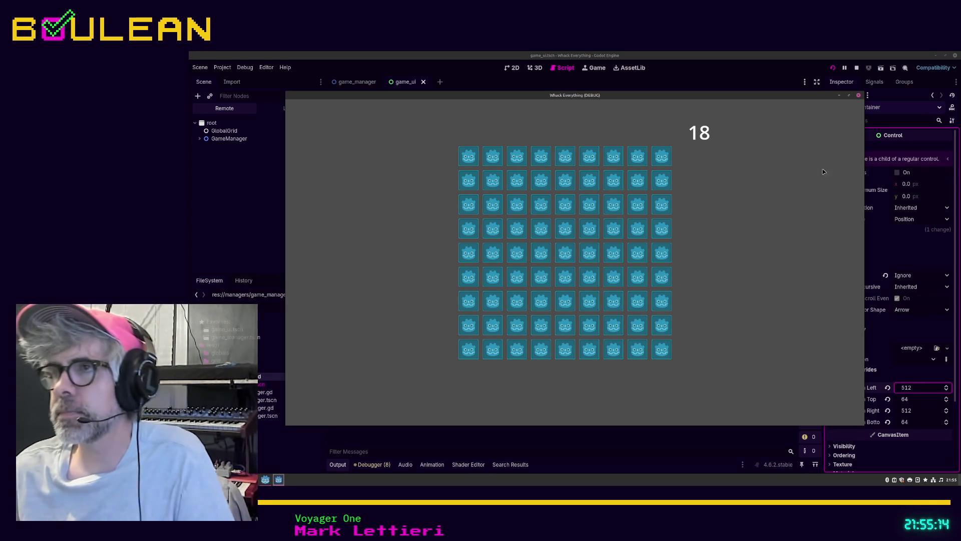
left_click(858, 97)
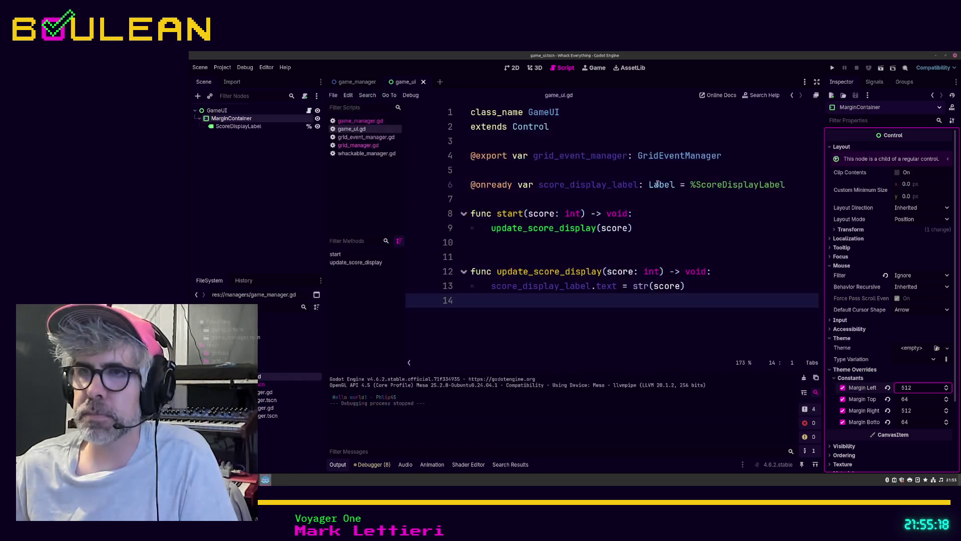
Step: Save the scene, filter the FileSystem for 'mole', and open mole.tscn
left_click(563, 263)
key("ctrl+s")
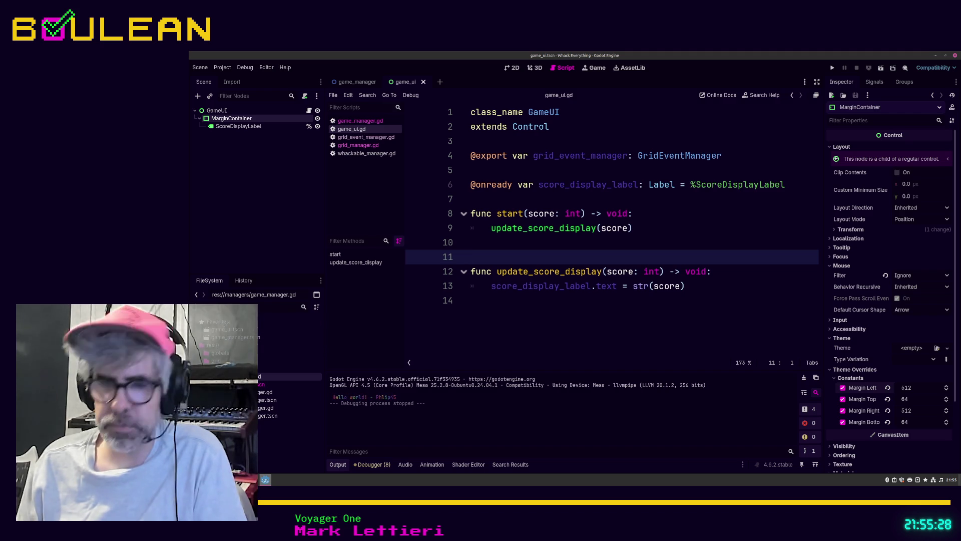
type("mole")
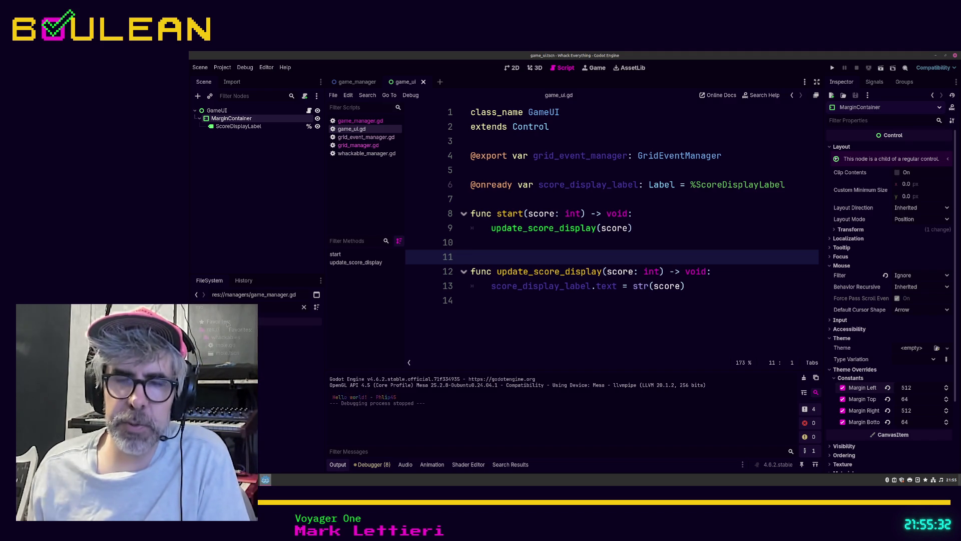
double_click(230, 353)
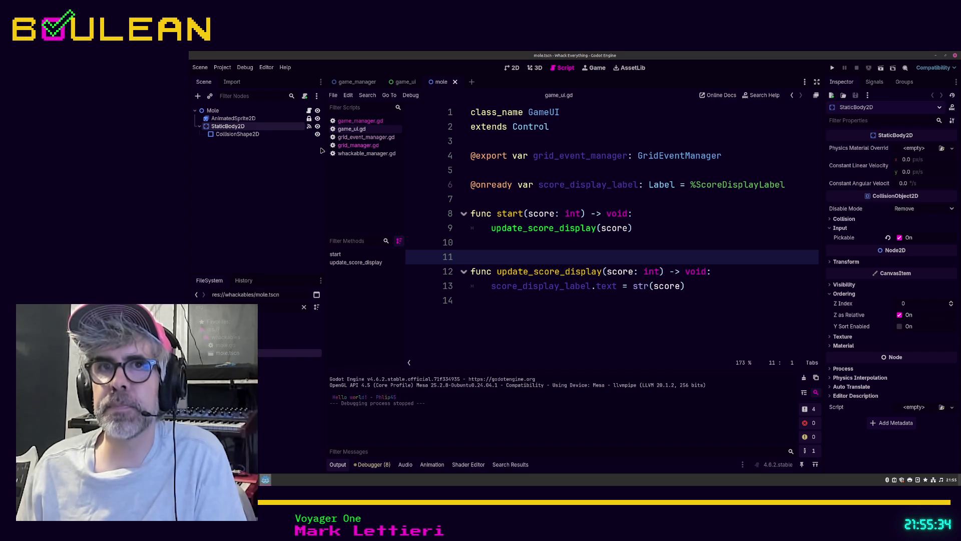
Step: Select the Mole root node, view it in 2D, and open mole.gd
left_click(216, 110)
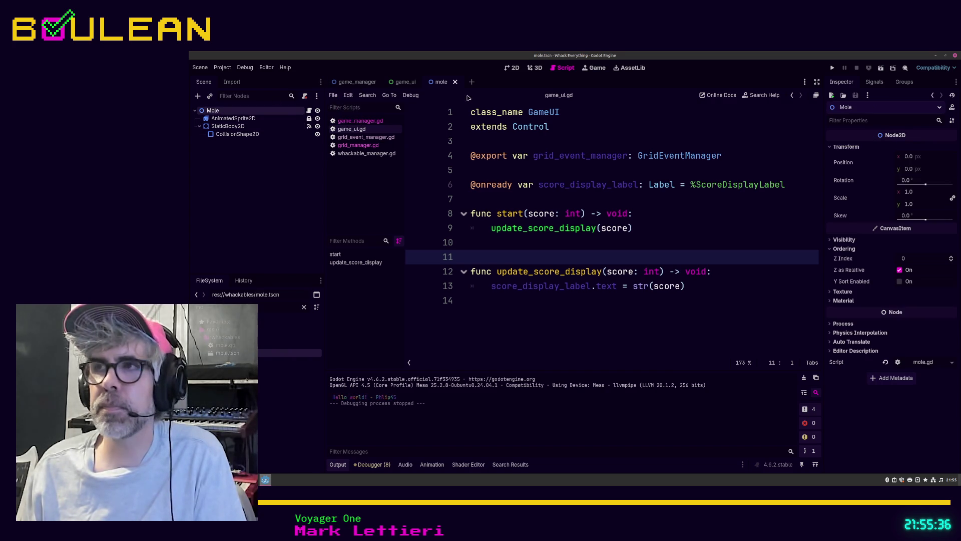
left_click(511, 70)
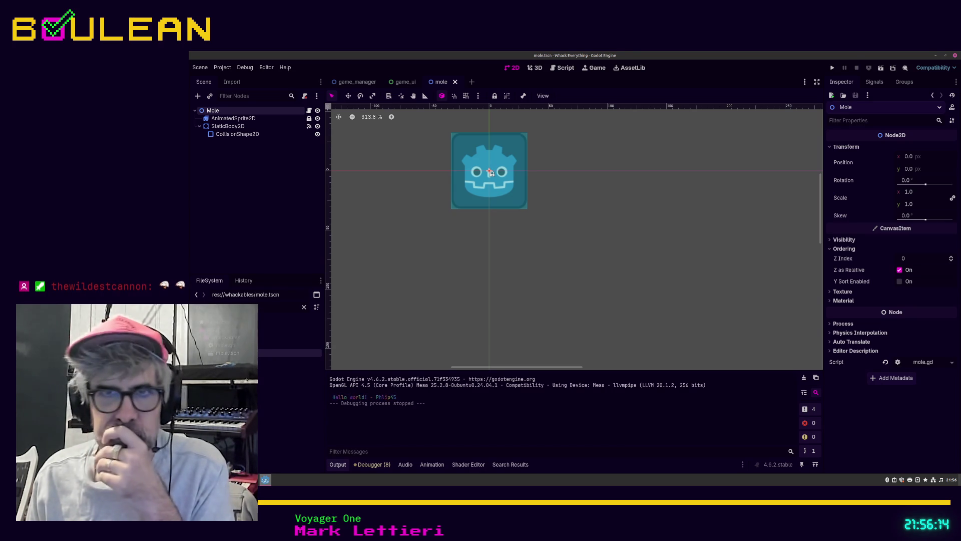
left_click(280, 345)
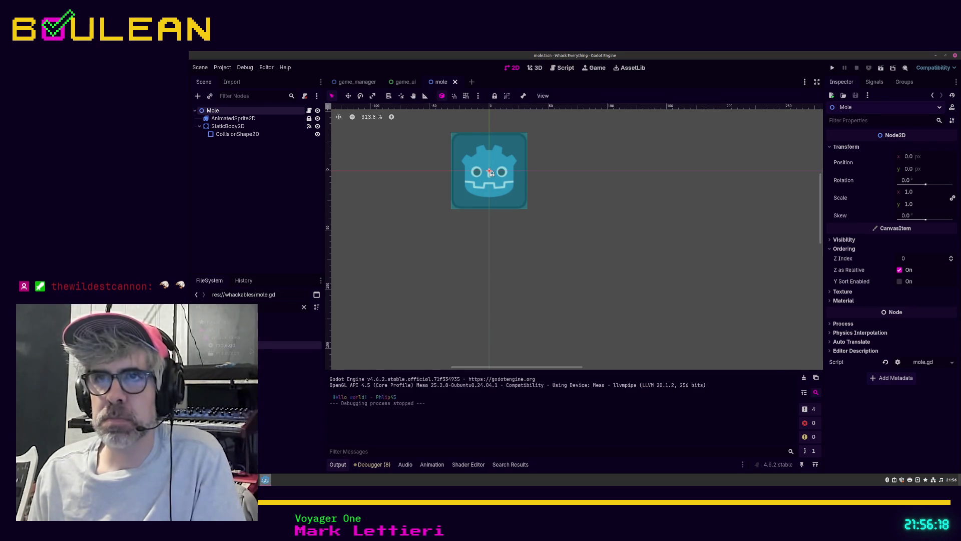
scroll(603, 173, "up", 3)
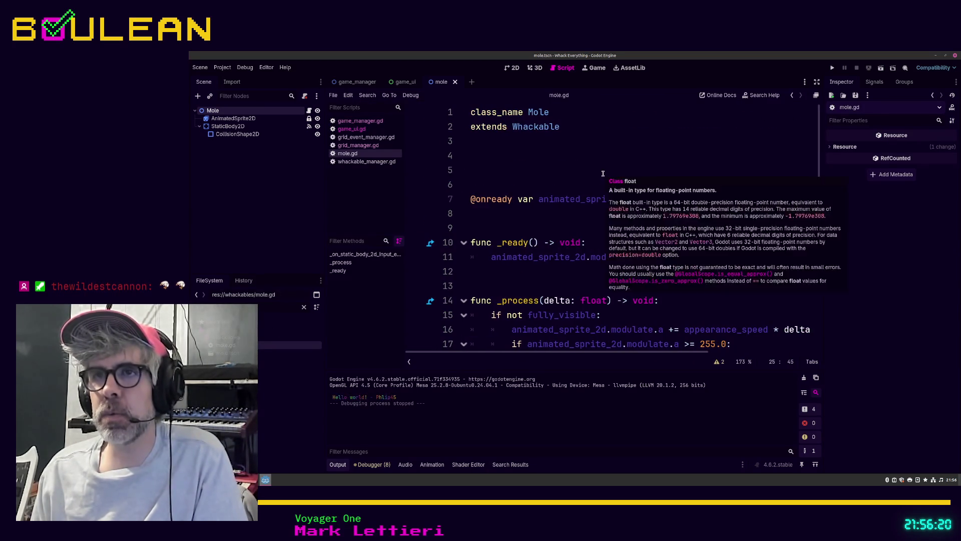
Step: Open whackable.gd and move is_clickable above parent_cell, leaving a blank line 8
left_click(512, 156)
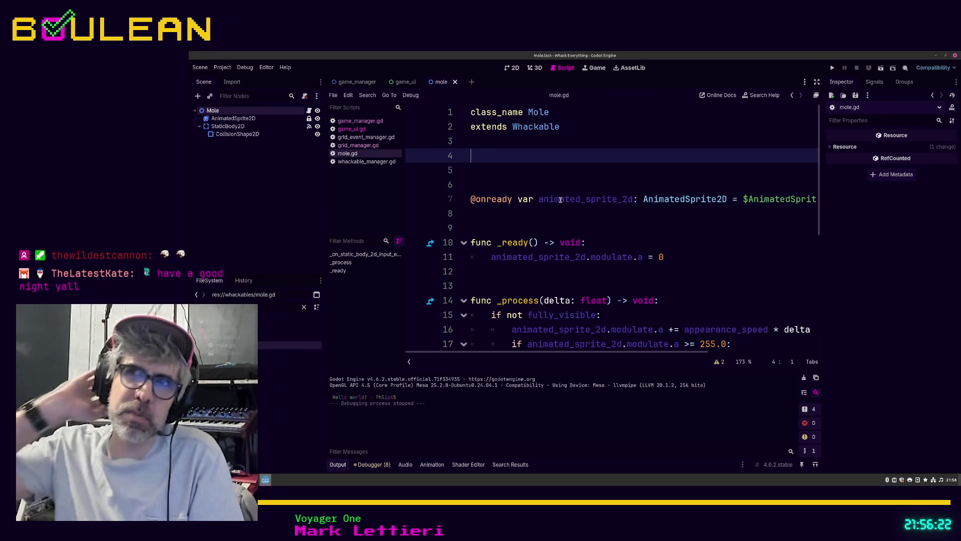
left_click(533, 126, "ctrl")
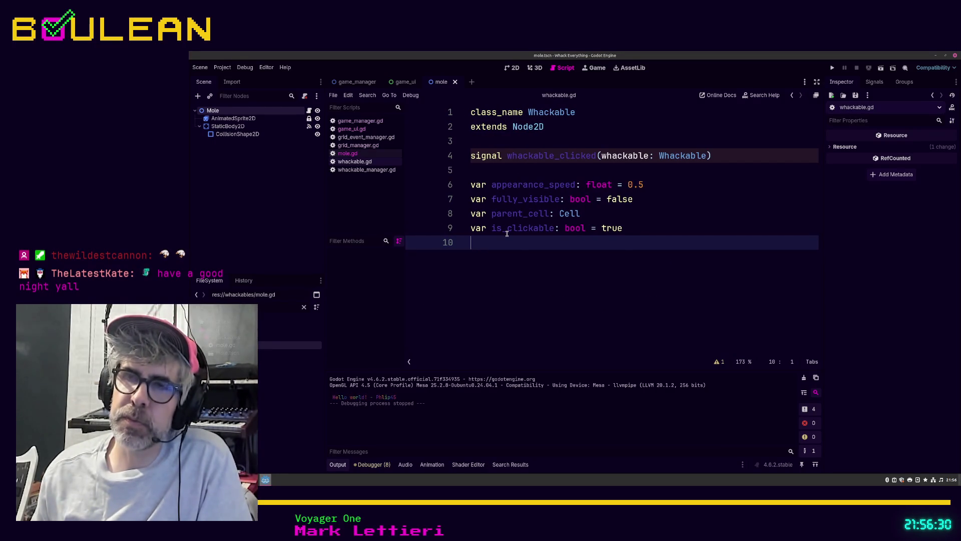
key("Up")
key("Up")
key("Up")
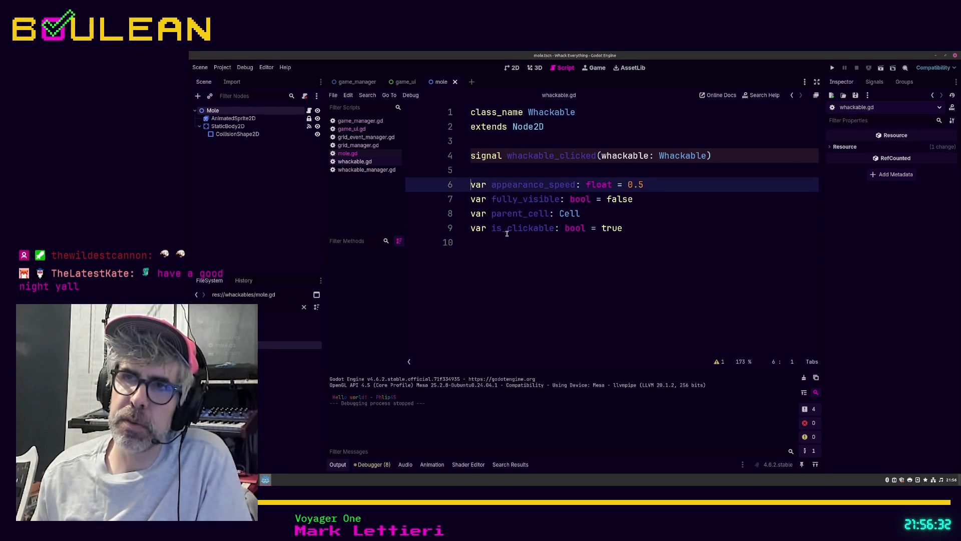
key("Down")
key("Return")
key("Up")
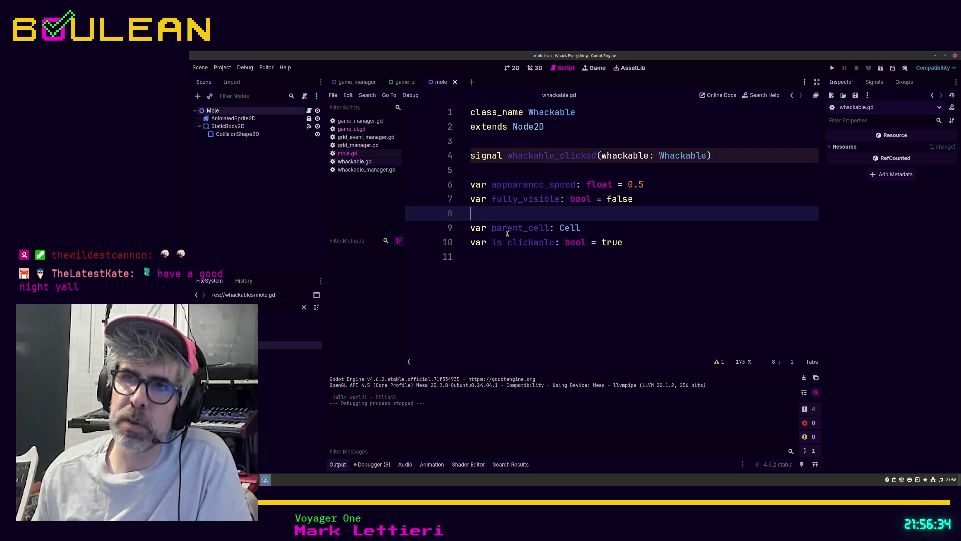
key("Down")
key("Down")
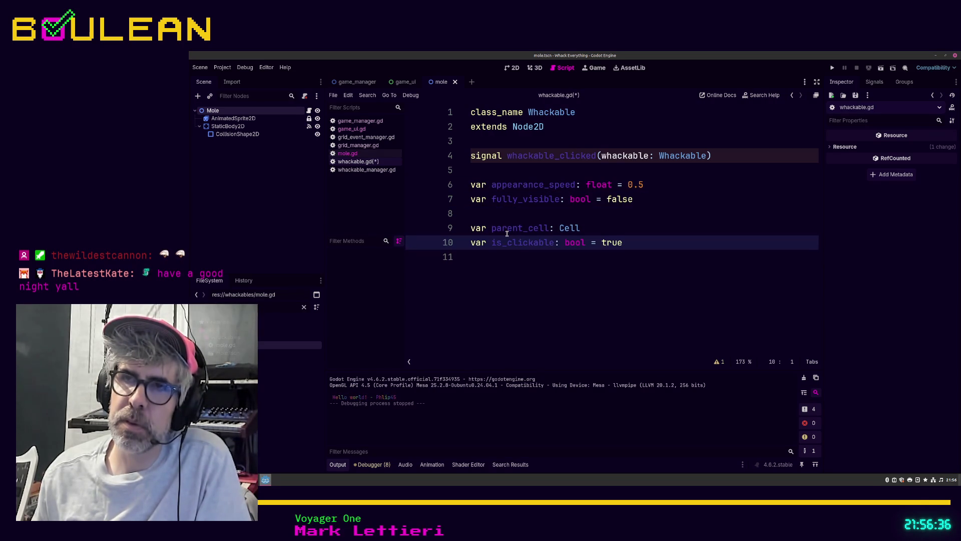
key("alt+Up")
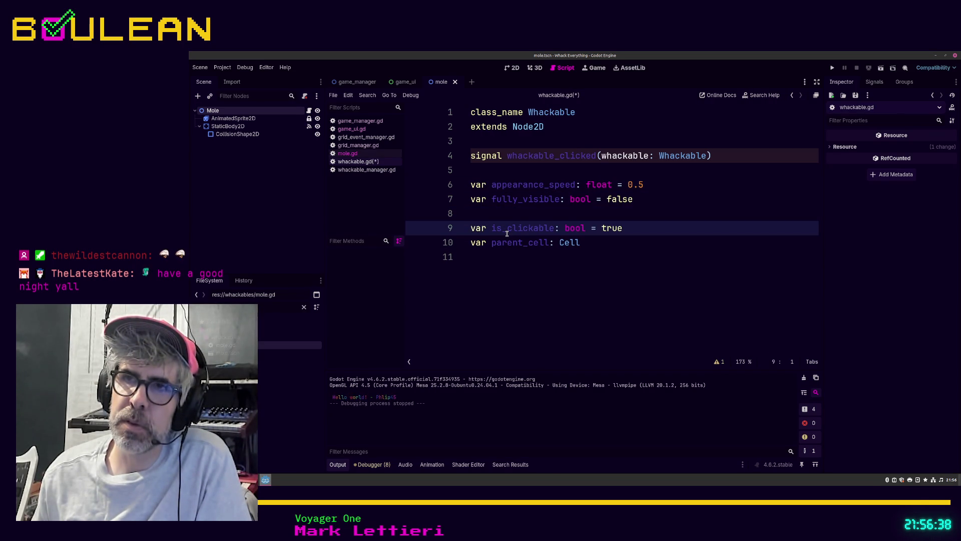
Step: Declare 'var health: bool = 1' on line 8 and save whackable.gd
key("Up")
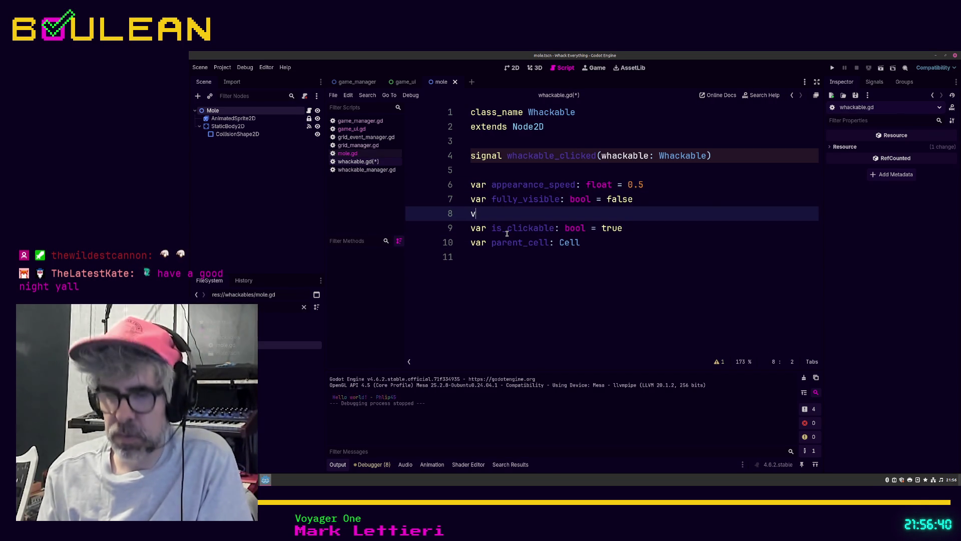
type("ar heal")
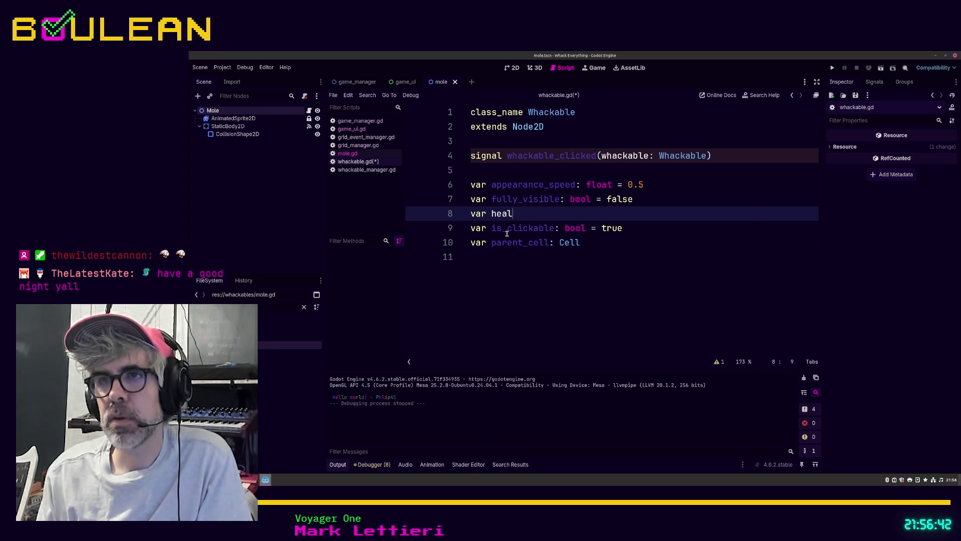
type("th: bool")
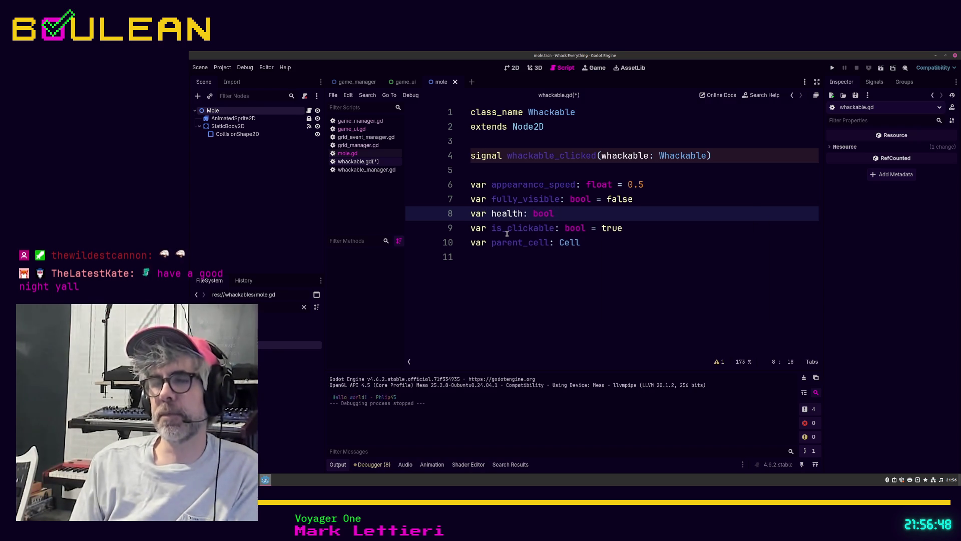
type("= 1")
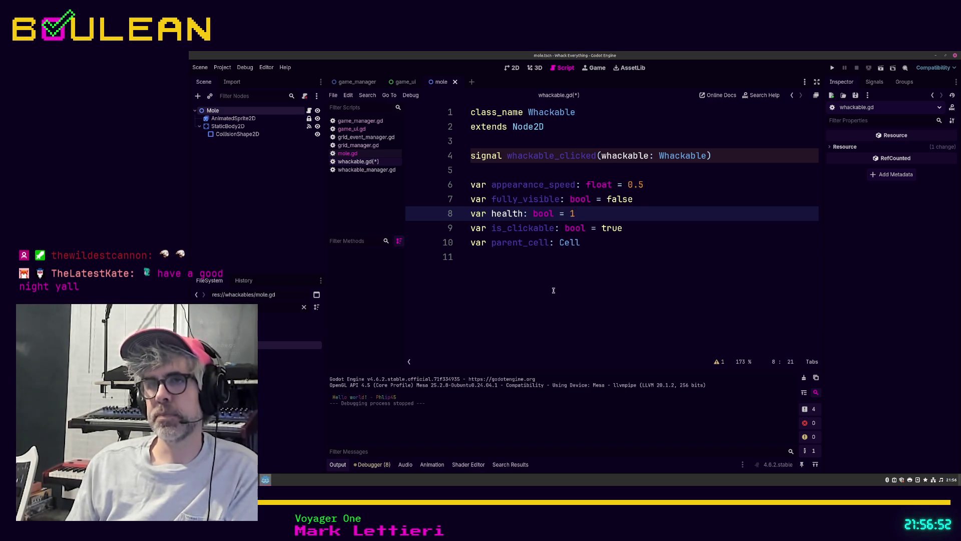
left_click(553, 291)
key("ctrl+s")
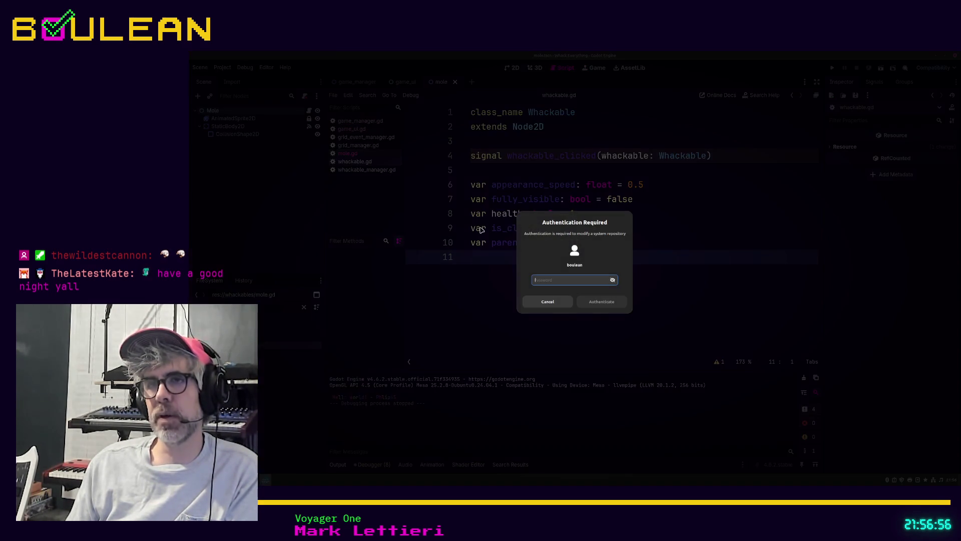
Step: Cancel both Authentication Required password prompts
left_click(549, 303)
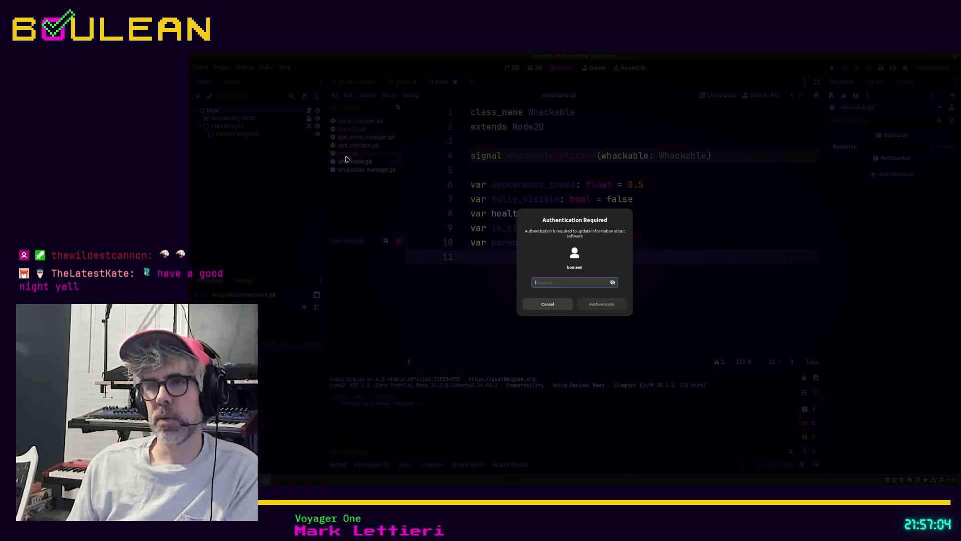
left_click(548, 308)
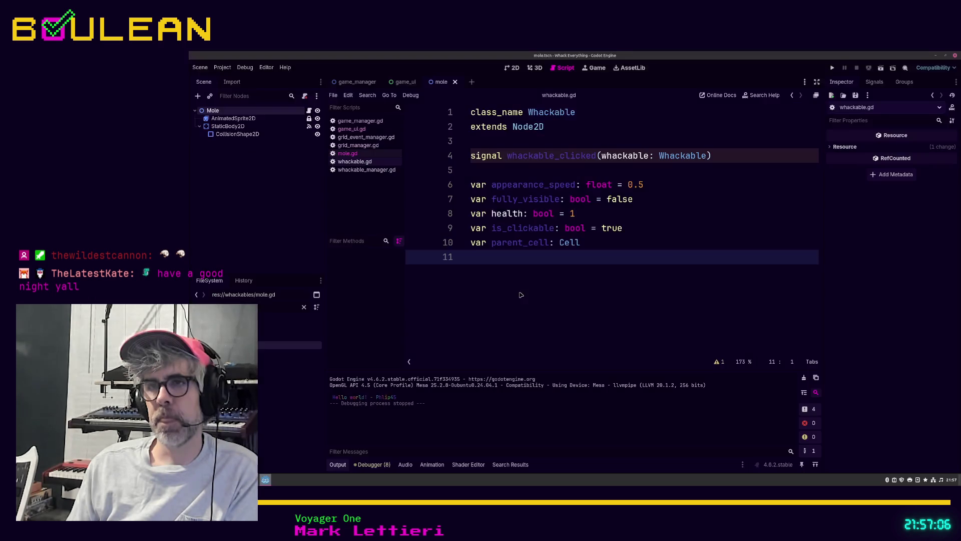
Step: Add 'health = randi_range(1, 3)' inside mole.gd's _ready, save, and run the game with F5
left_click(348, 153)
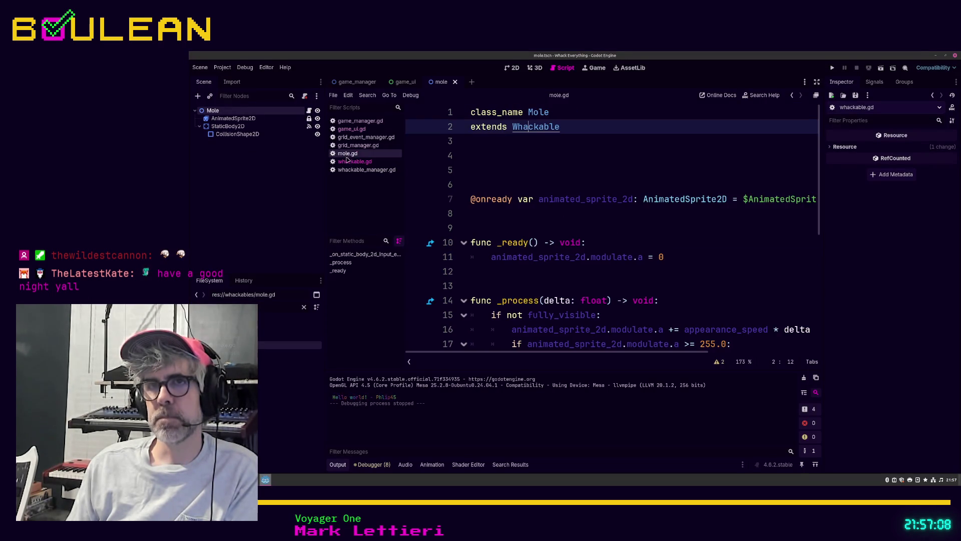
left_click(498, 270)
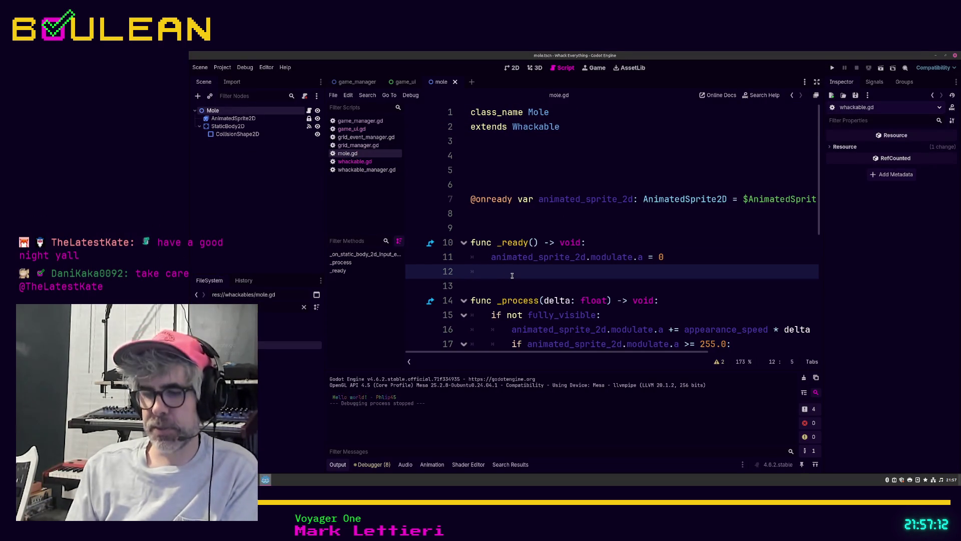
key("Tab")
type("health")
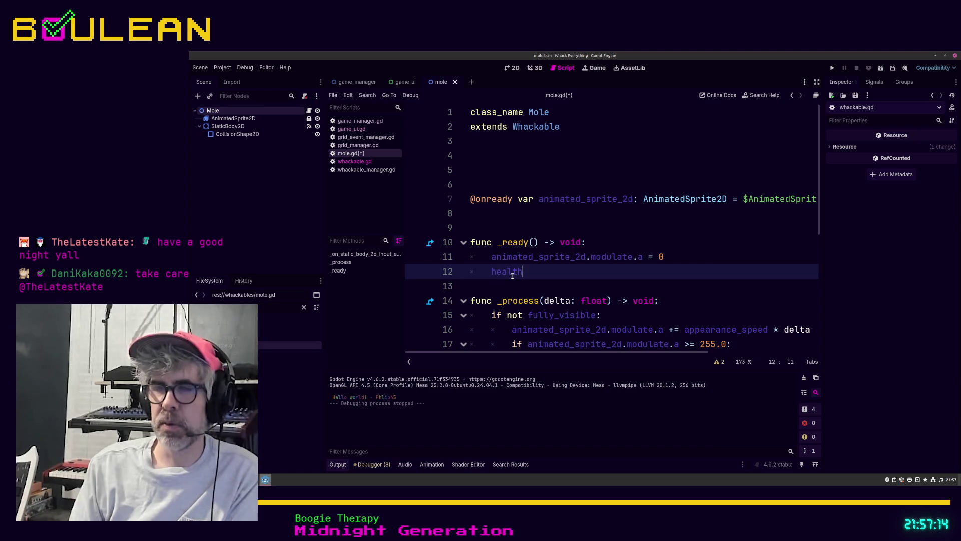
type(" = randi")
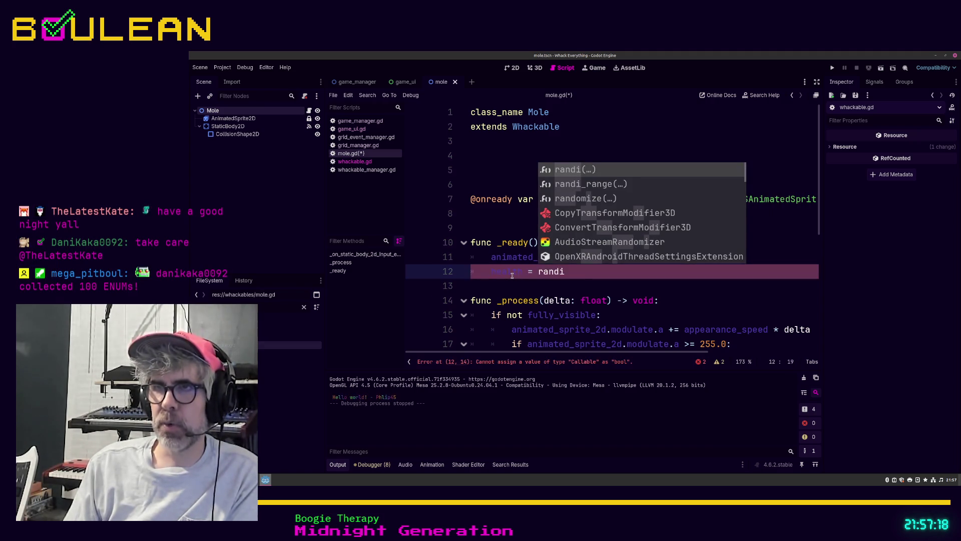
key("Down")
key("Return")
type("1, 3")
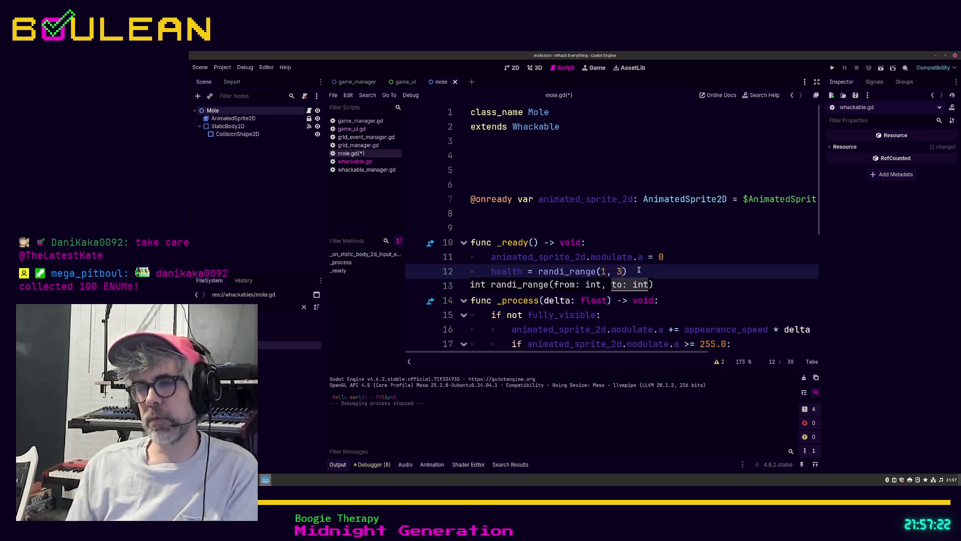
type(")")
key("ctrl+s")
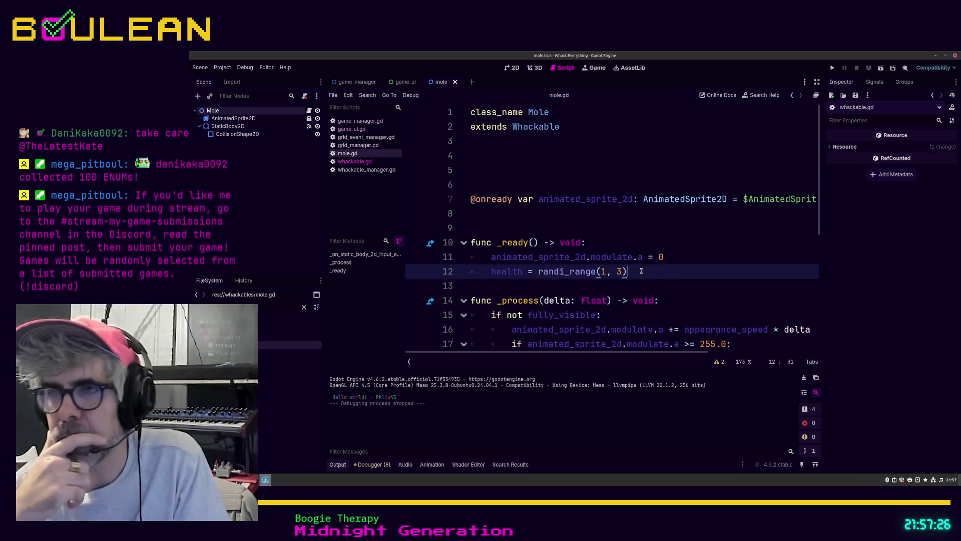
key("F5")
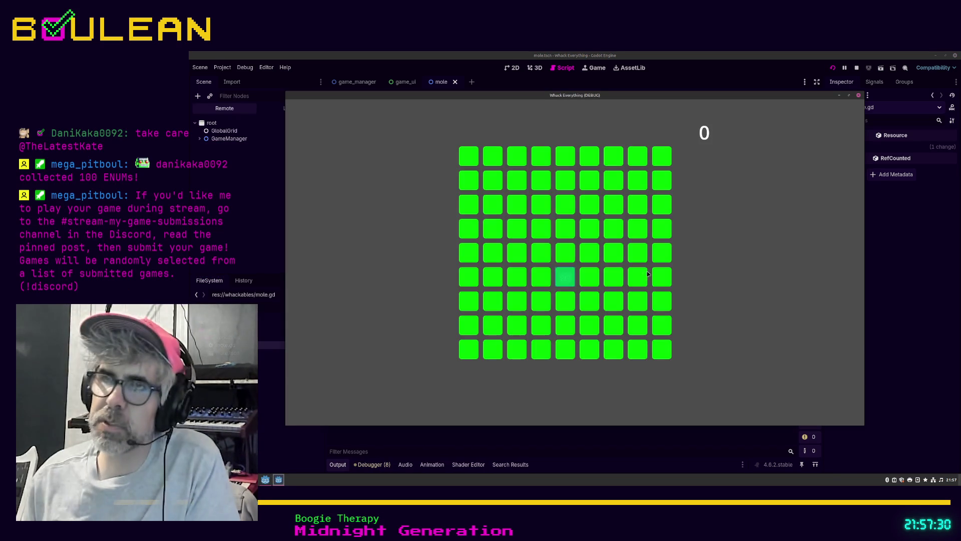
Step: Whack the first dozen random-health moles in the running game
left_click(565, 276)
left_click(613, 306)
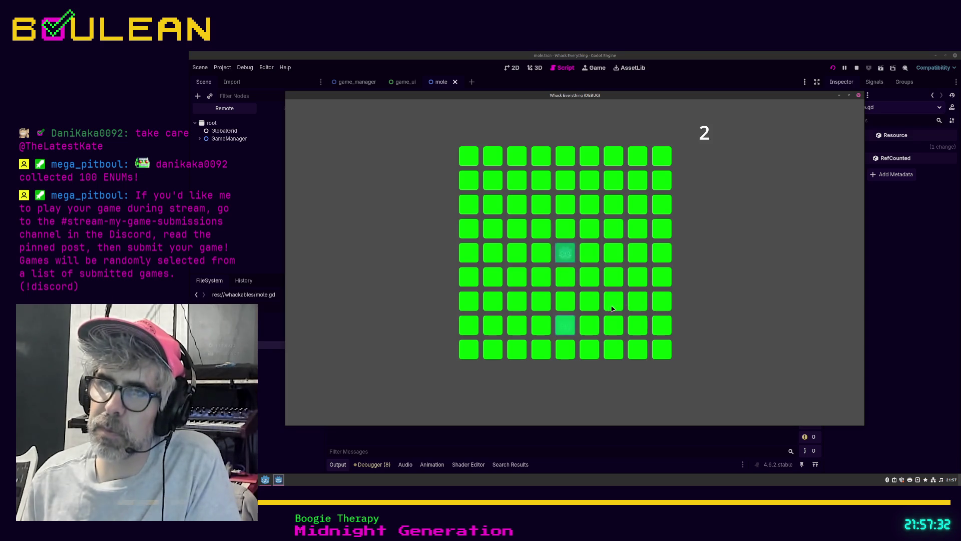
left_click(565, 325)
left_click(565, 253)
left_click(589, 252)
left_click(664, 185)
left_click(565, 277)
left_click(521, 257)
left_click(517, 229)
left_click(589, 228)
left_click(614, 229)
left_click(595, 272)
Step: Whack another dozen moles across the grid to keep raising the score
left_click(541, 349)
left_click(468, 349)
left_click(469, 324)
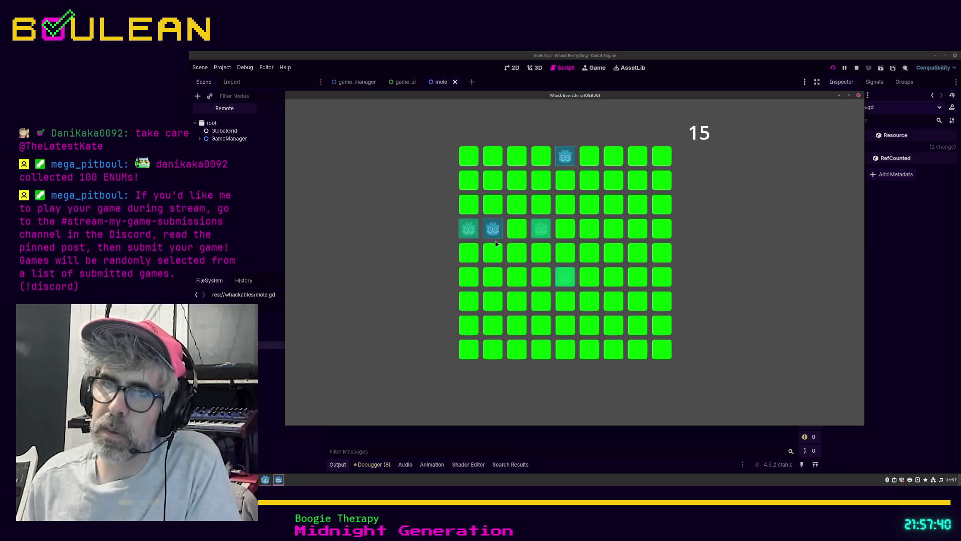
left_click(493, 229)
left_click(469, 229)
left_click(541, 229)
left_click(566, 277)
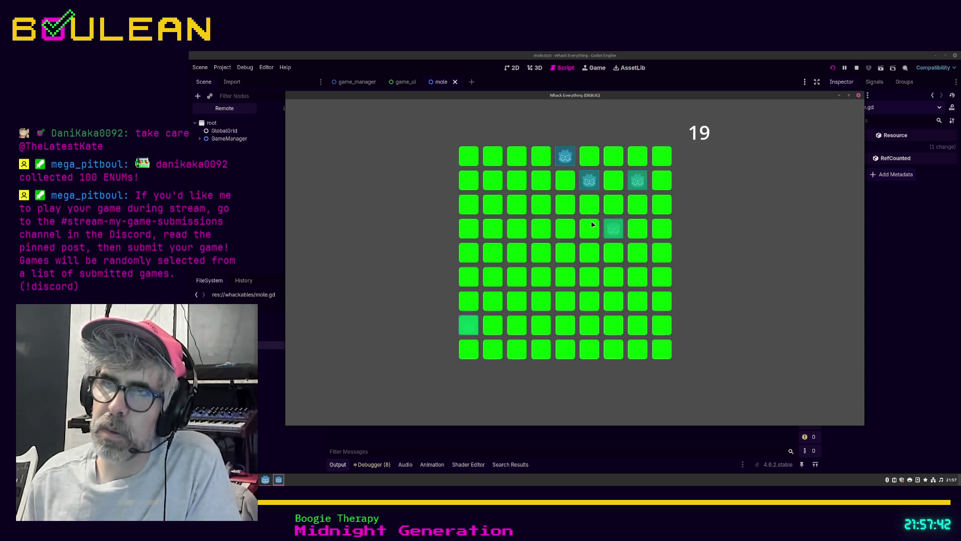
left_click(614, 229)
left_click(590, 180)
left_click(565, 156)
left_click(637, 180)
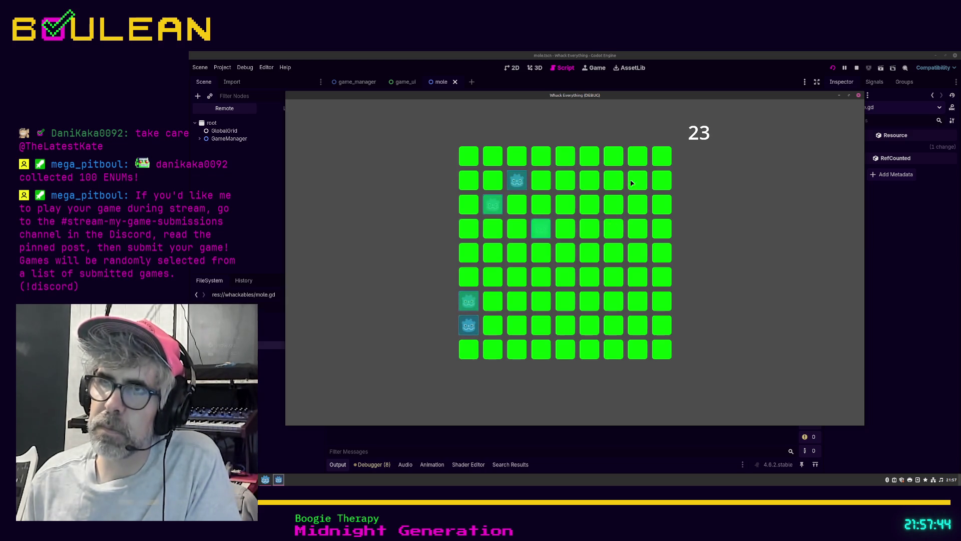
left_click(516, 180)
Step: Whack the last moles to reach a score of 33, then close the game
left_click(589, 229)
left_click(540, 229)
left_click(493, 205)
left_click(469, 301)
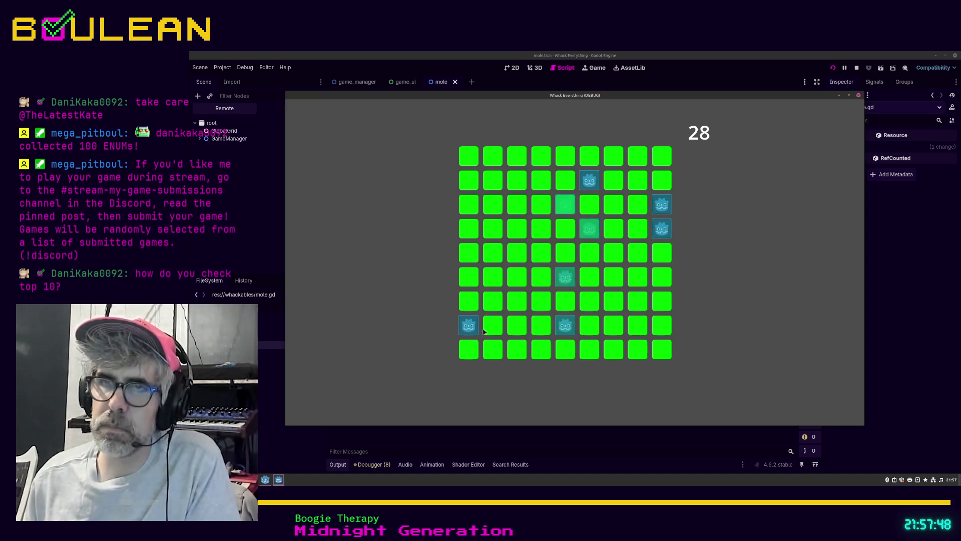
left_click(468, 325)
left_click(566, 325)
left_click(565, 277)
left_click(662, 229)
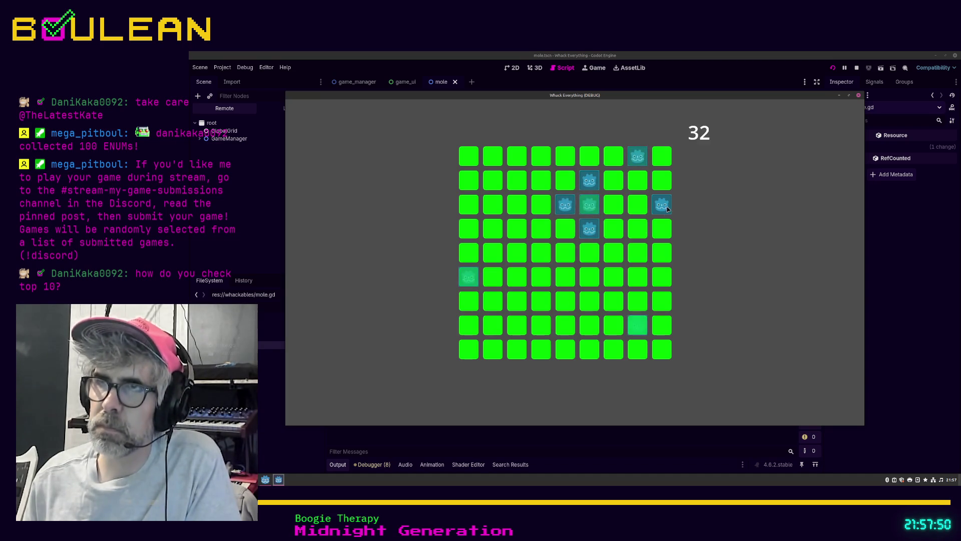
left_click(666, 208)
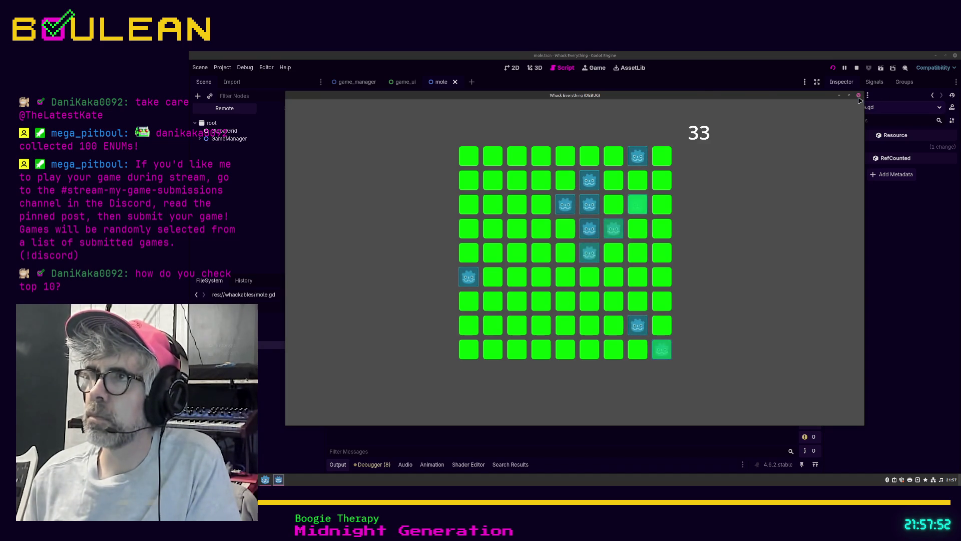
left_click(859, 96)
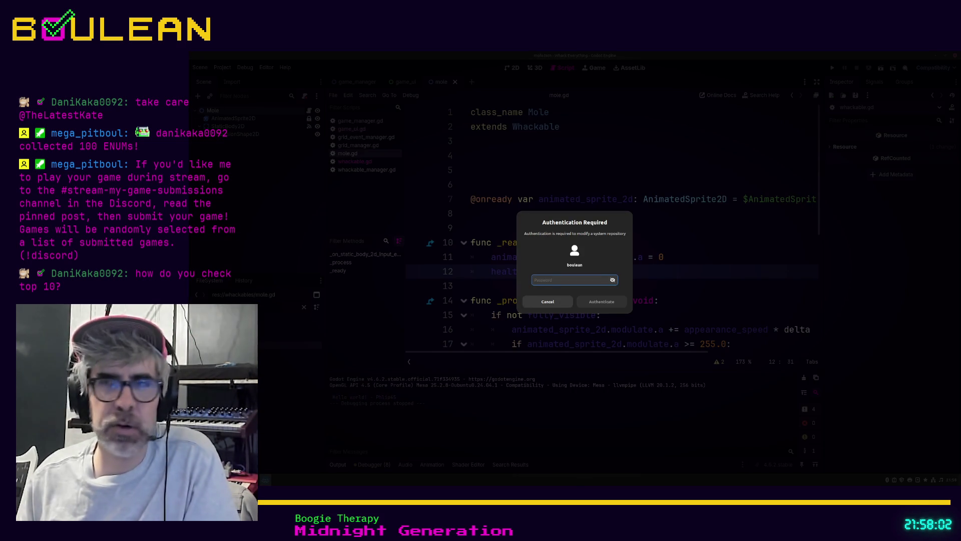
Step: Dismiss both system authentication prompts without signing in, using Cancel and then Escape
left_click(550, 300)
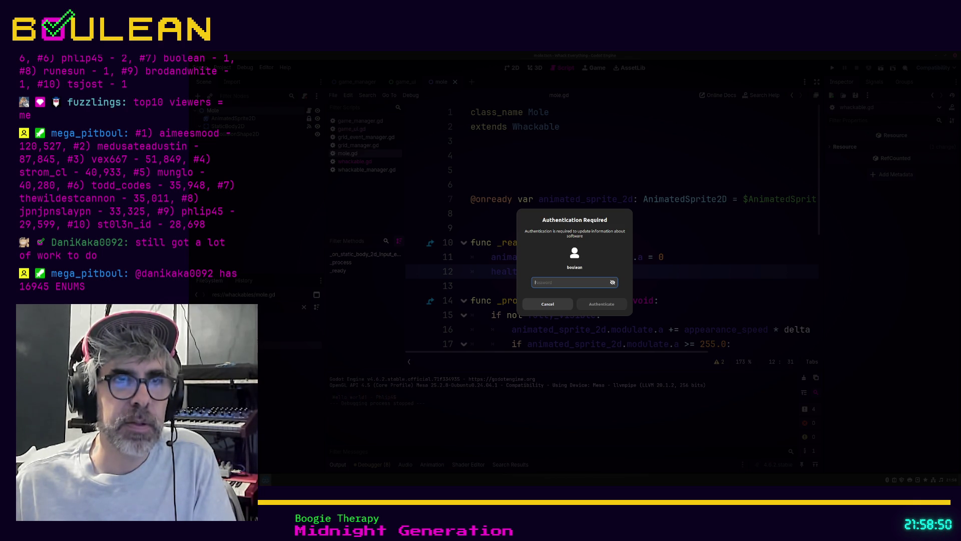
key("Escape")
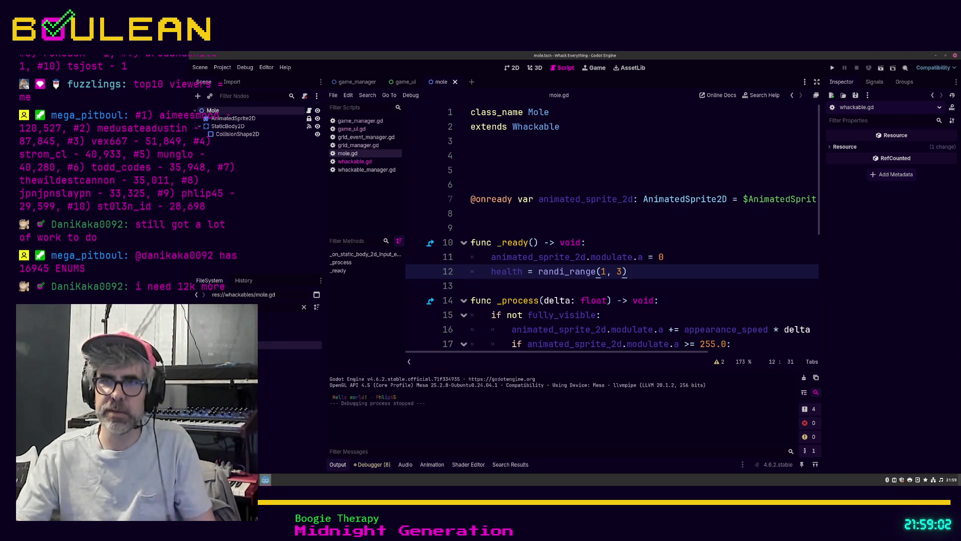
Step: Add a second blank line 13 between the randi_range health assignment and _process
left_click(659, 289)
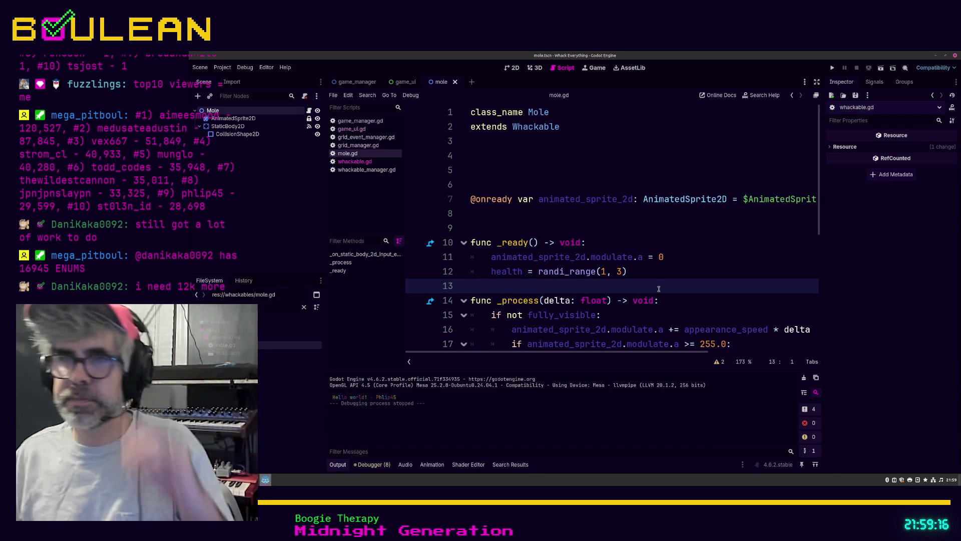
key("Return")
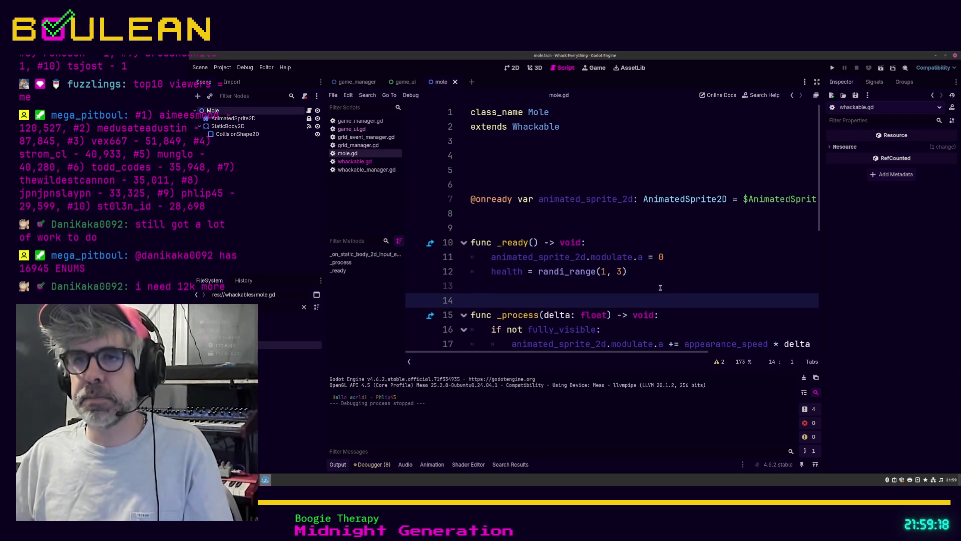
left_click(660, 288)
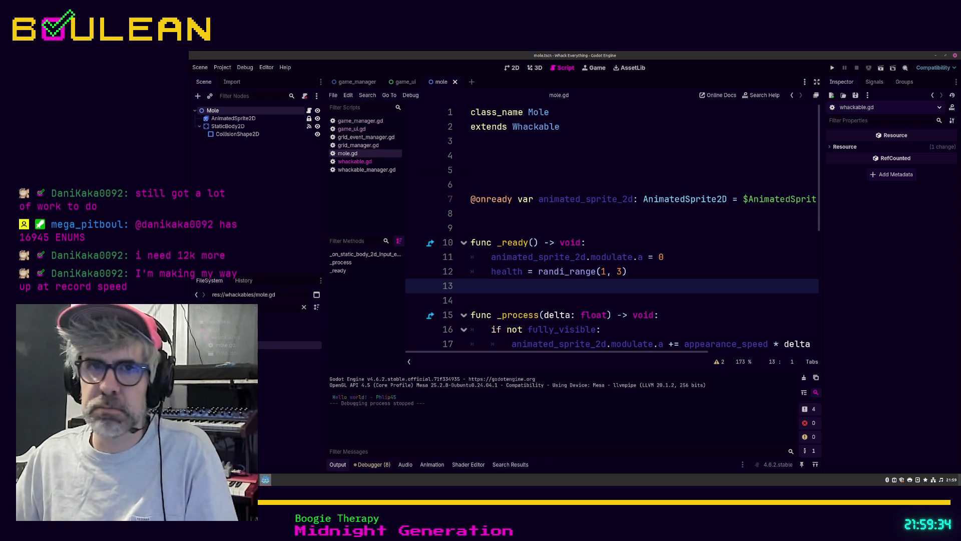
Step: Insert a new line 20 in grid_event_manager.gd that writes 'whackable.health -= 1'
left_click(366, 137)
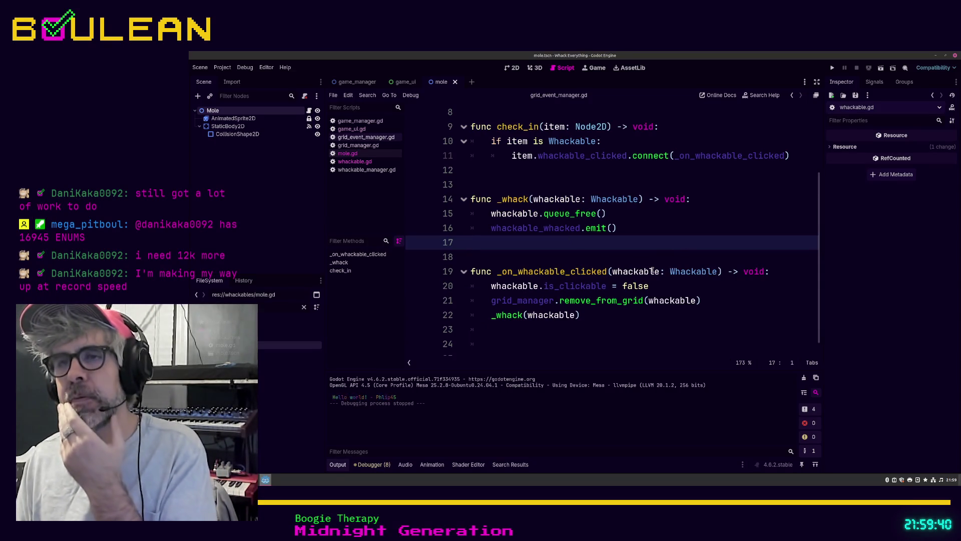
scroll(652, 271, "down", 1)
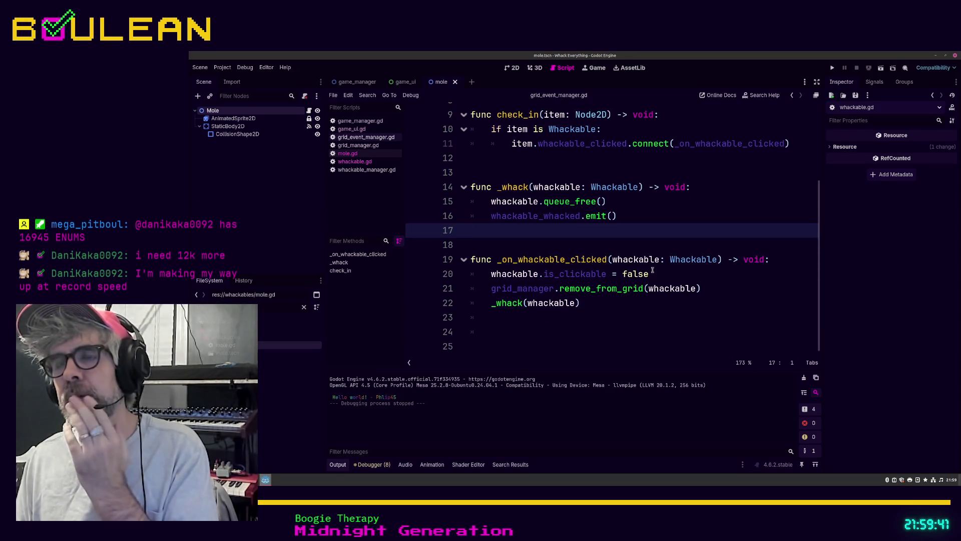
left_click(489, 279)
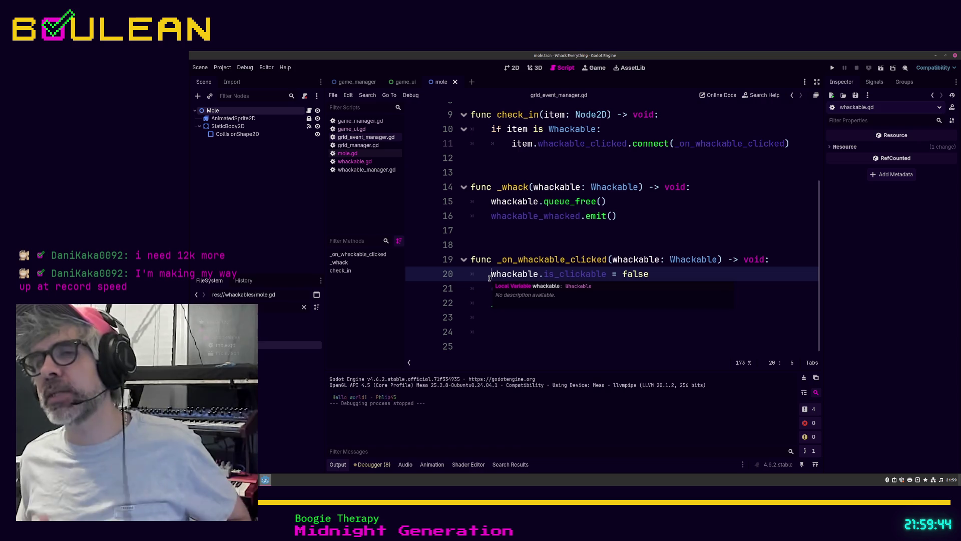
left_click(685, 270)
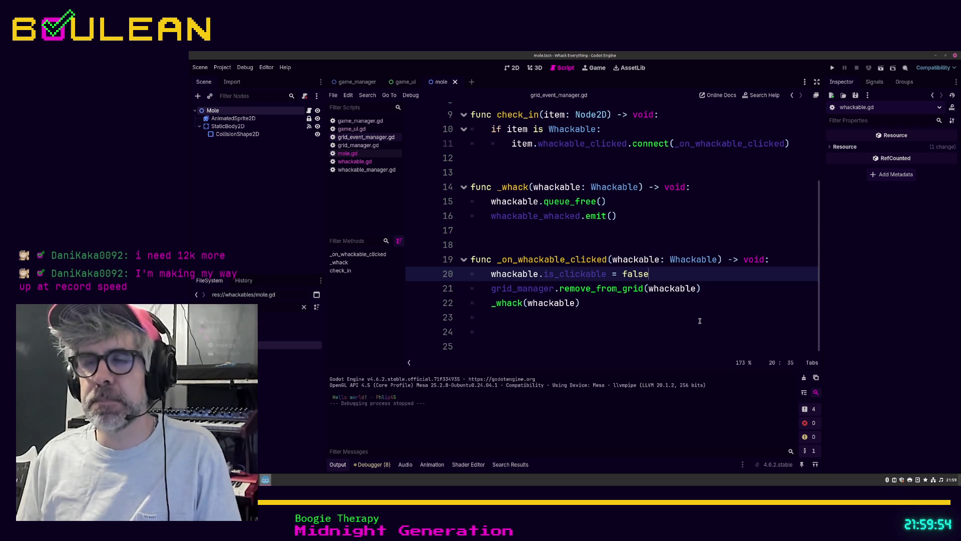
key("Home")
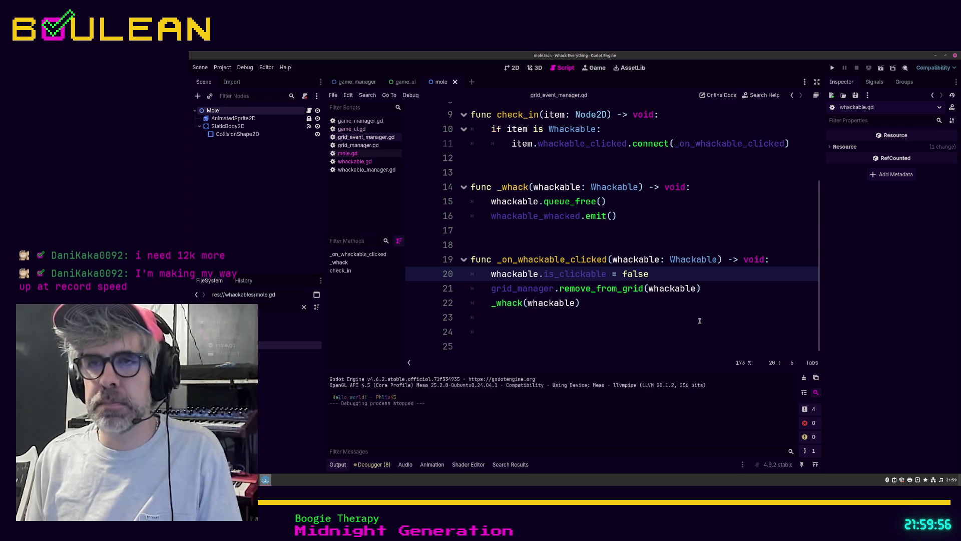
key("Return")
key("Up")
type("v")
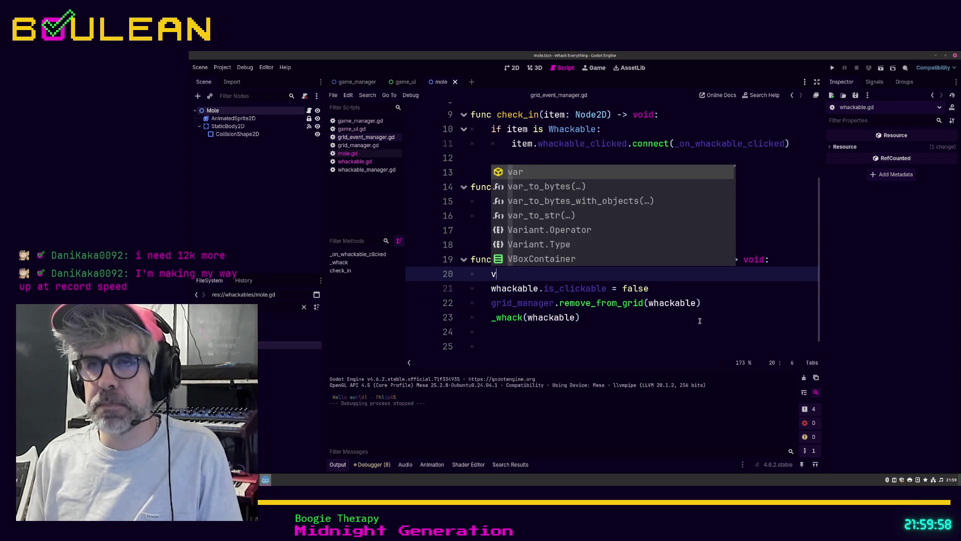
type("ar whackabl")
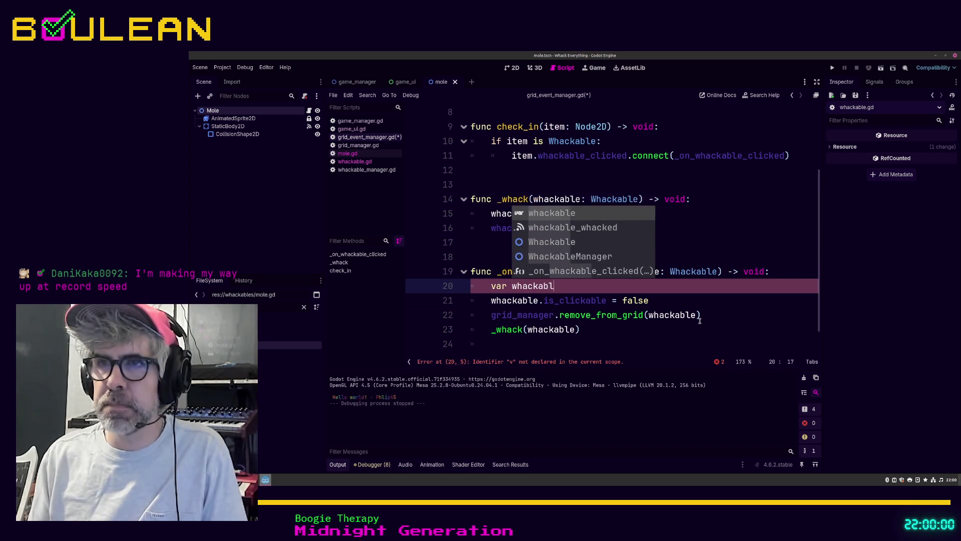
key("Escape")
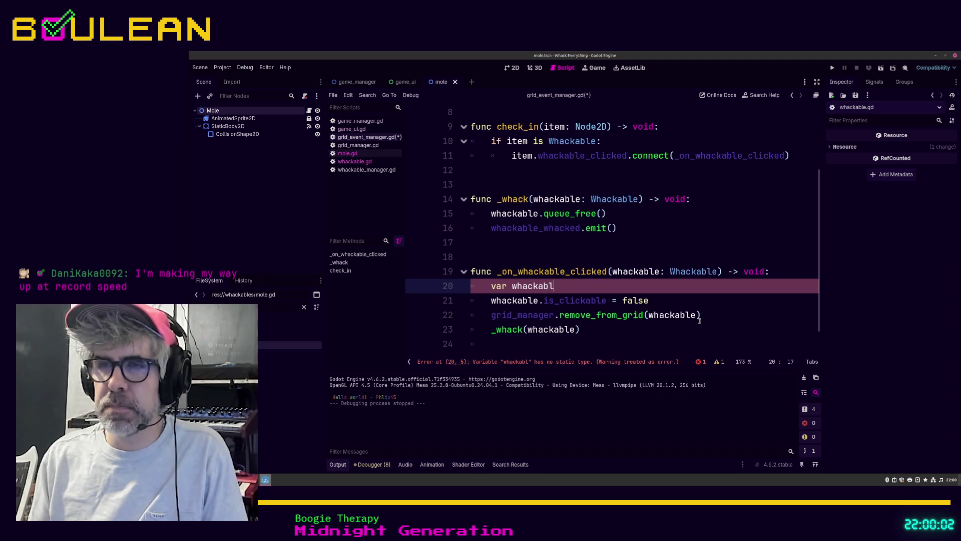
key("BackSpace")
key("BackSpace")
key("BackSpace")
key("shift+Home")
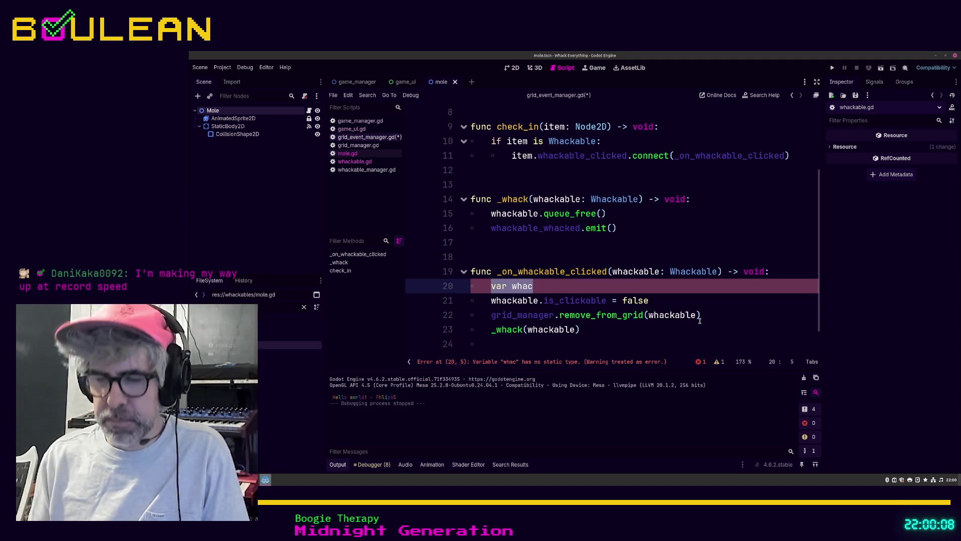
type("whackable")
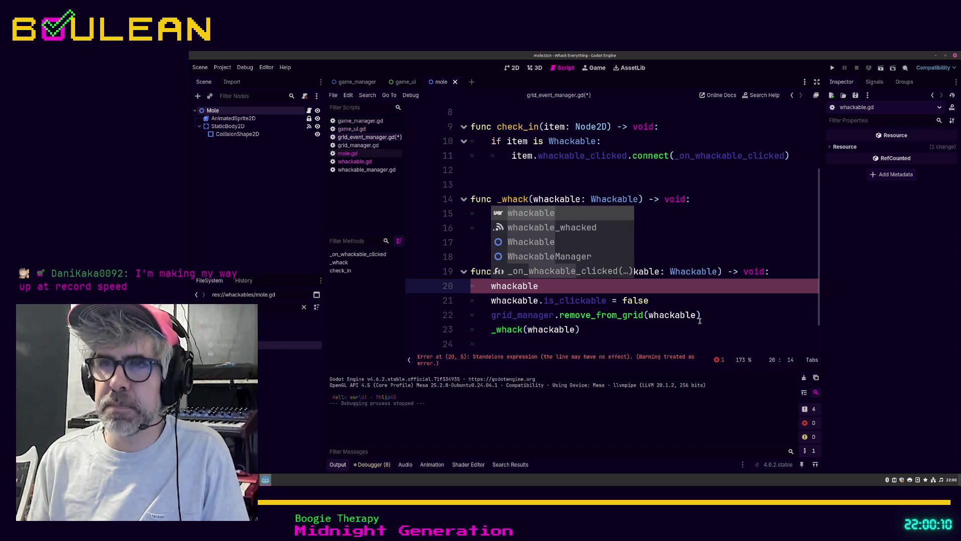
type(".health =")
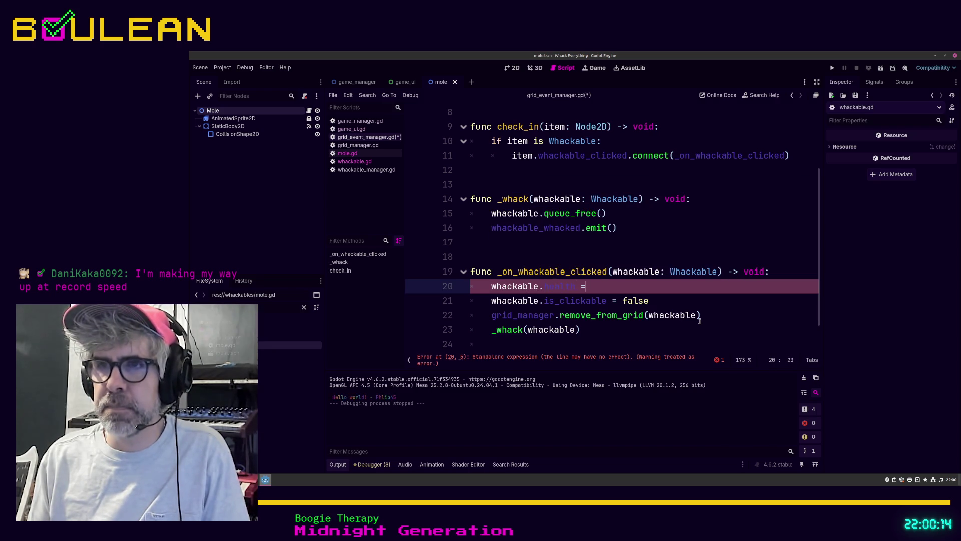
key("ctrl+space")
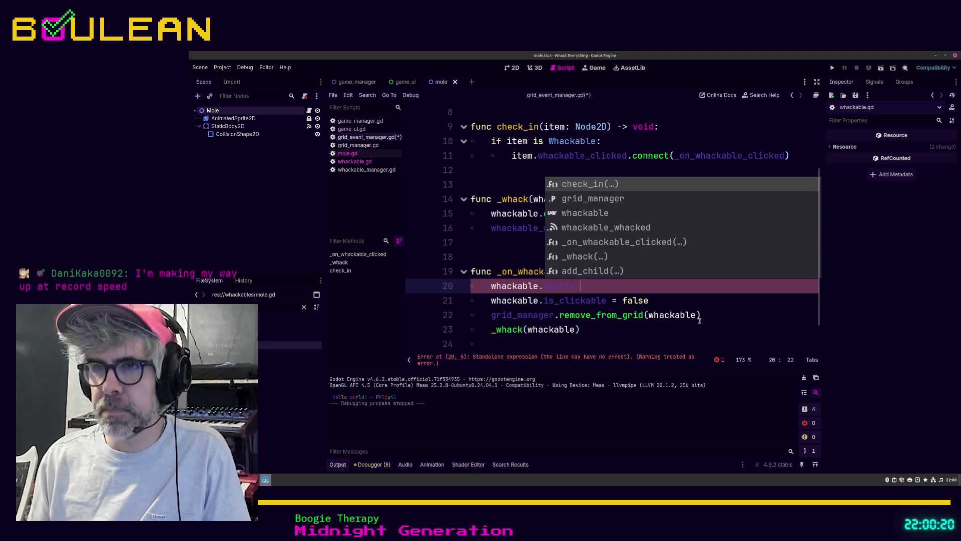
type("-= 1")
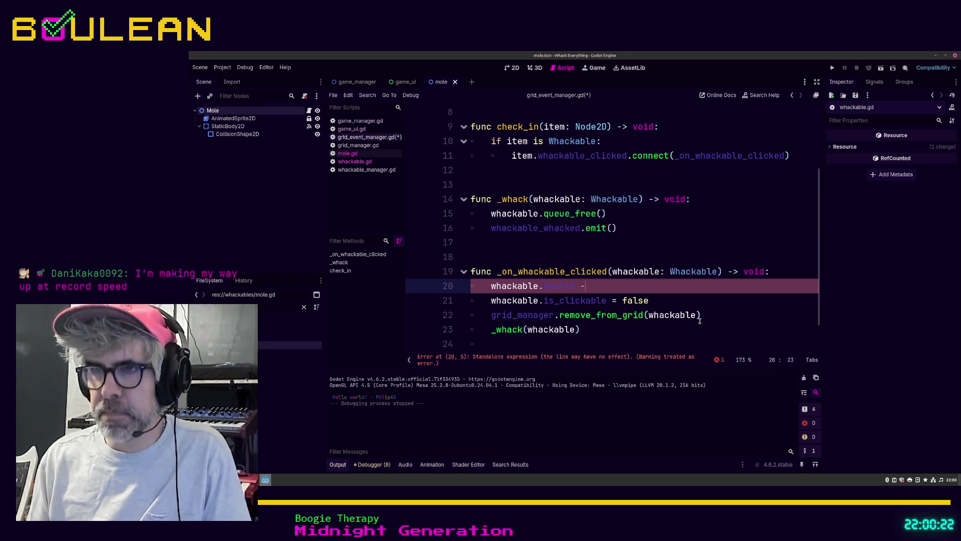
Step: Rewrite line 20 as an expression subtracting 1 from whackable.health
key("Return")
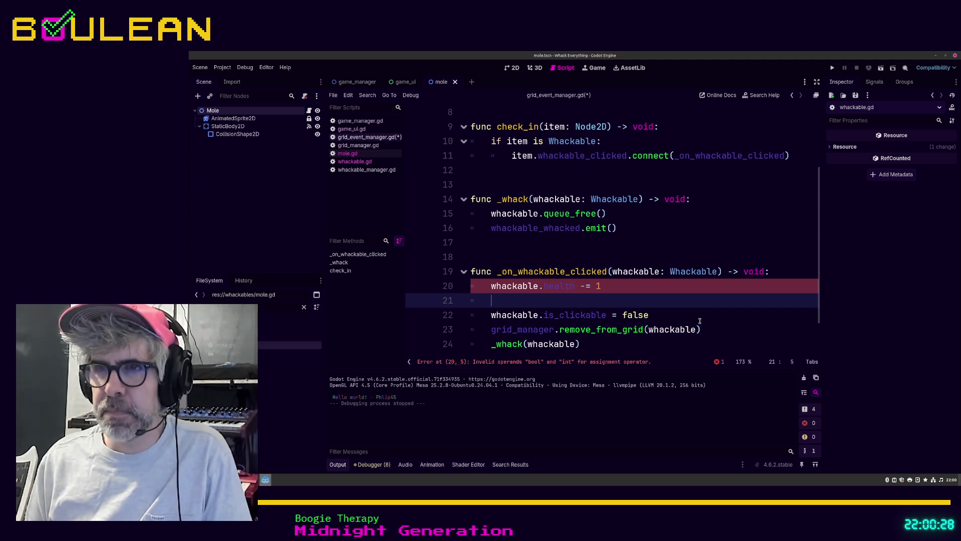
key("Up")
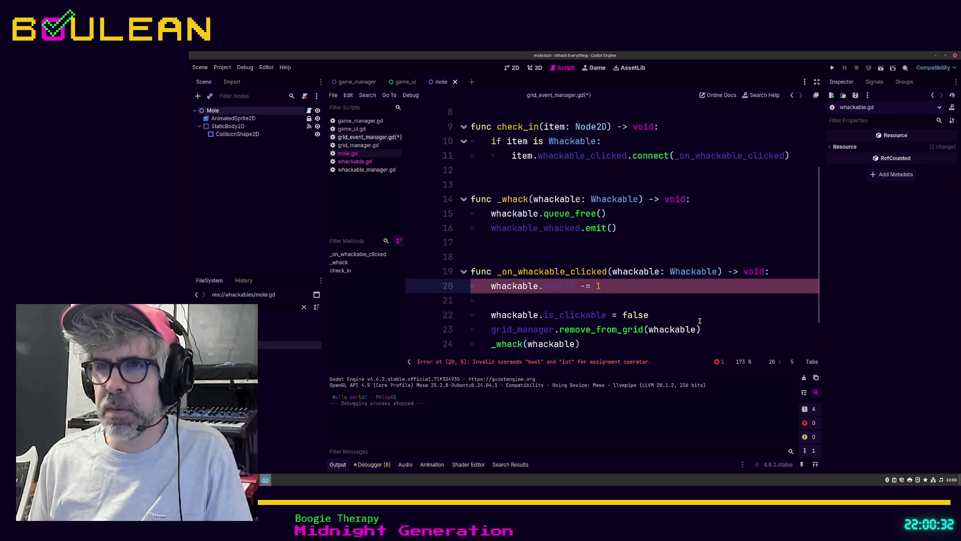
key("shift+End")
type("wh")
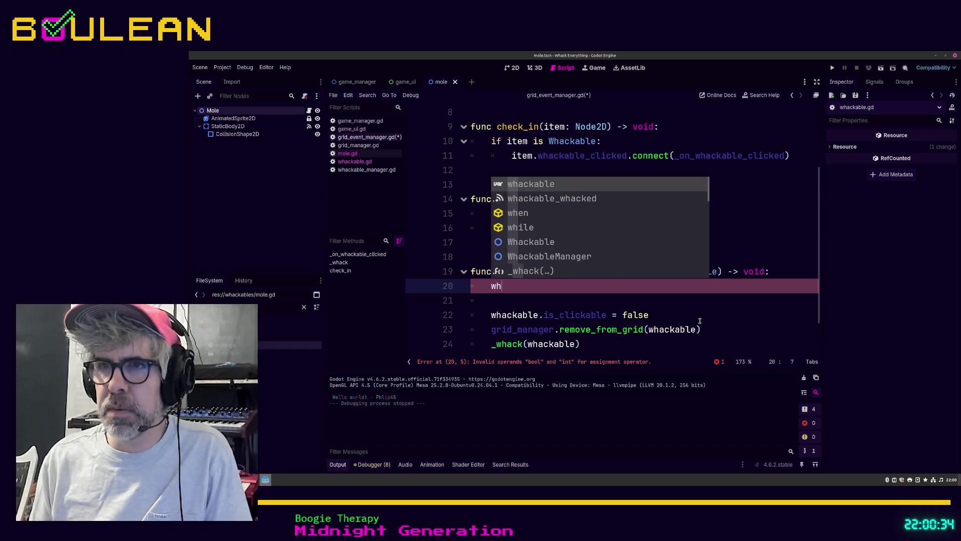
key("Return")
type(".h")
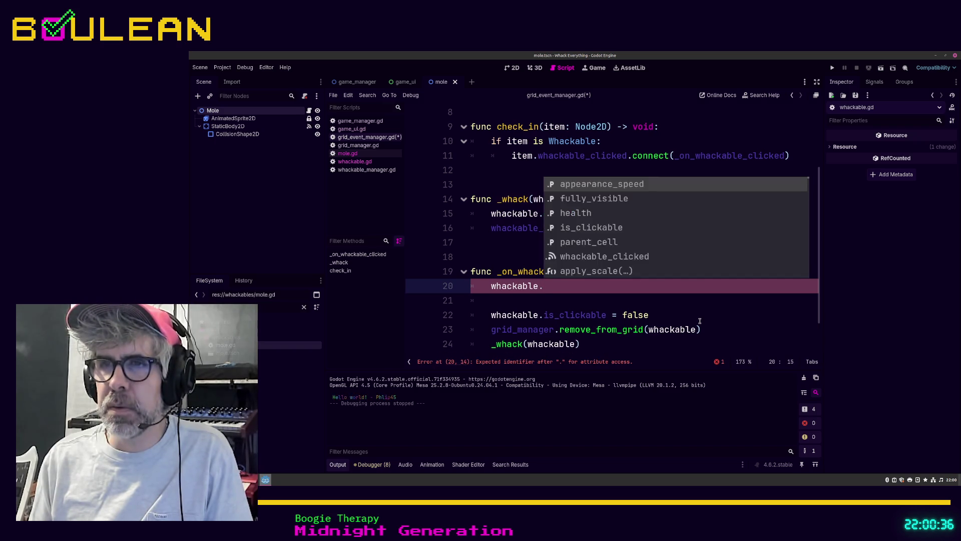
key("Return")
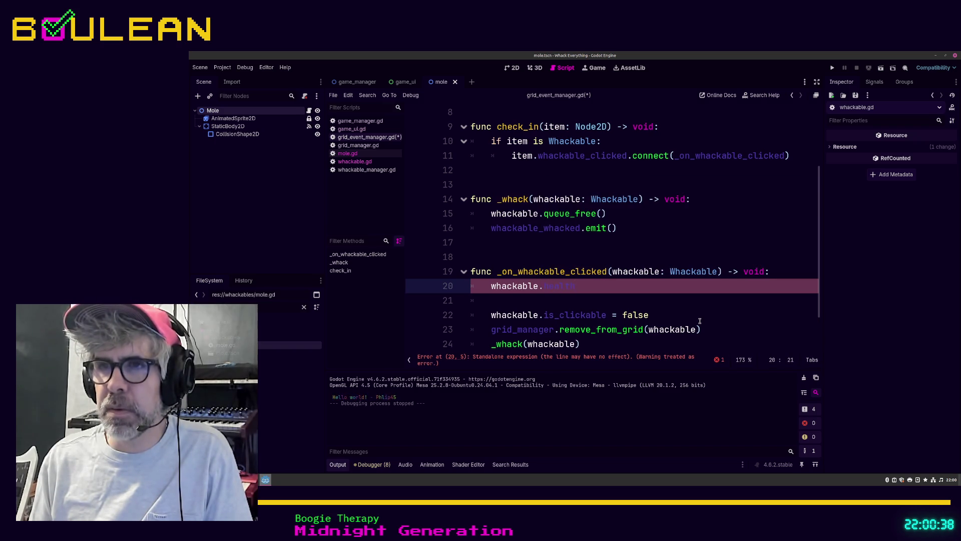
type("-")
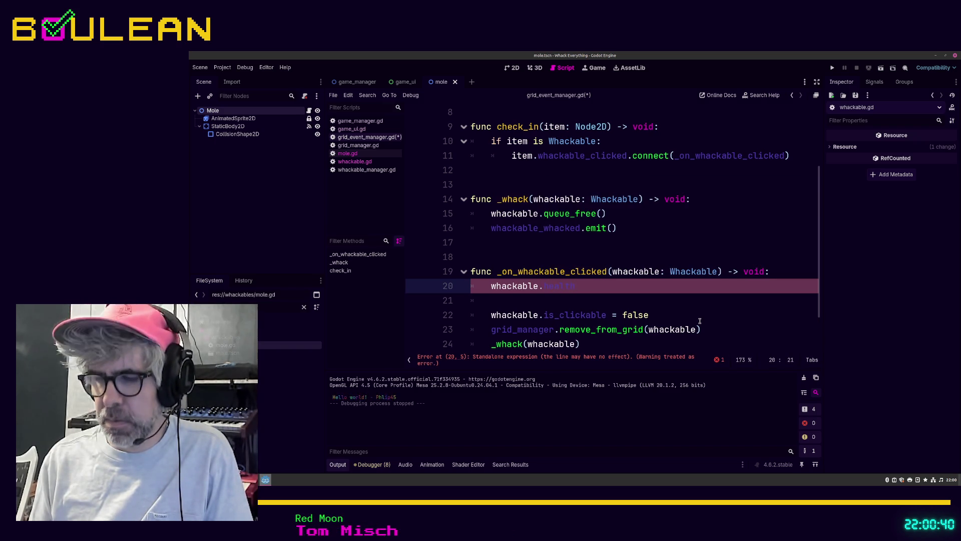
type("= 1")
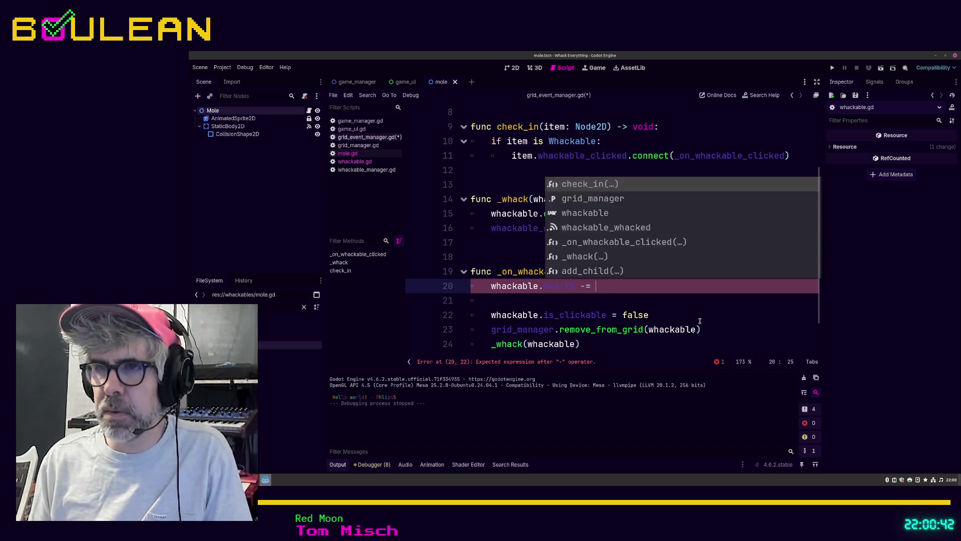
key("Return")
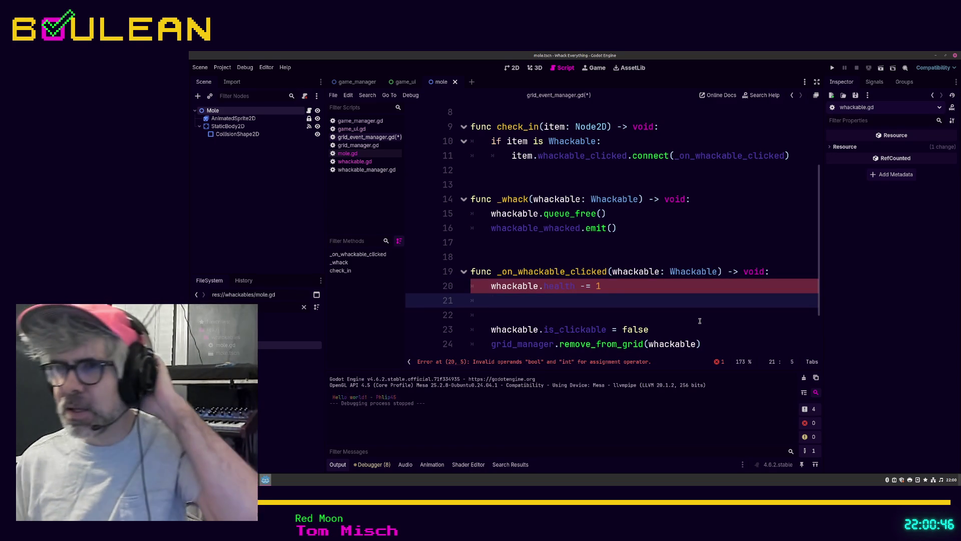
key("Up")
key("End")
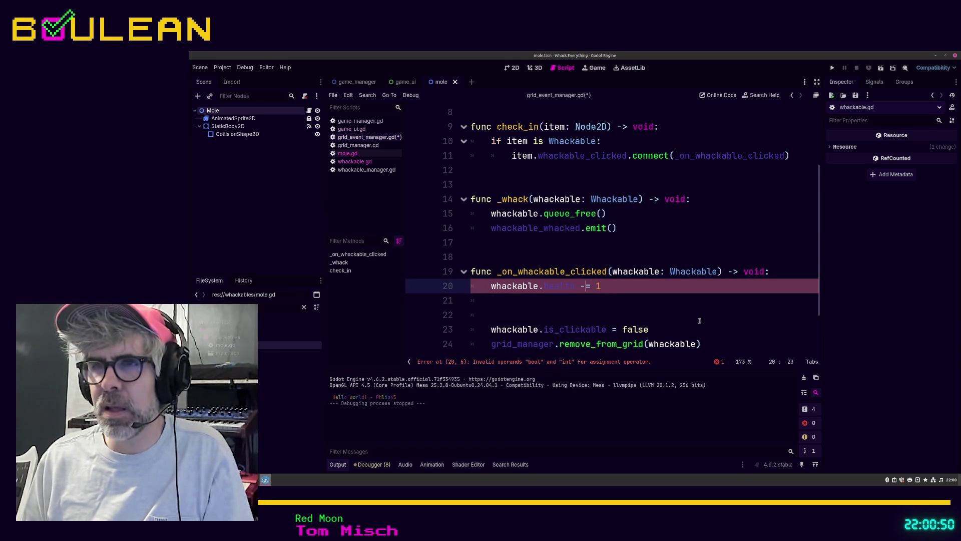
key("BackSpace")
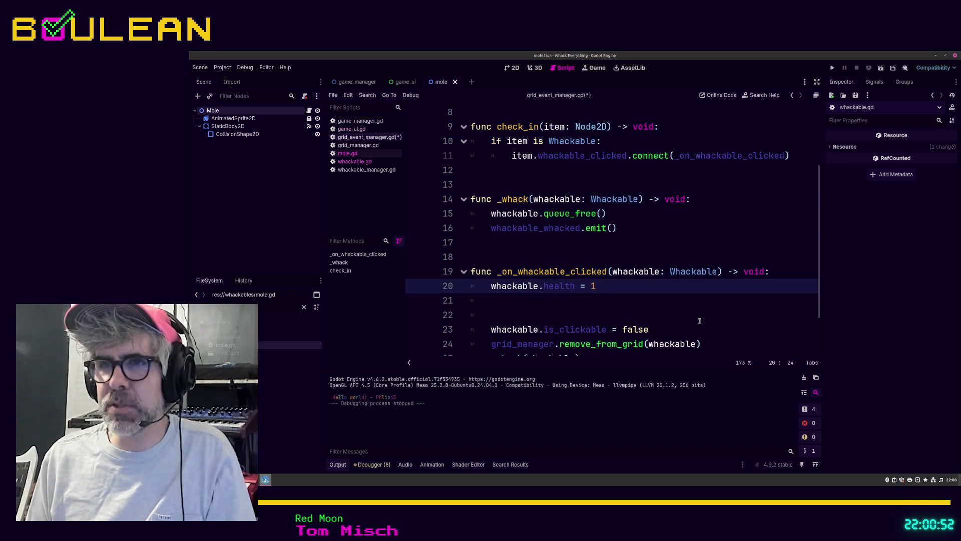
key("BackSpace")
type("wh")
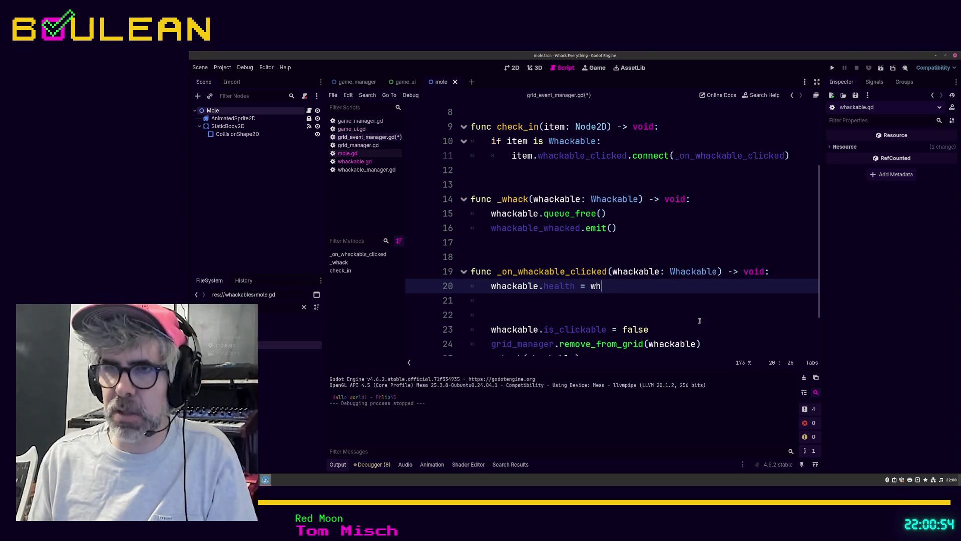
type("ac")
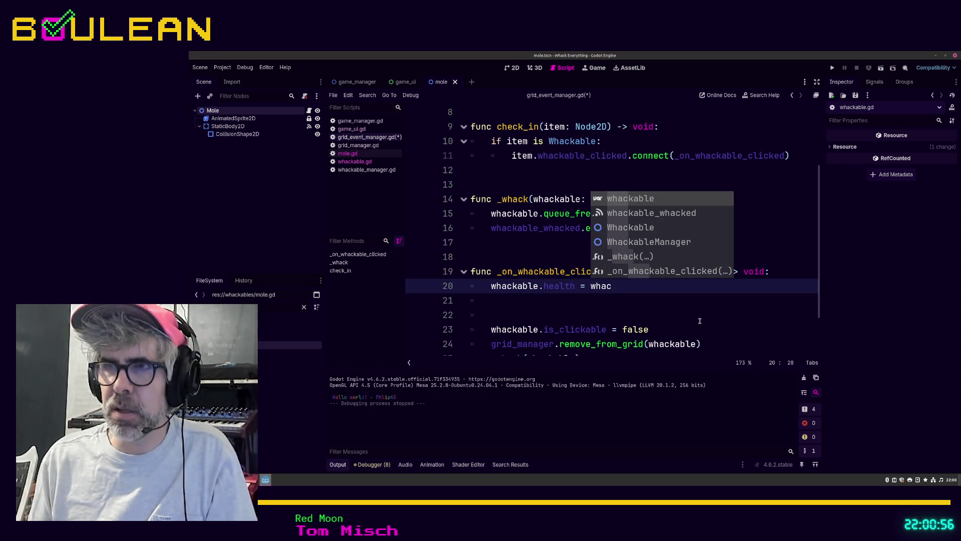
key("Return")
type(".h")
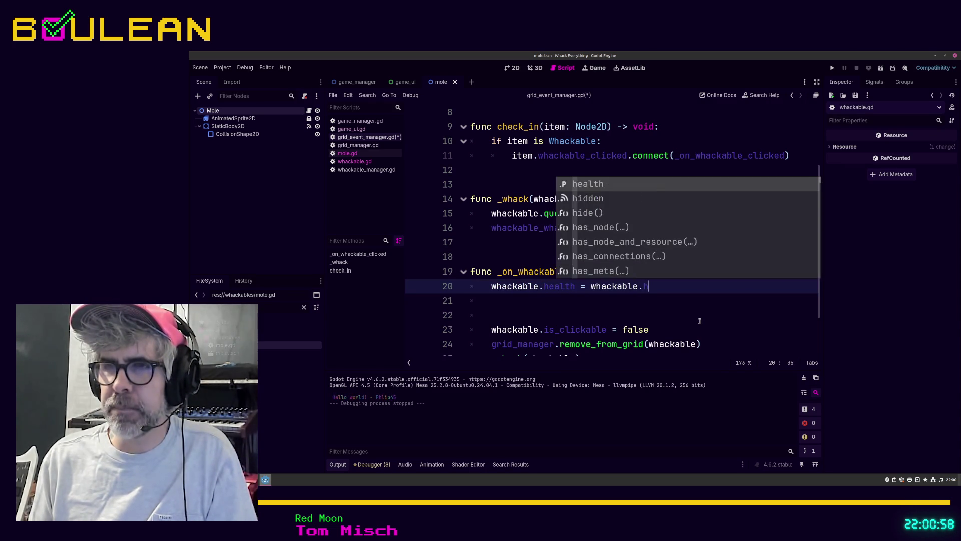
type("ea")
key("Return")
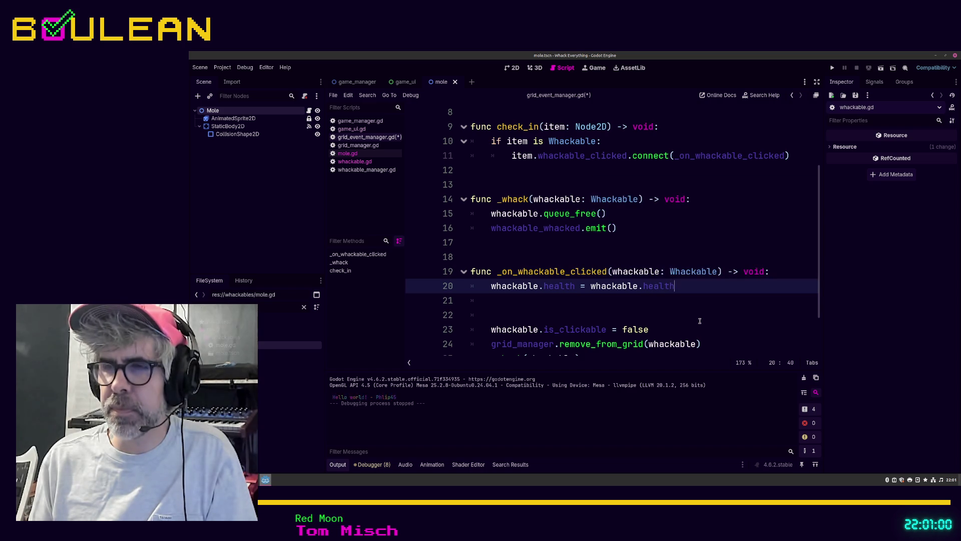
type(" - ")
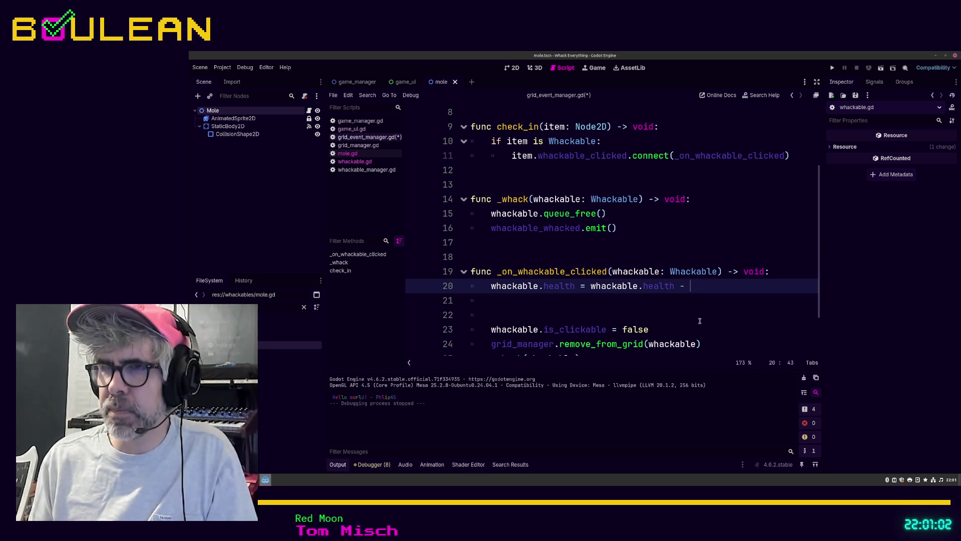
type("1")
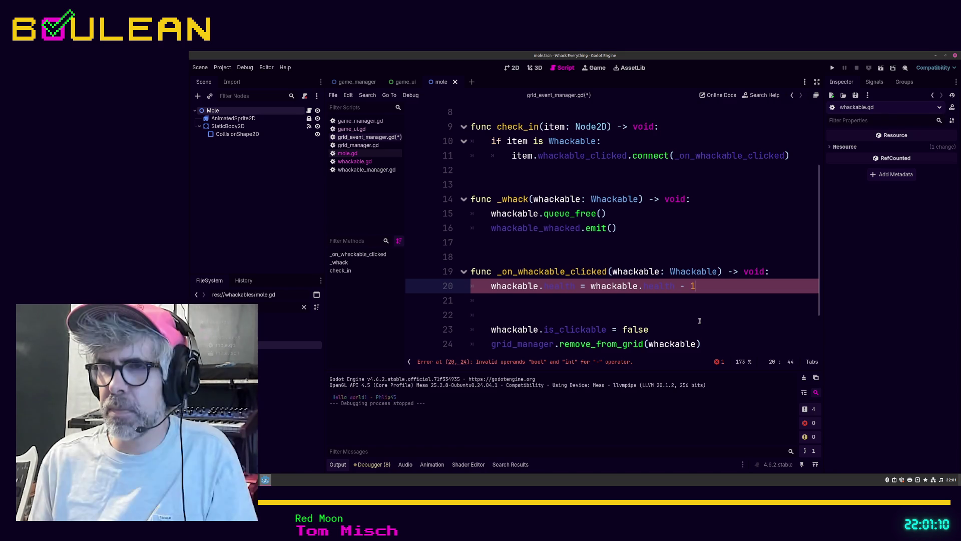
key("BackSpace")
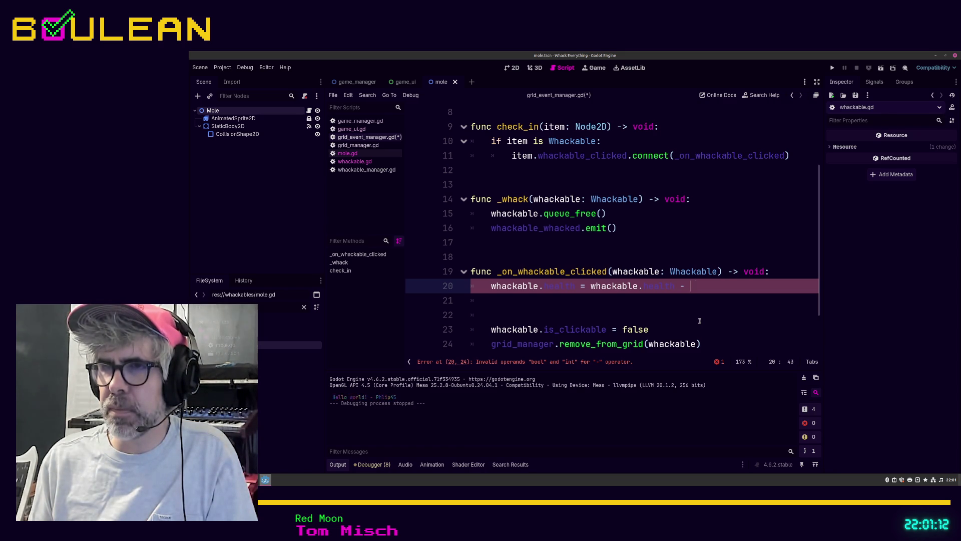
key("BackSpace")
key("BackSpace")
key("BackSpace")
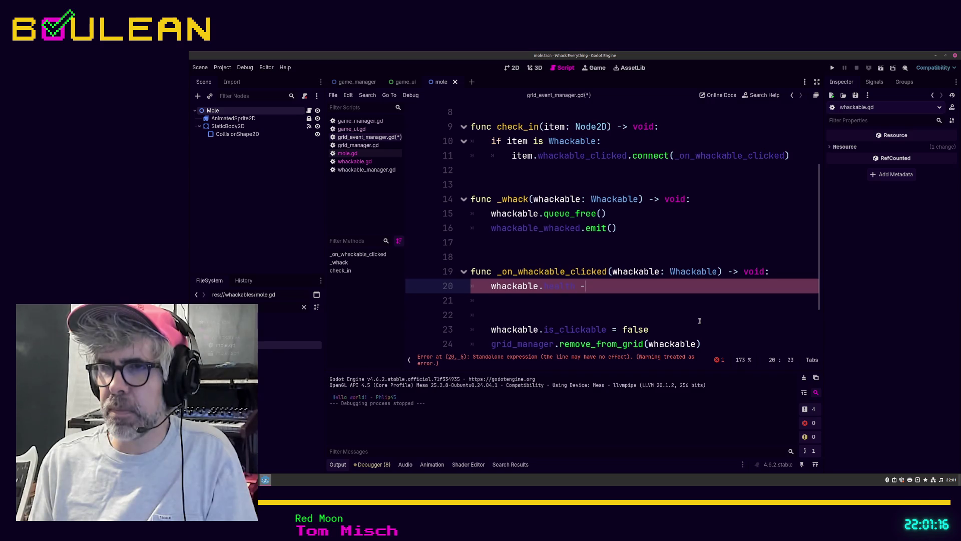
type(" 1")
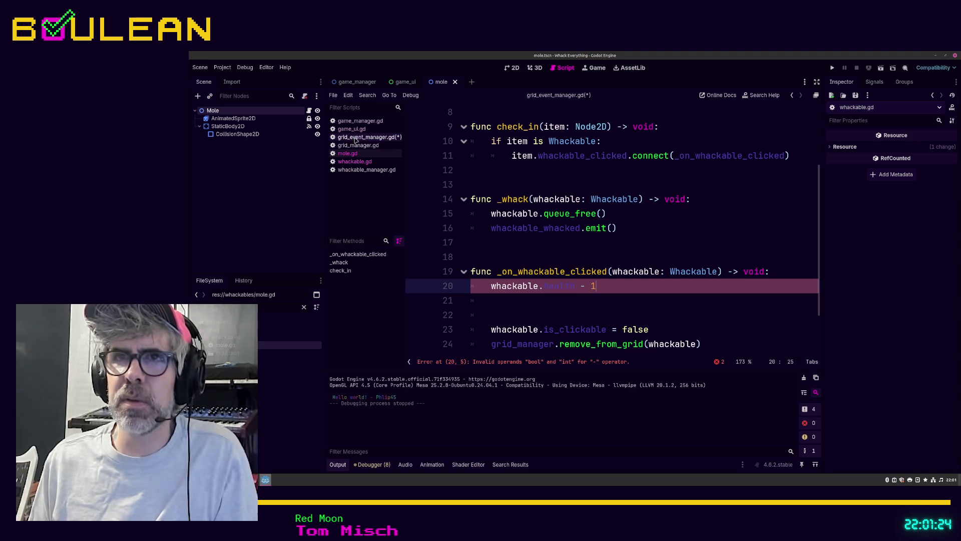
Step: Change the health variable's type in whackable.gd from bool to int and save
left_click(355, 161)
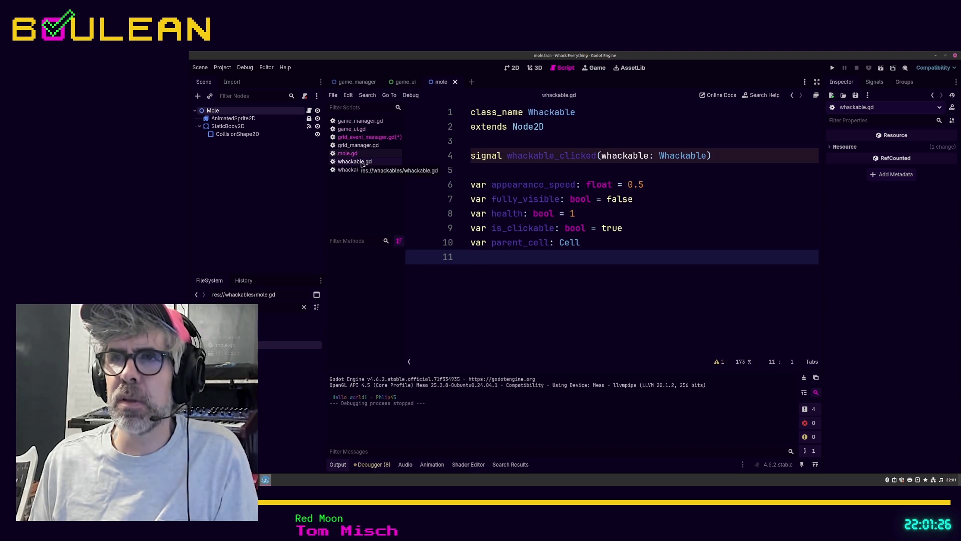
left_click(544, 213)
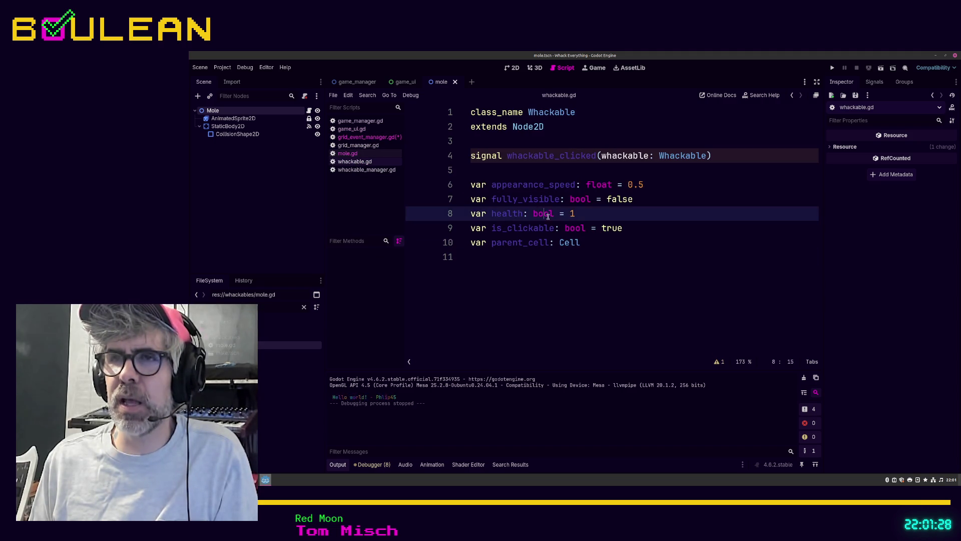
double_click(544, 213)
type("int")
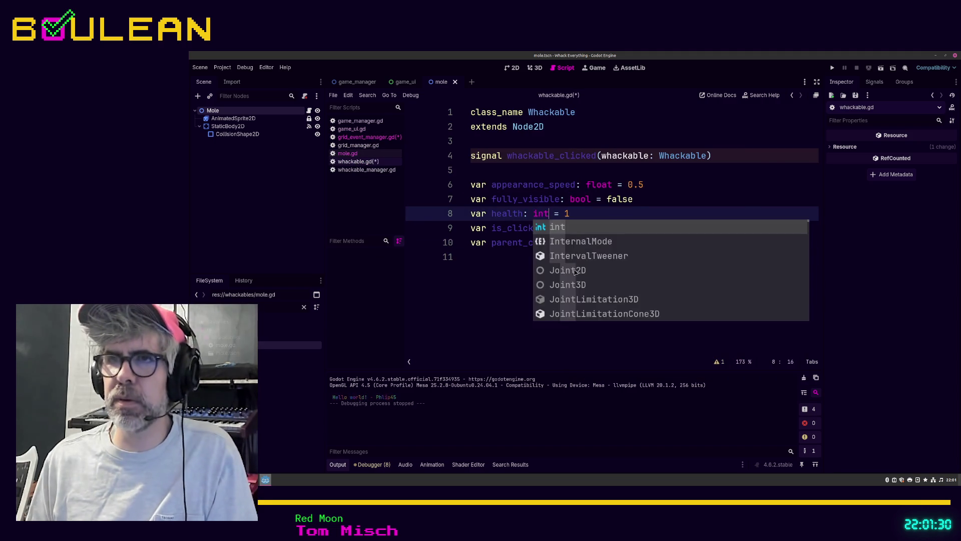
left_click(530, 281)
key("ctrl+s")
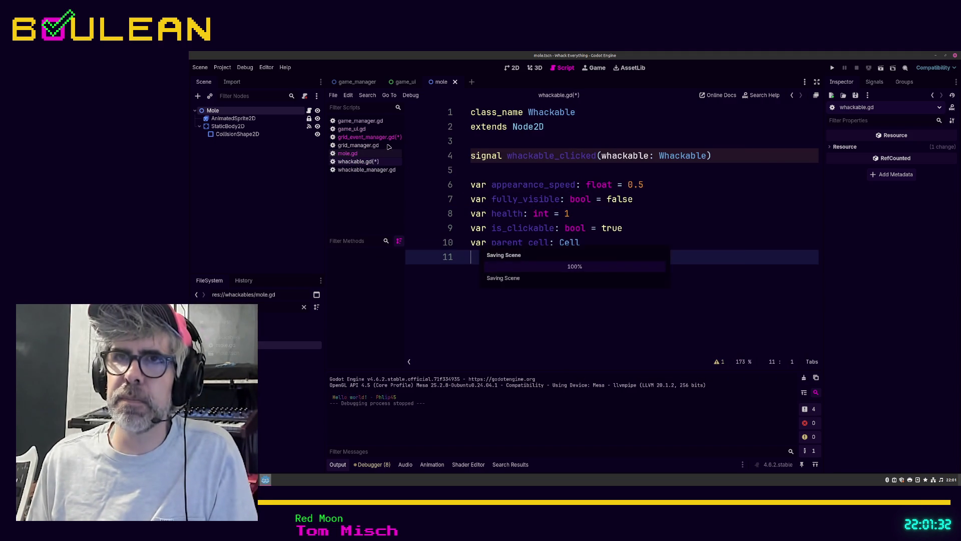
left_click(385, 138)
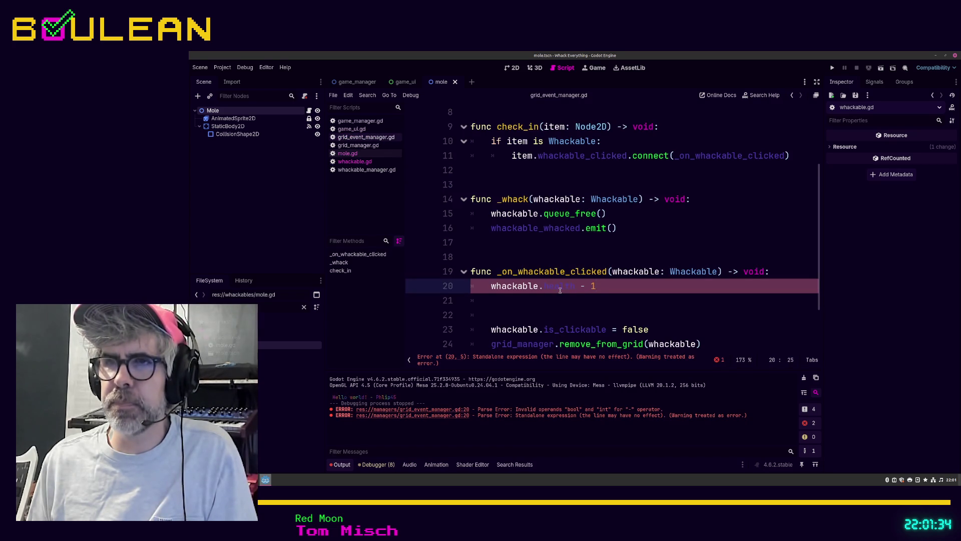
Step: Make line 20 'whackable.health -= 1' and add an 'if whackable.healt <= 0:' check below it
key("Left")
key("Left")
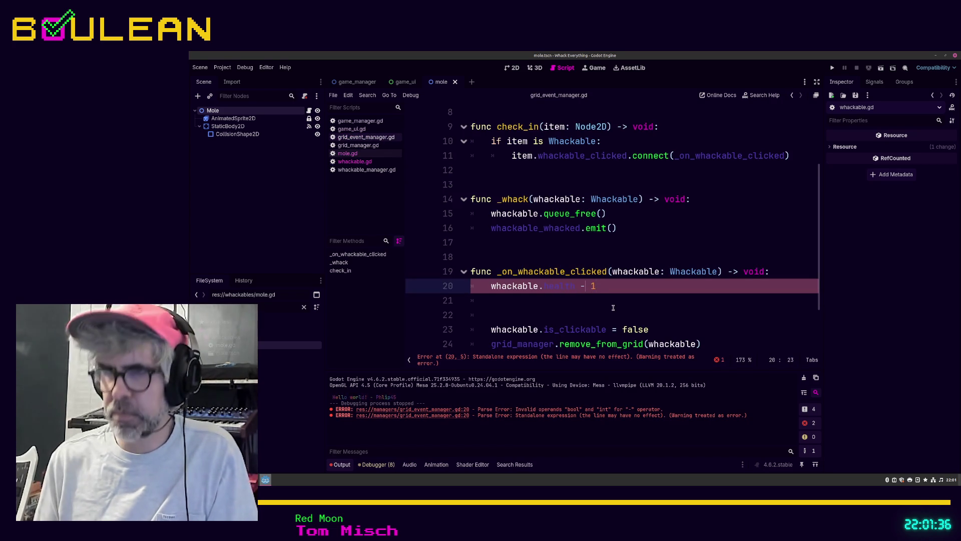
type("=")
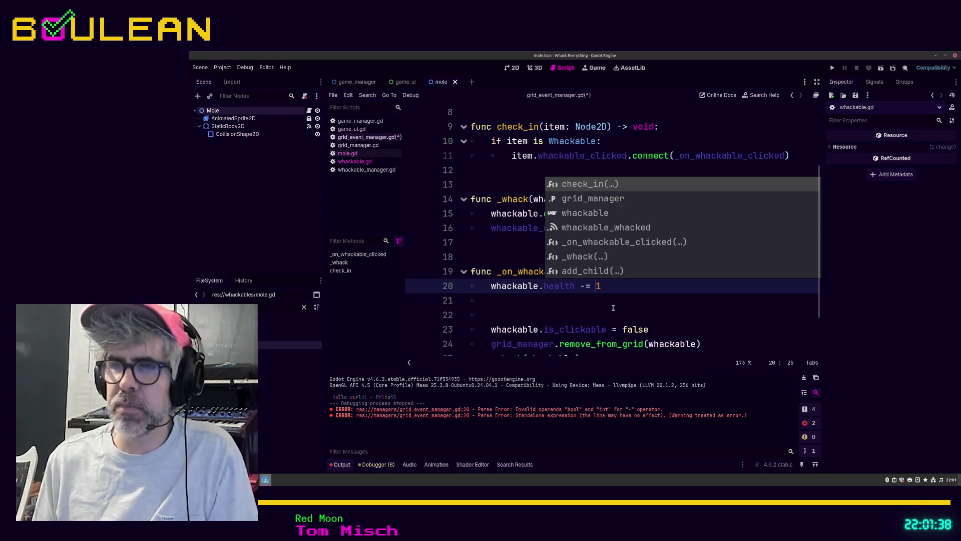
key("Right")
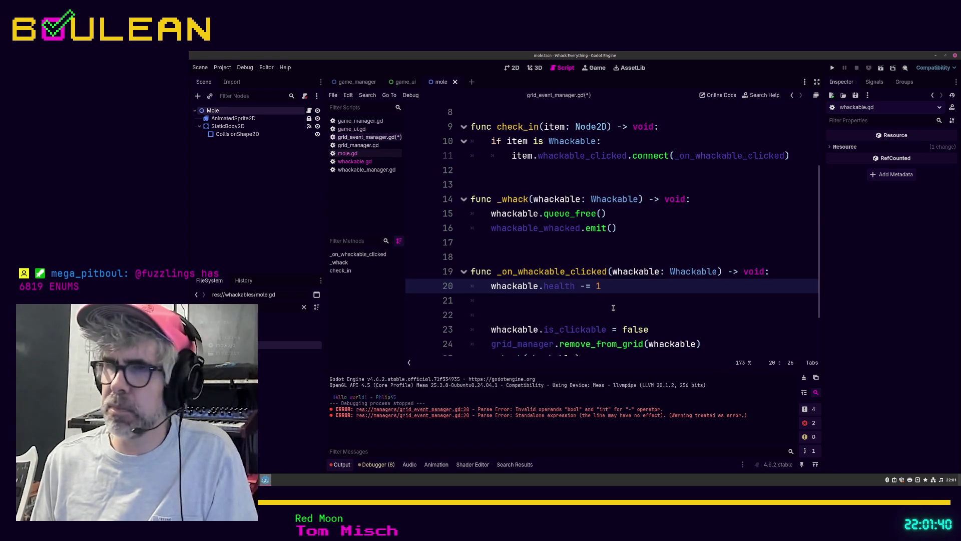
key("Down")
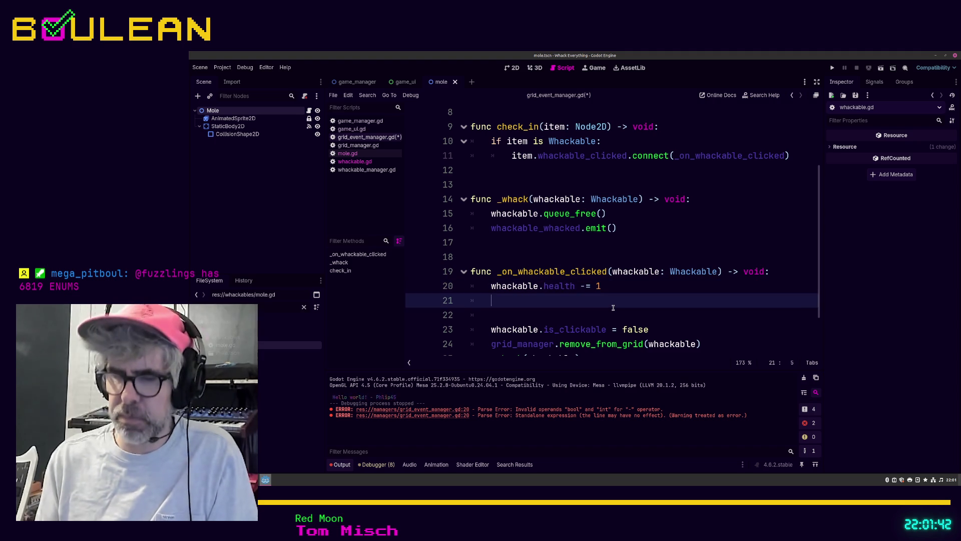
type("if wh")
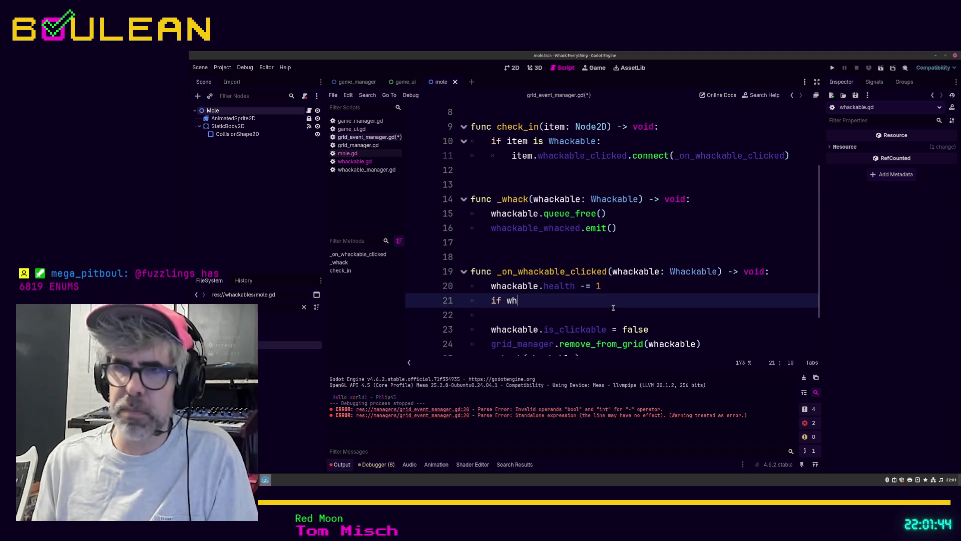
type("ackable.healt ,")
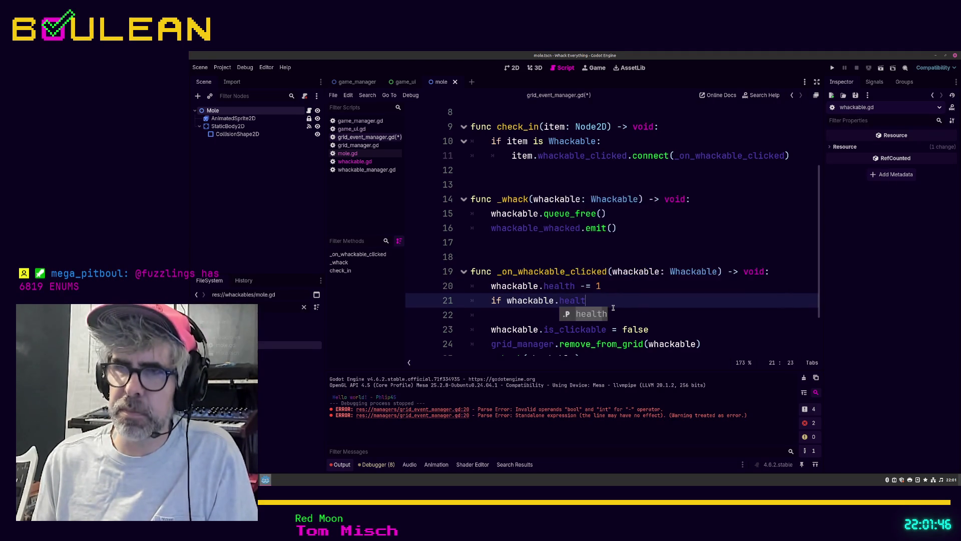
key("BackSpace")
type("<")
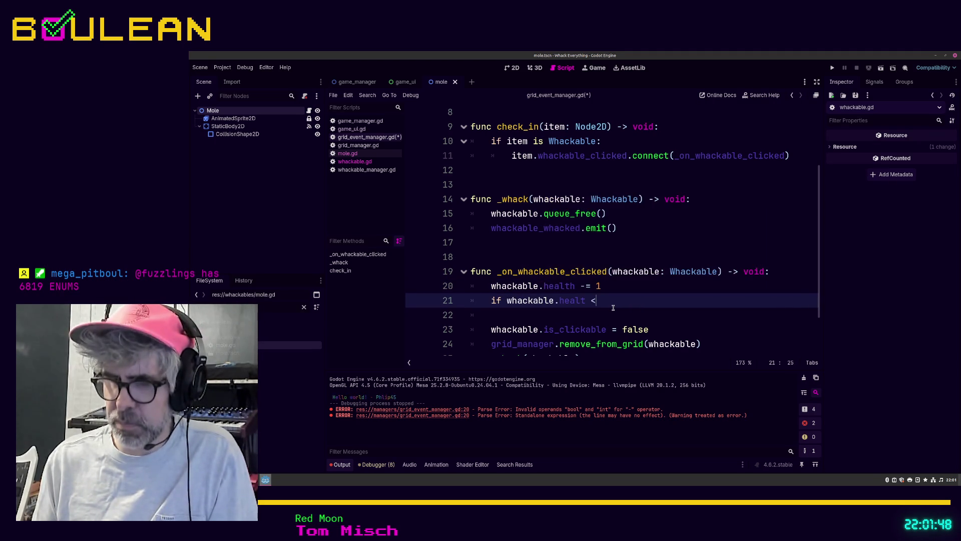
type("= 0:")
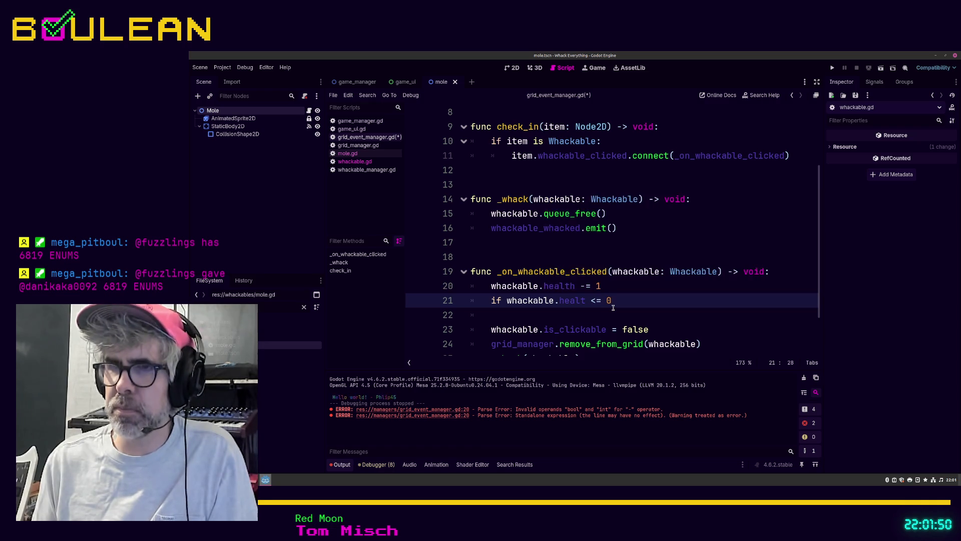
key("Return")
Step: Indent the is_clickable, remove_from_grid and _whack lines under the if, save, and run the game
key("Down")
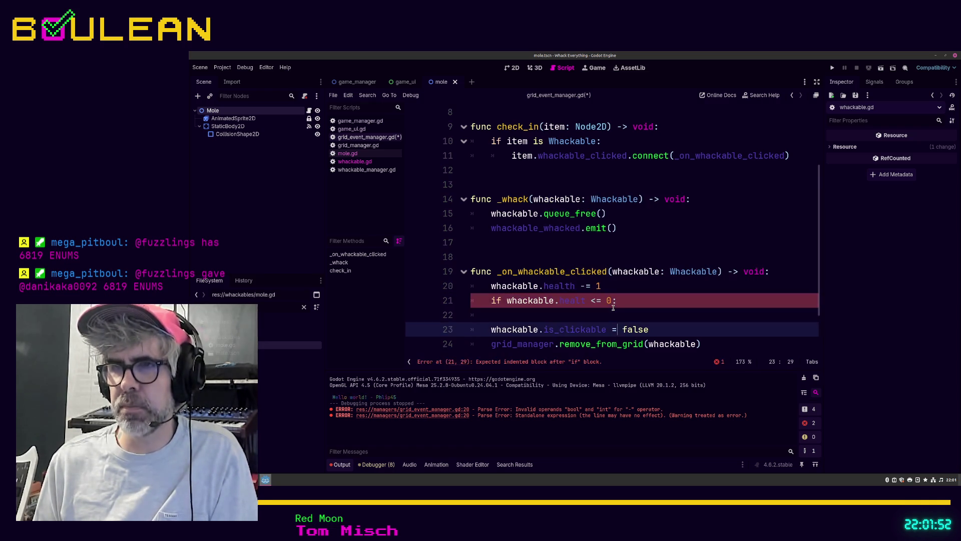
key("Tab")
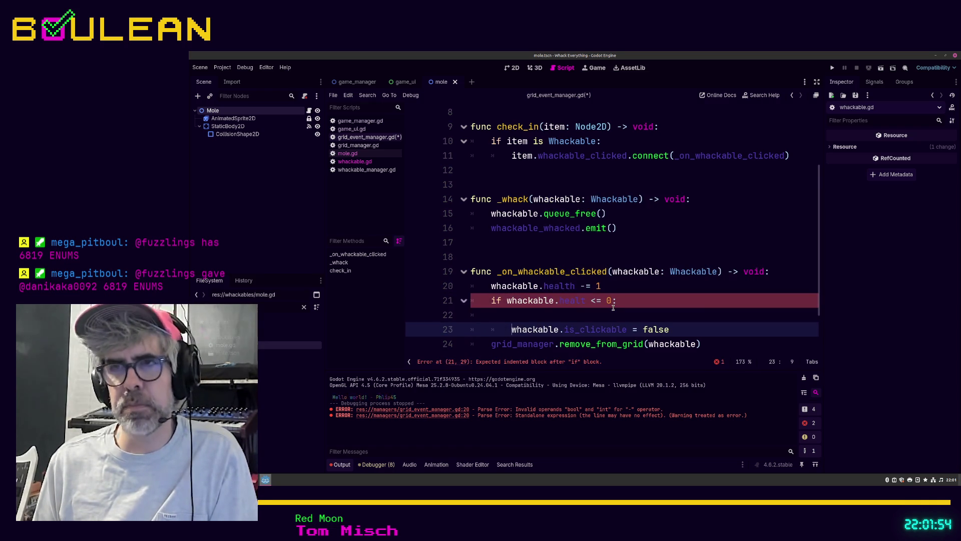
key("Up")
key("BackSpace")
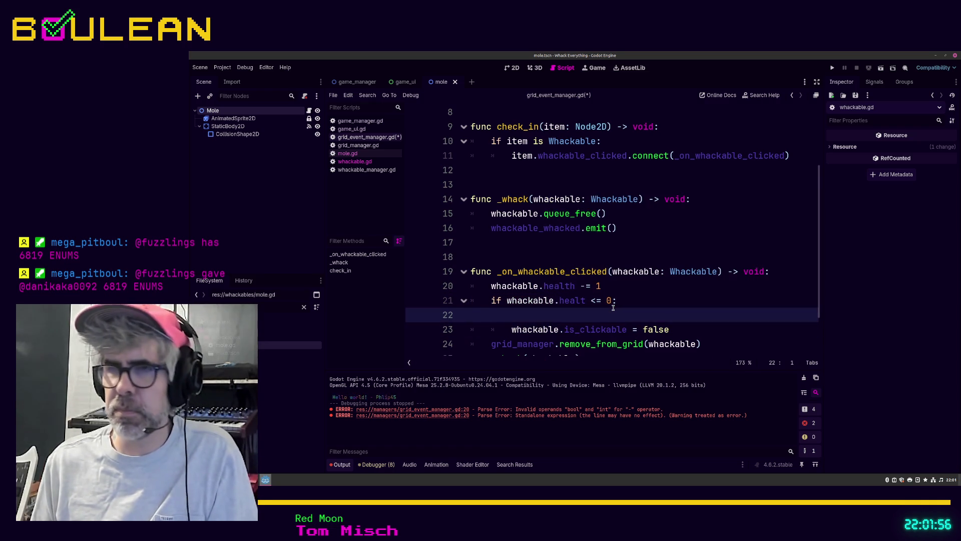
key("BackSpace")
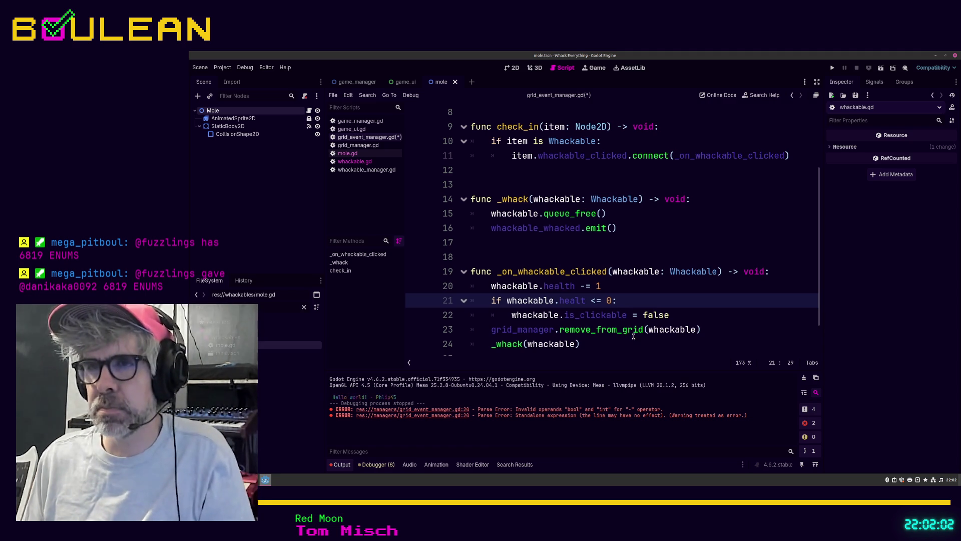
scroll(601, 325, "down", 1)
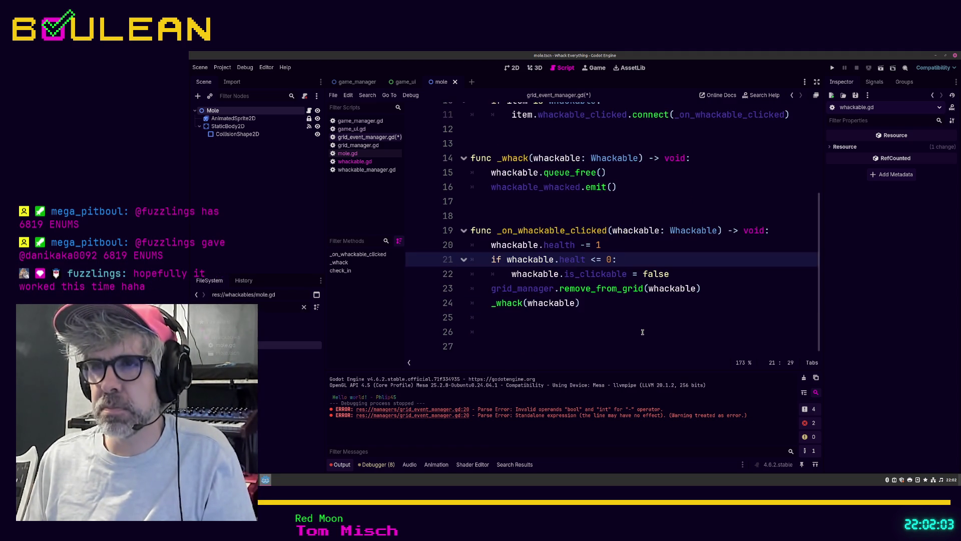
left_click(491, 289)
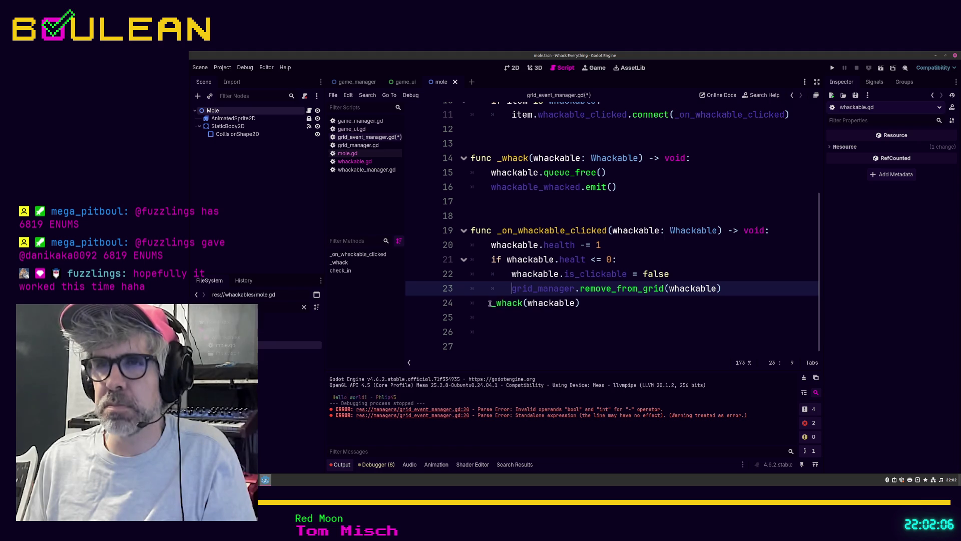
left_click(490, 304)
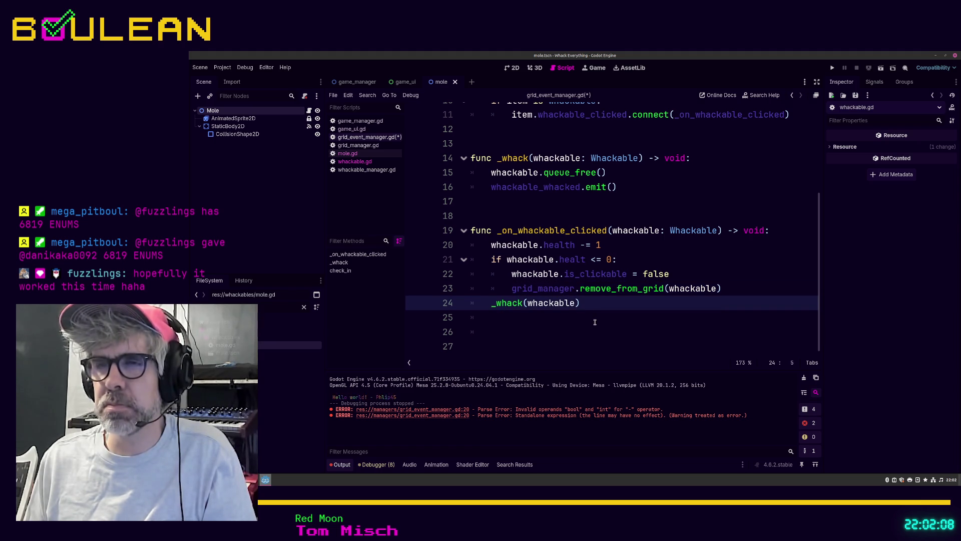
key("Tab")
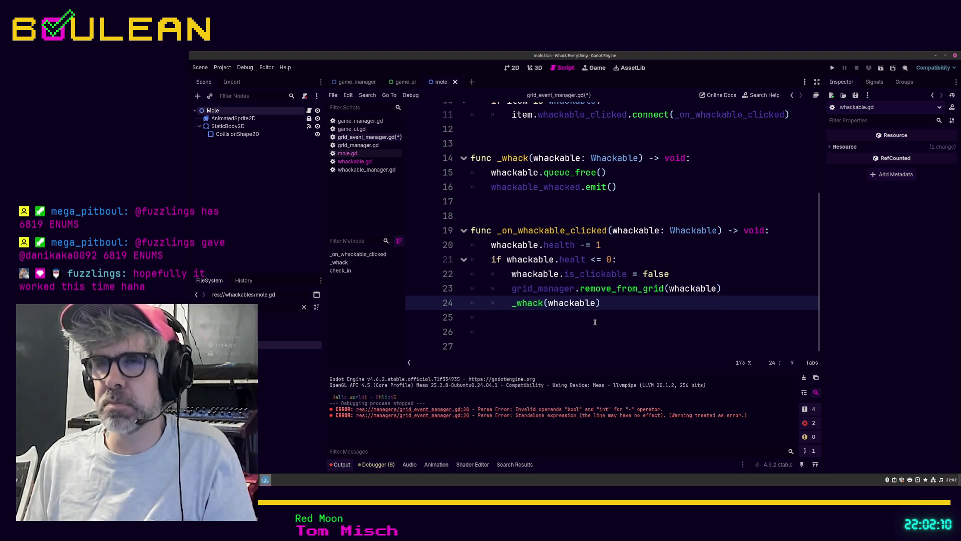
left_click(582, 329)
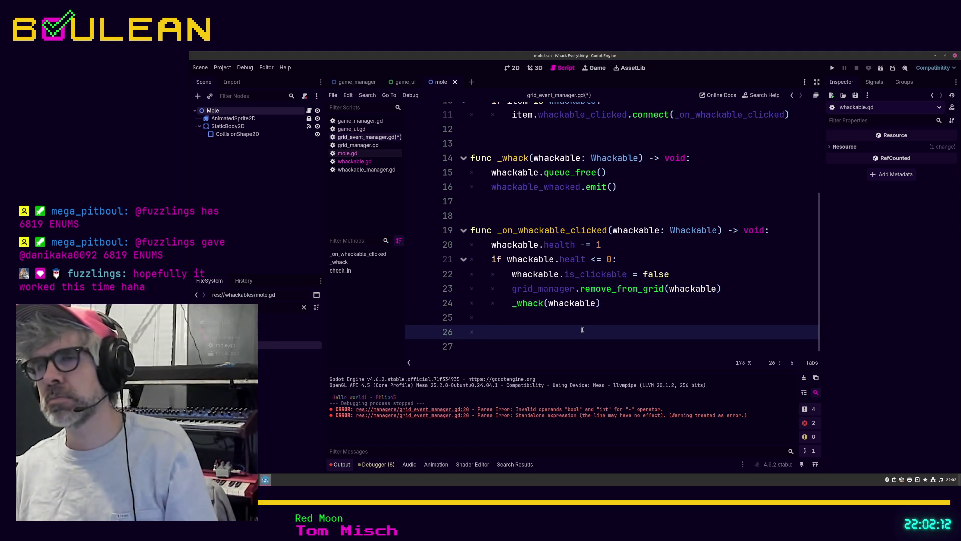
key("ctrl+s")
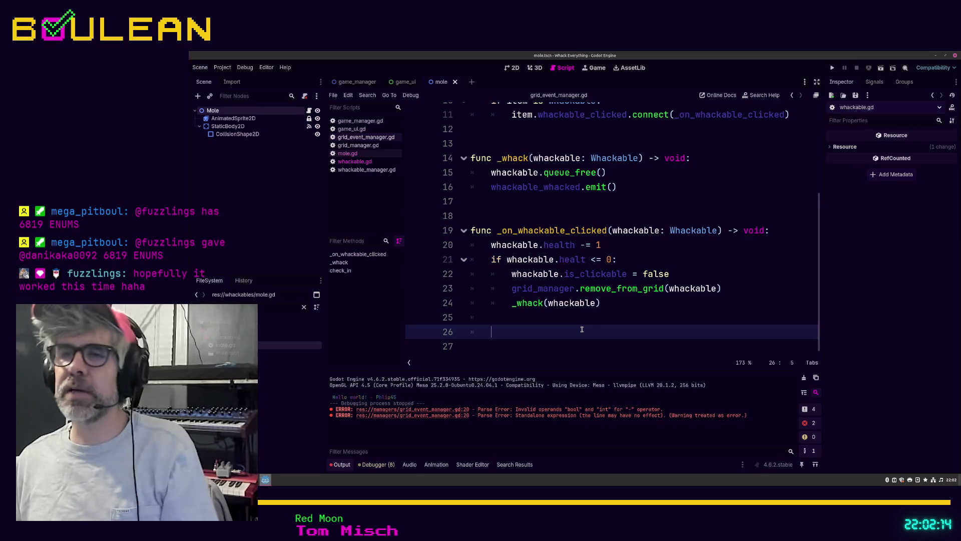
key("F5")
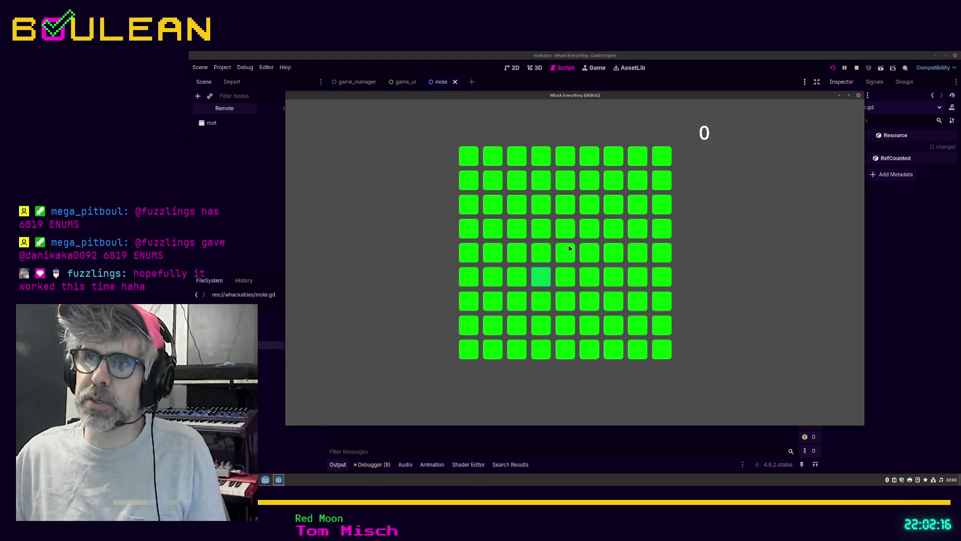
Step: Fix 'healt' to 'health' on line 21, save grid_event_manager.gd, and relaunch with F5
left_click(542, 281)
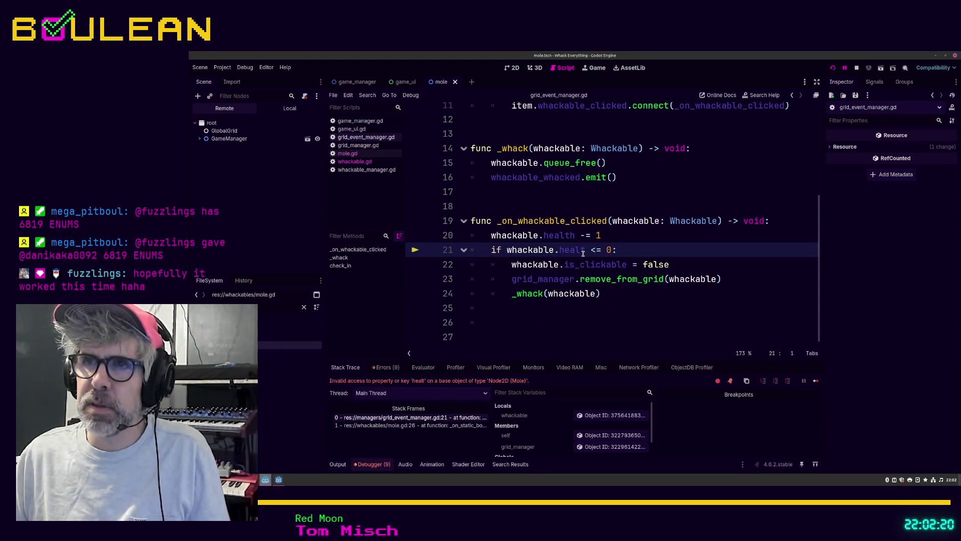
type("h")
left_click(571, 321)
key("ctrl+s")
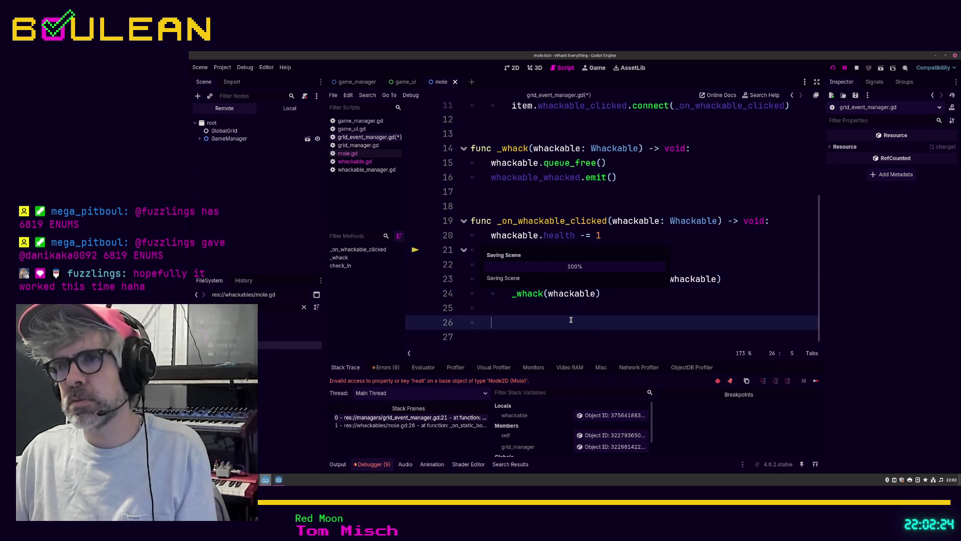
key("F5")
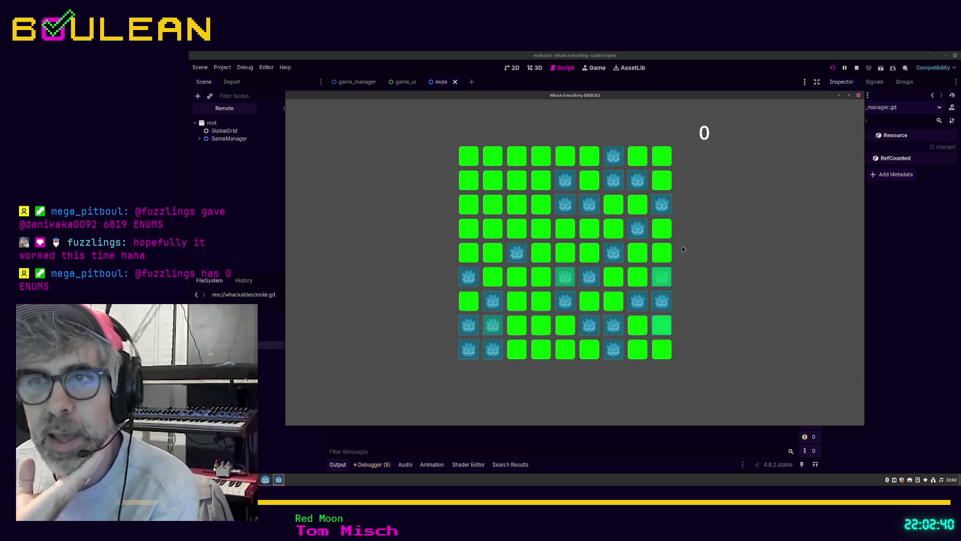
Step: Whack moles across the grid until the score reaches 32, then close the debug game window
left_click(566, 299)
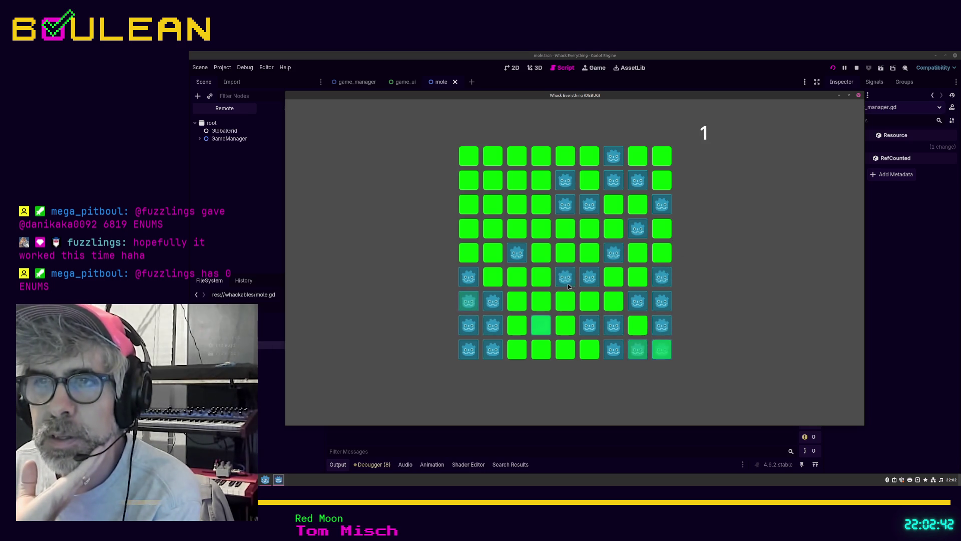
left_click(568, 283)
left_click(587, 282)
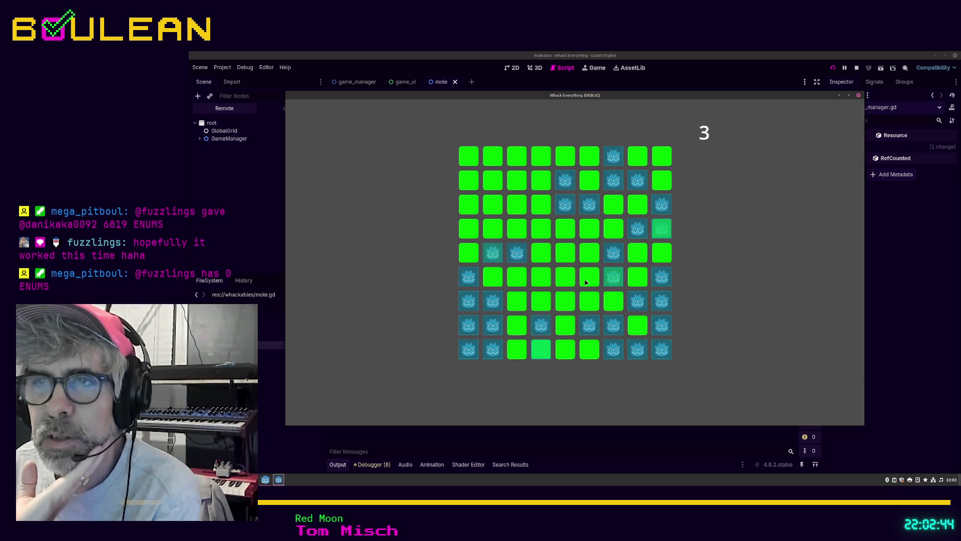
left_click(615, 277)
left_click(615, 252)
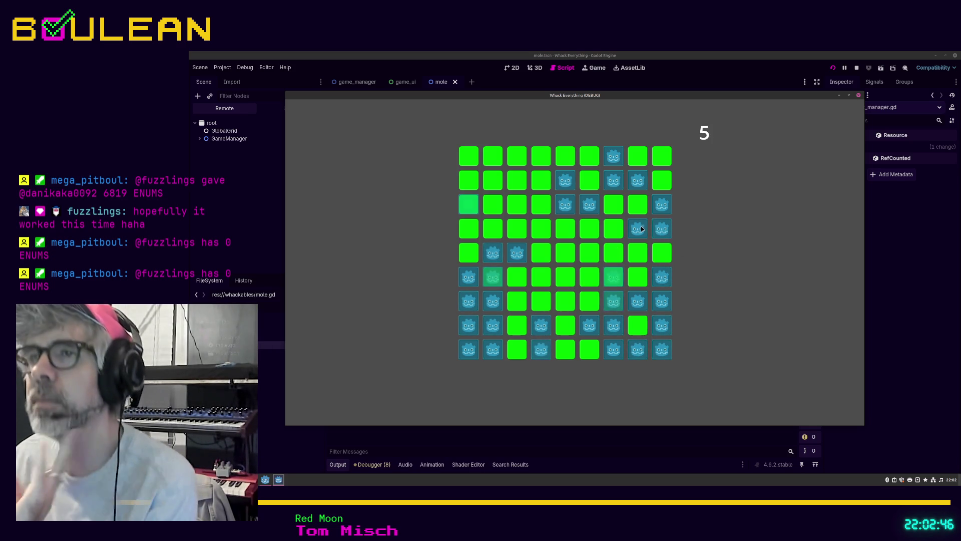
left_click(641, 228)
left_click(661, 230)
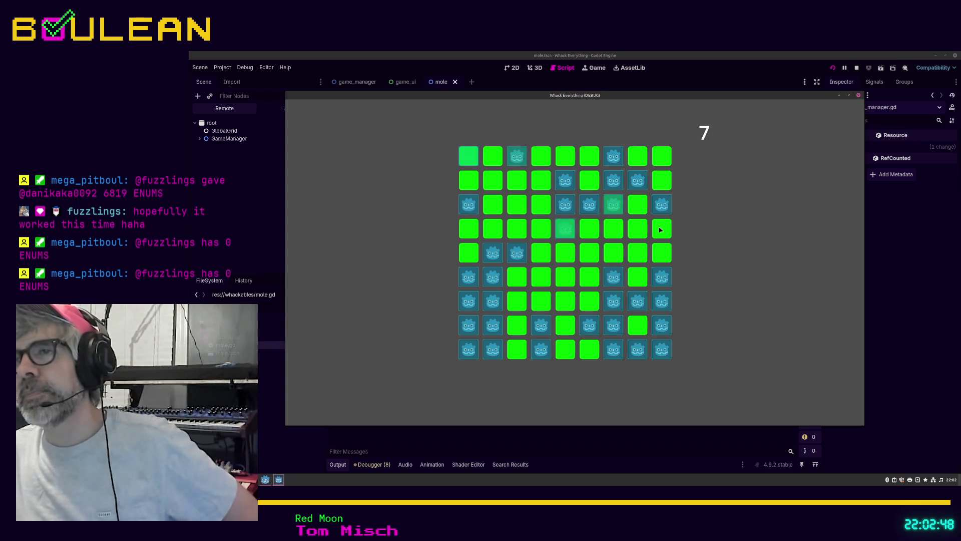
left_click(662, 205)
left_click(633, 185)
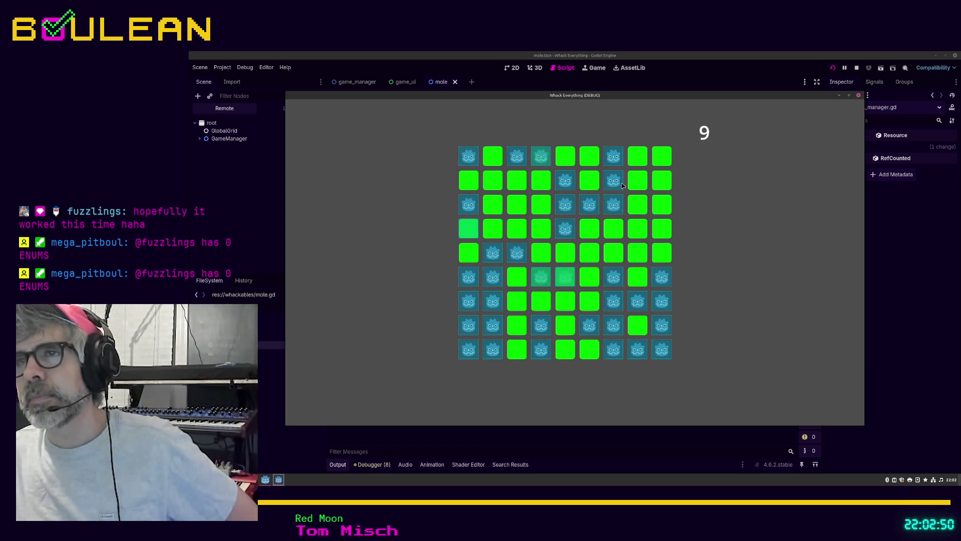
left_click(613, 181)
left_click(613, 205)
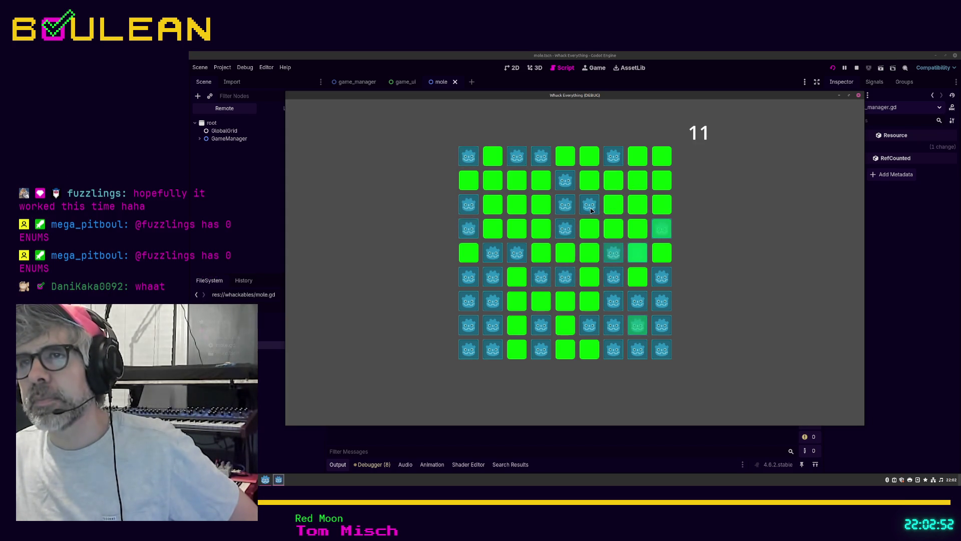
left_click(591, 209)
left_click(565, 205)
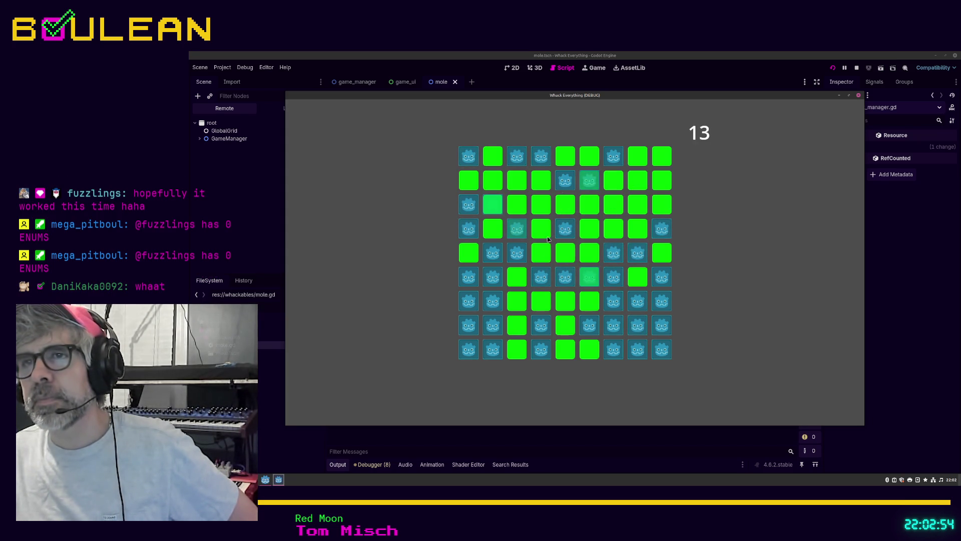
left_click(517, 253)
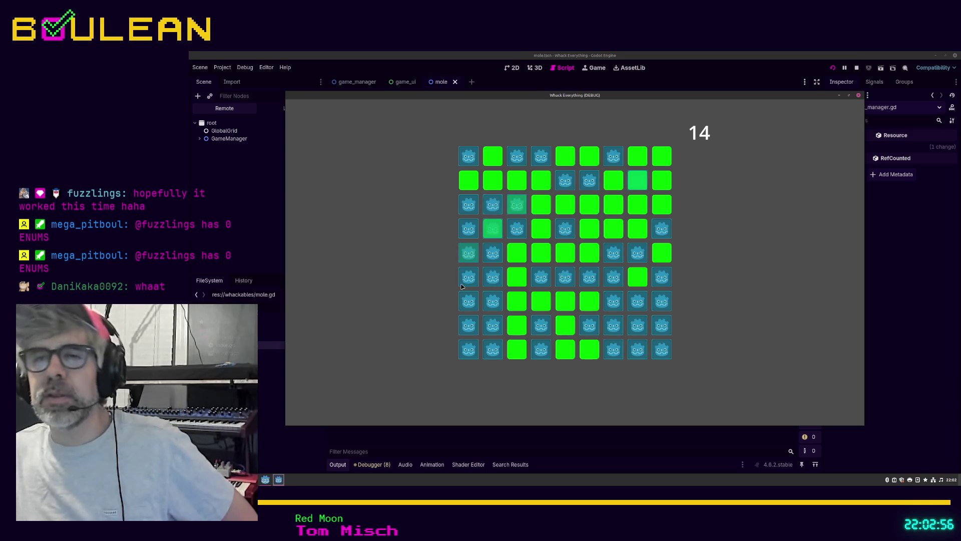
left_click(464, 283)
left_click(492, 301)
left_click(468, 345)
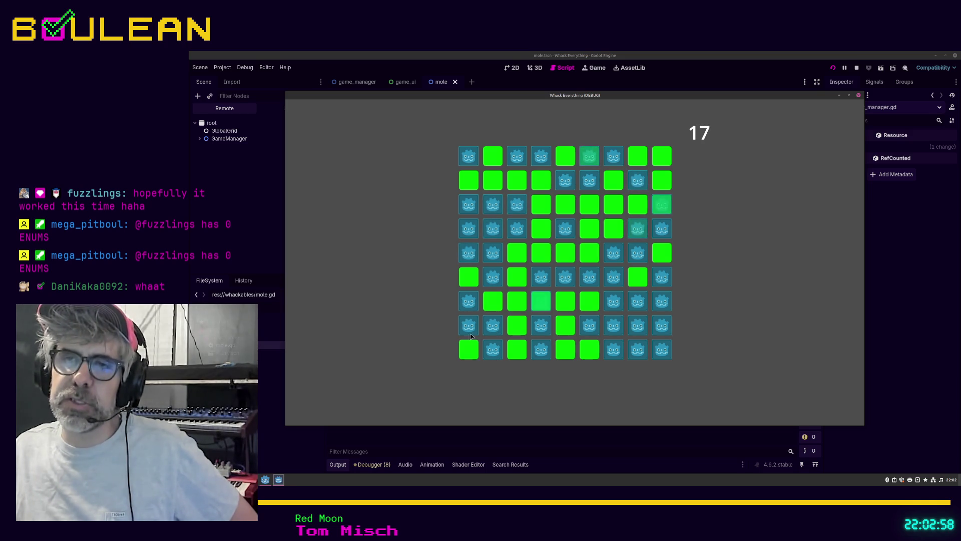
left_click(493, 276)
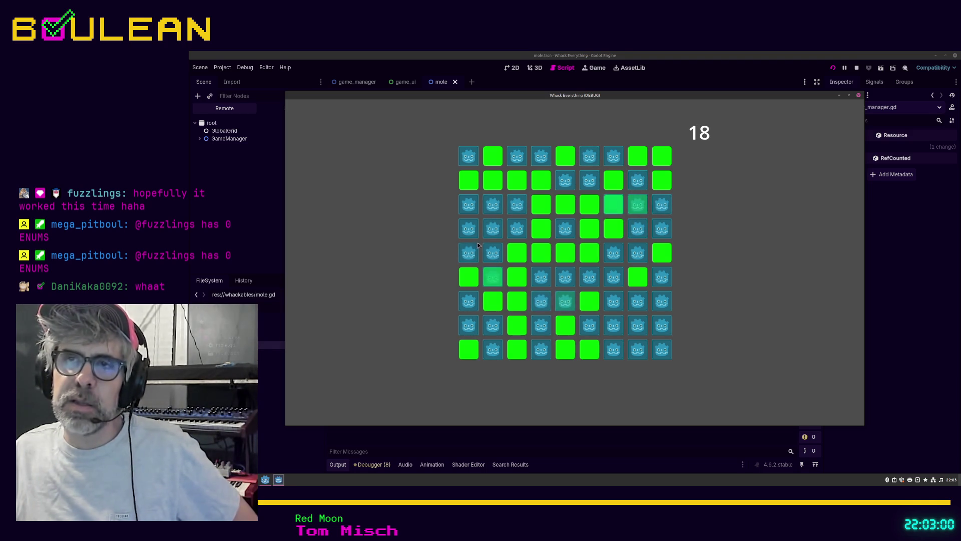
left_click(468, 229)
left_click(492, 229)
left_click(493, 204)
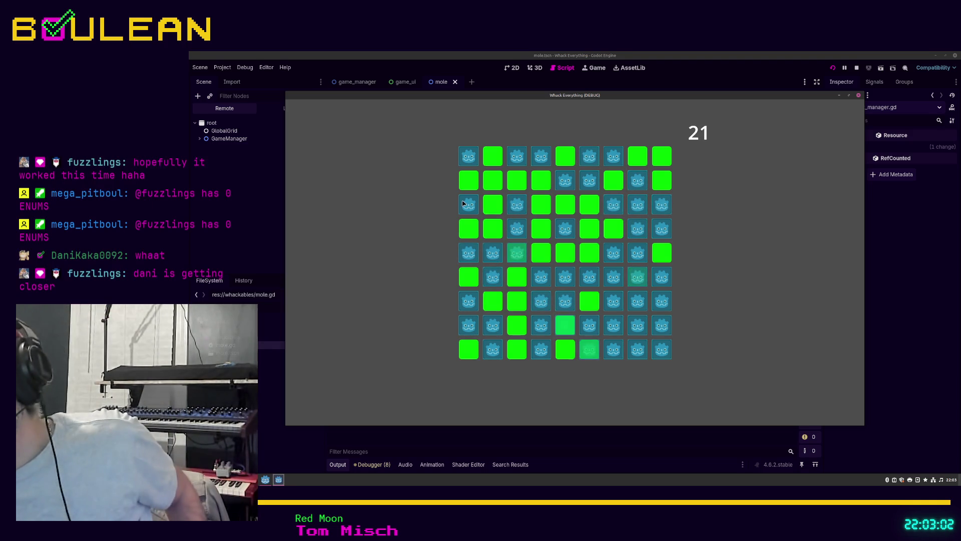
left_click(517, 157)
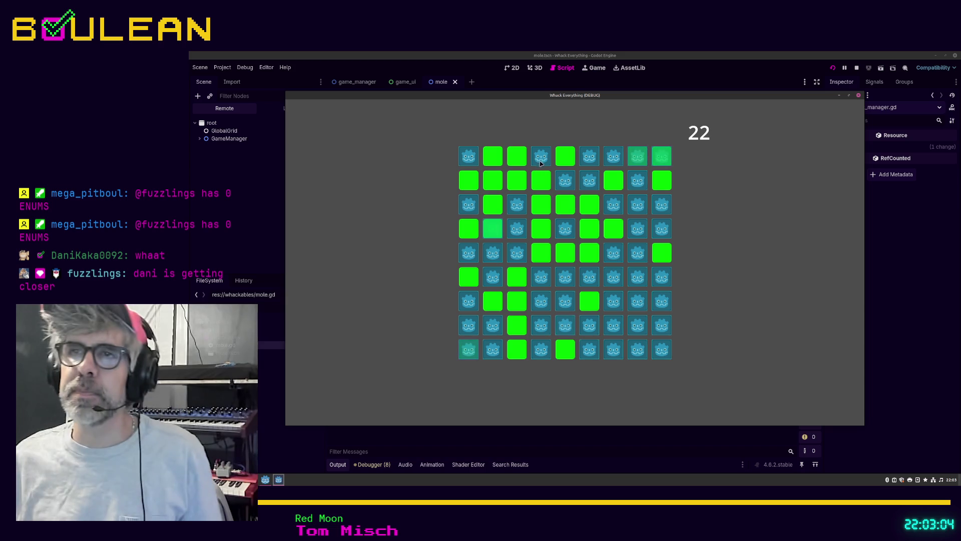
left_click(565, 180)
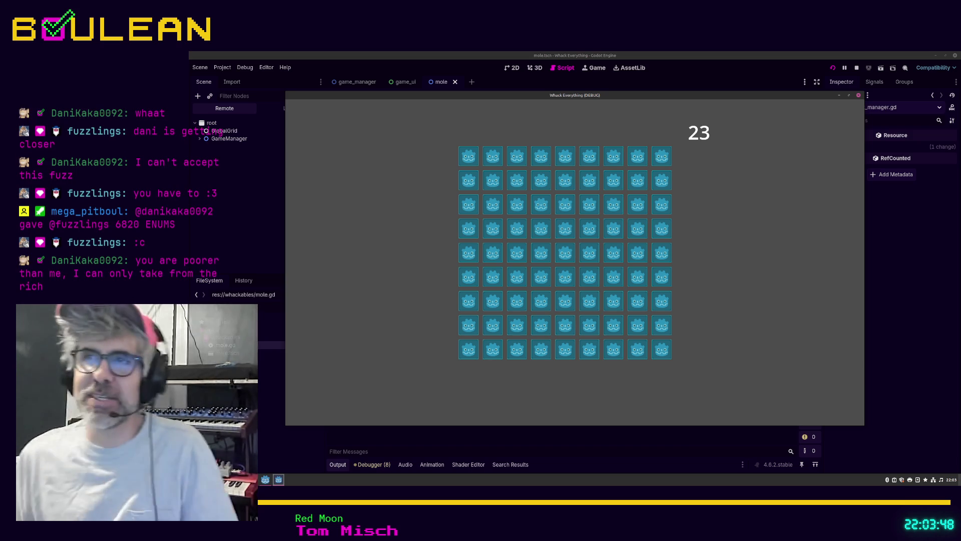
left_click(540, 228)
left_click(565, 229)
left_click(565, 229)
left_click(589, 230)
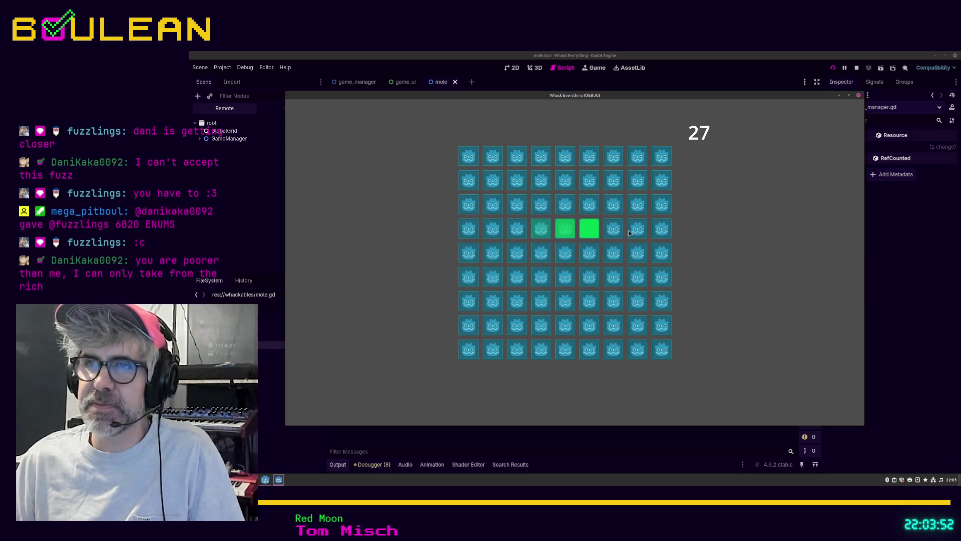
left_click(636, 229)
left_click(612, 254)
left_click(585, 255)
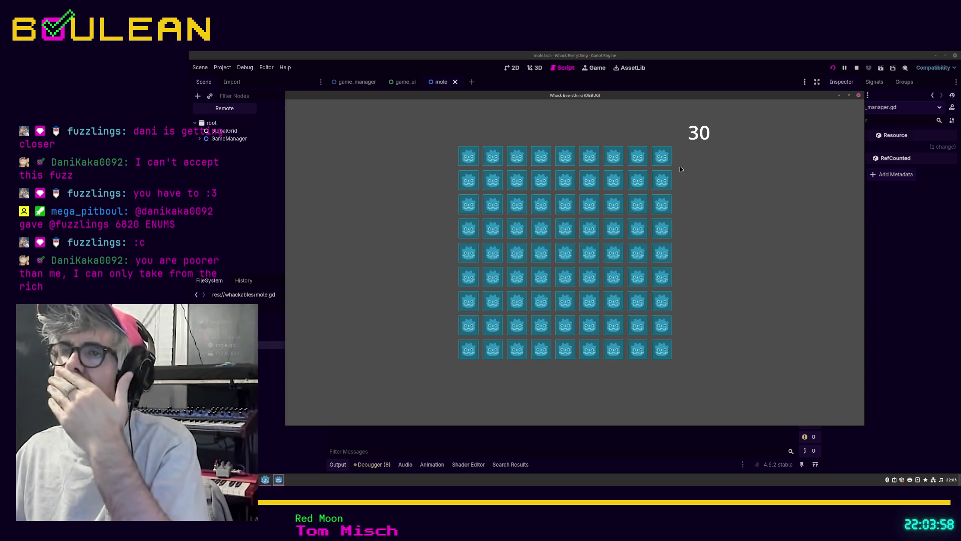
left_click(635, 159)
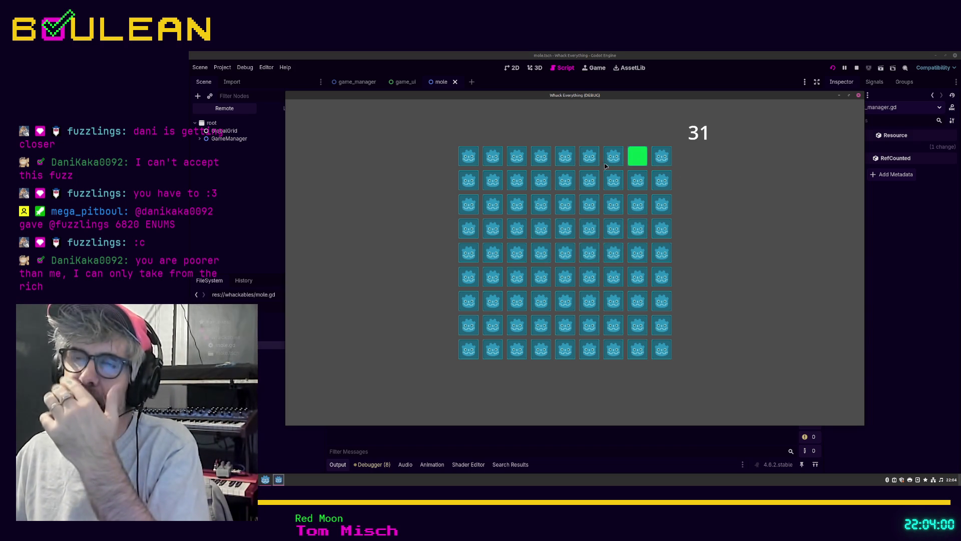
left_click(569, 158)
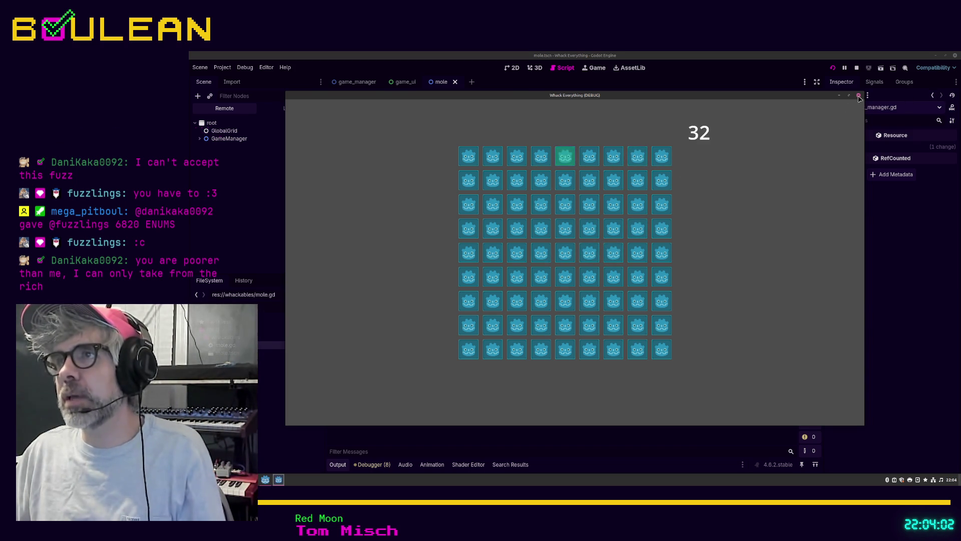
left_click(858, 95)
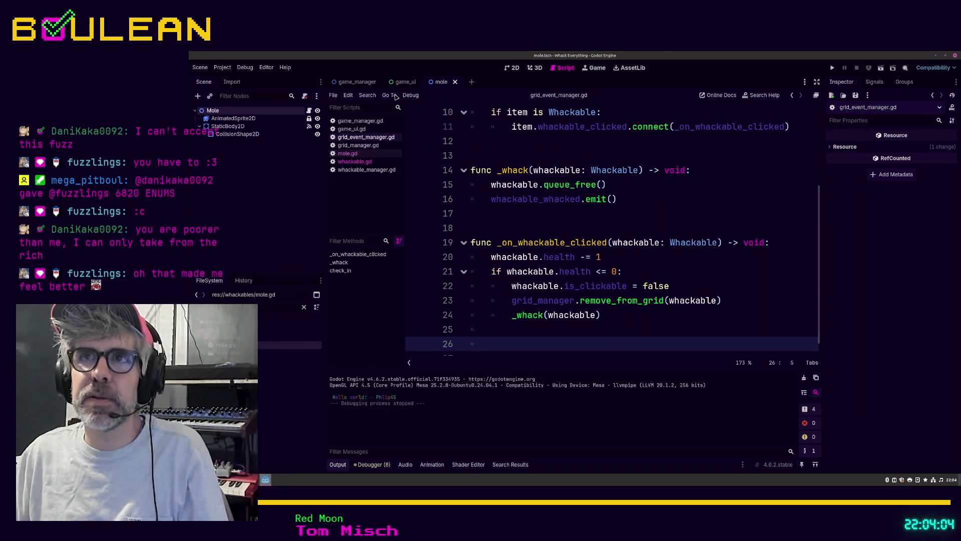
Step: In the 2D view, tint the AnimatedSprite2D's Modulate red by lowering its blue and green
left_click(512, 68)
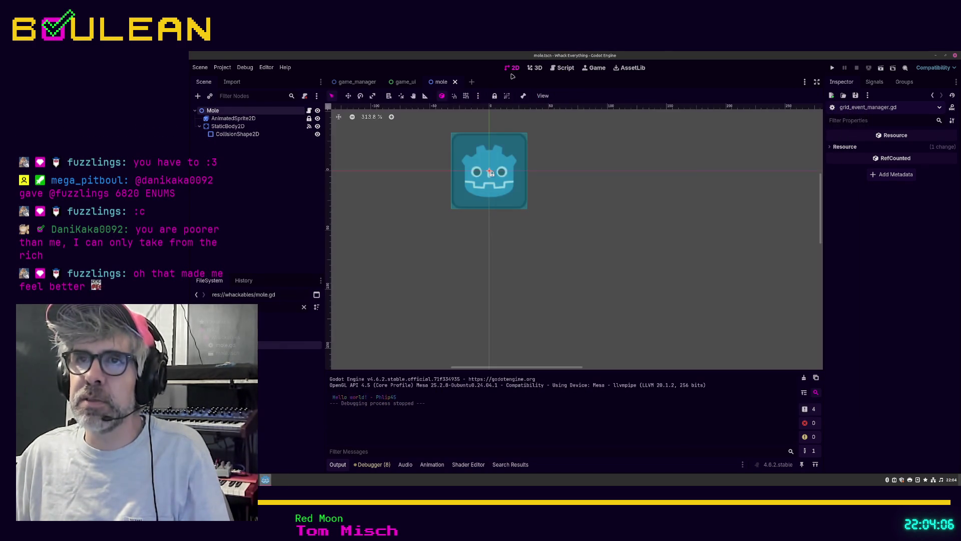
left_click(243, 119)
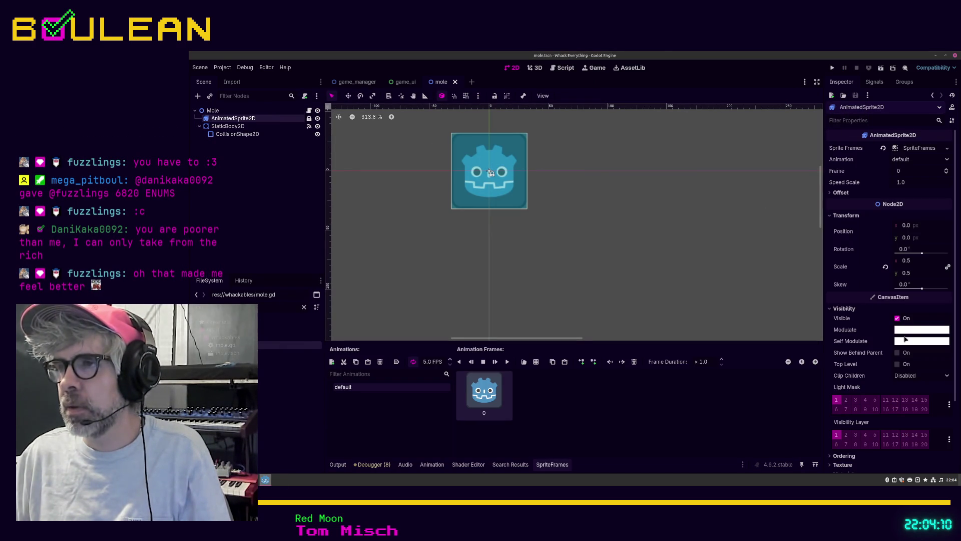
left_click(908, 330)
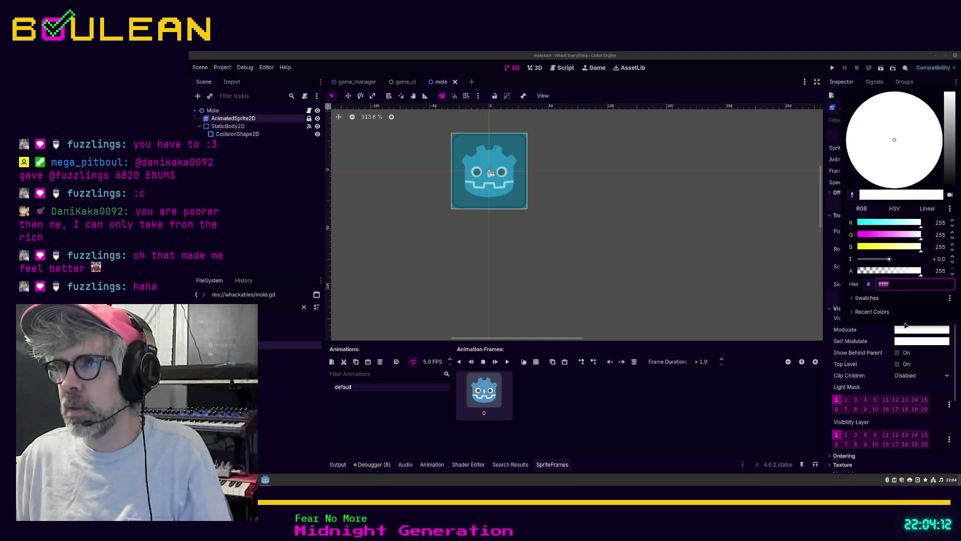
left_click(865, 248)
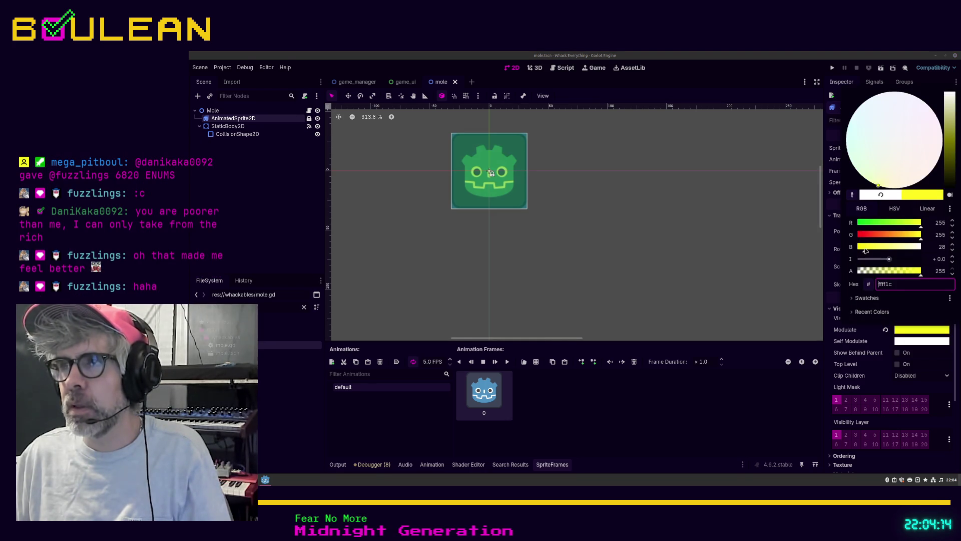
mouse_move(872, 239)
left_mouse_down()
mouse_move(852, 239)
mouse_move(876, 238)
left_mouse_up()
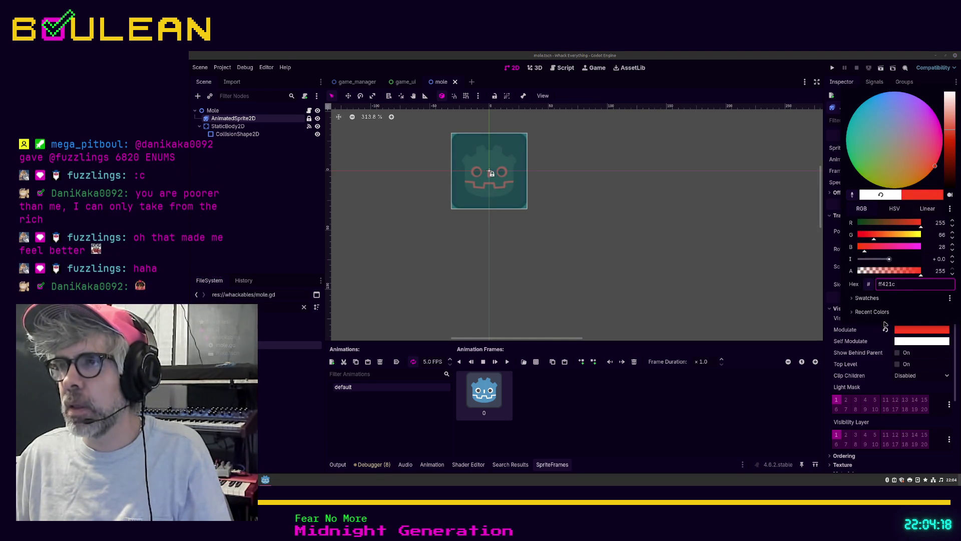
left_click(886, 330)
Step: Reset Modulate to white, then try magenta, red, translucent and yellow Self Modulate tints
left_click(886, 331)
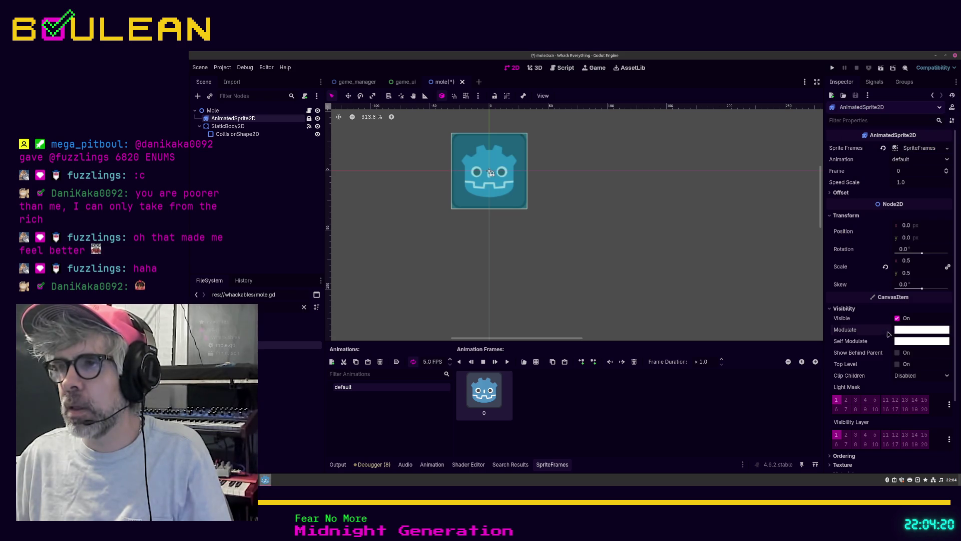
left_click(911, 329)
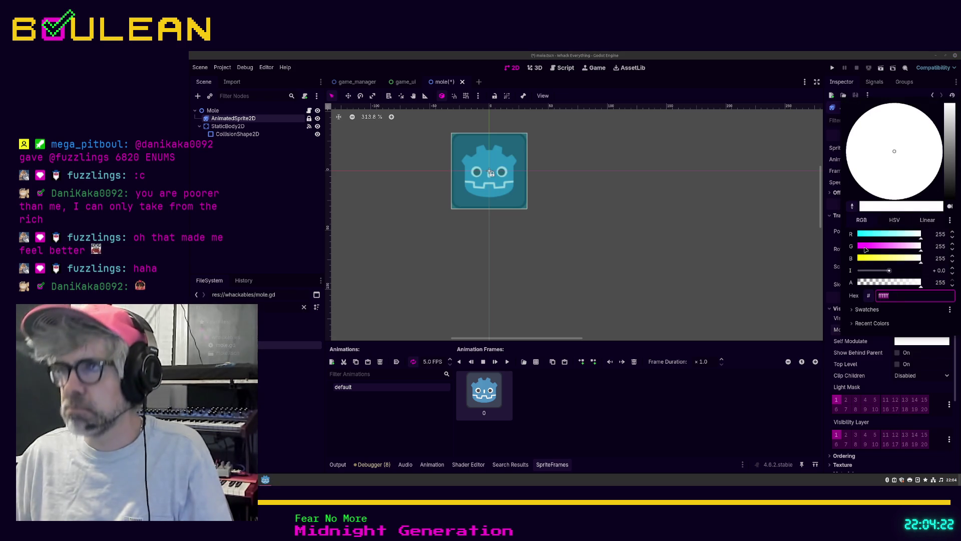
left_click(863, 246)
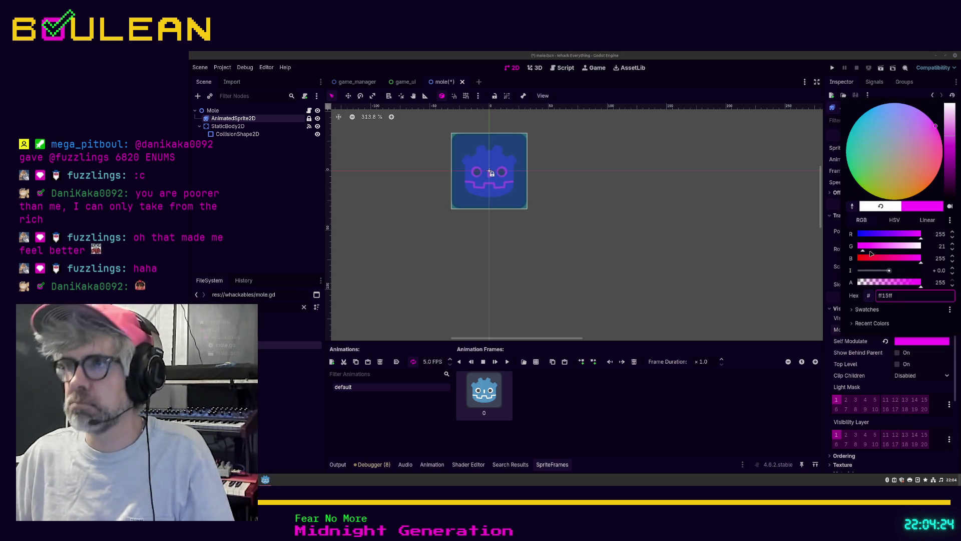
left_click(862, 262)
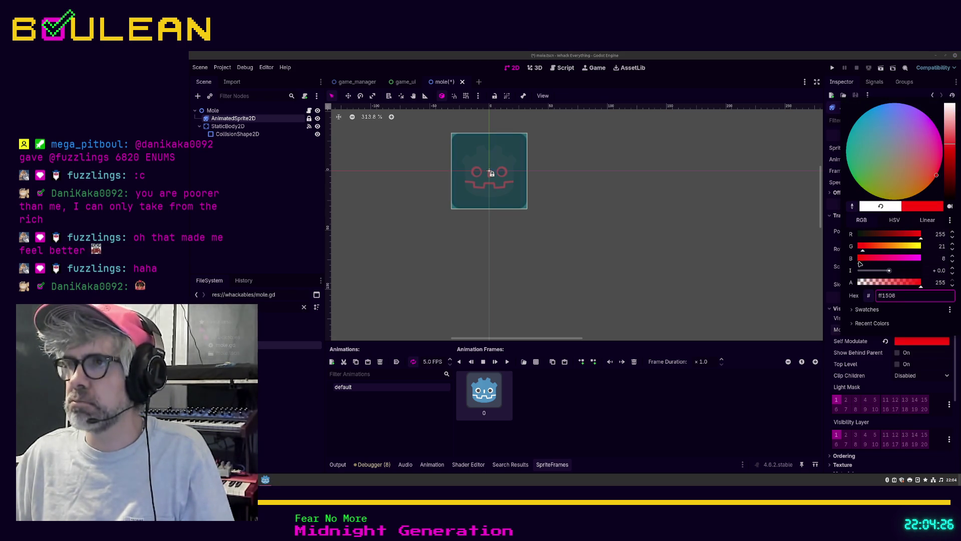
left_click_drag(903, 235, 919, 234)
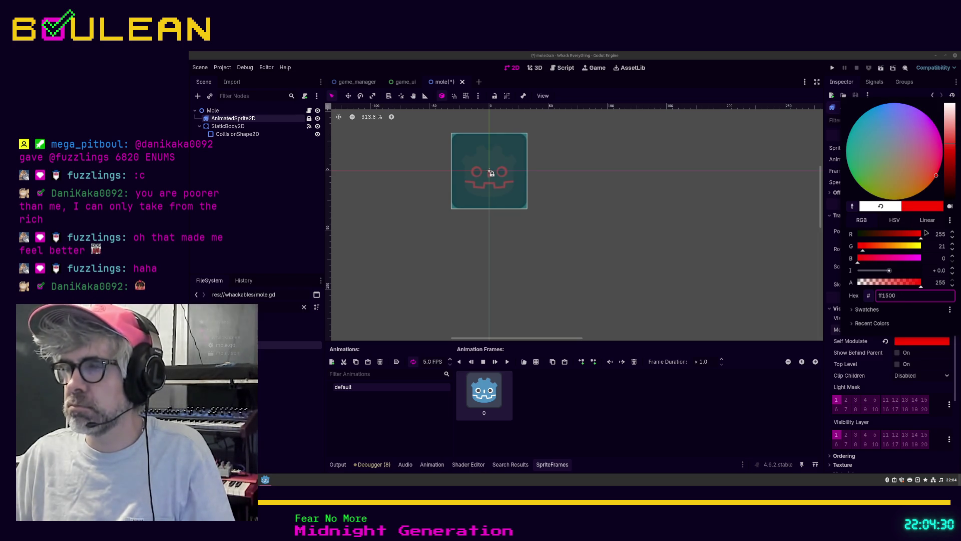
mouse_move(904, 285)
left_mouse_down()
mouse_move(869, 293)
mouse_move(920, 285)
left_mouse_up()
left_click(908, 249)
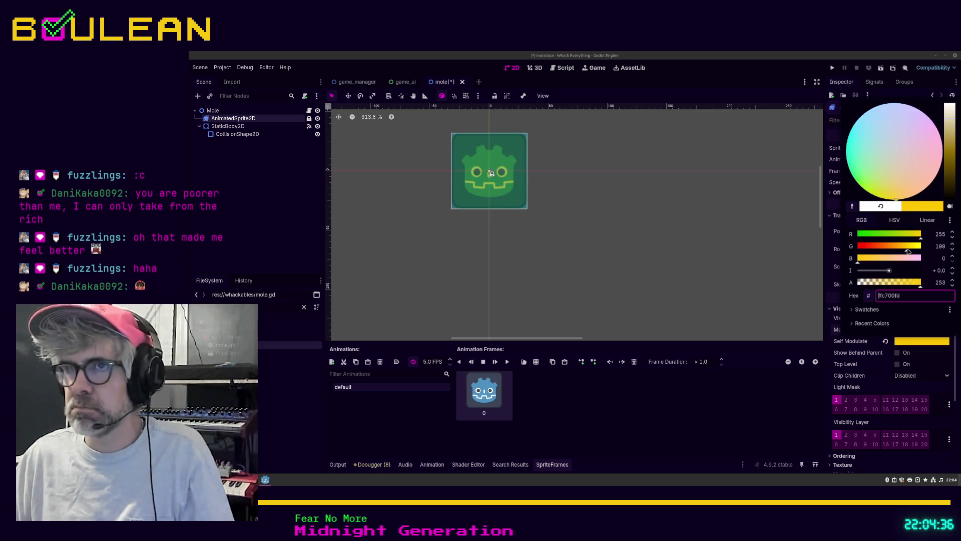
left_click(830, 362)
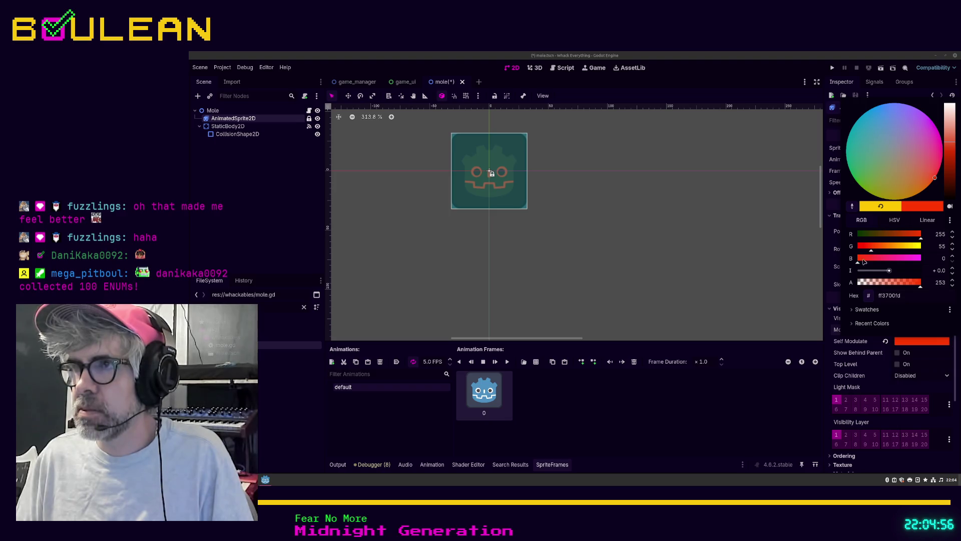
Step: Try pink and teal tints, then a red tint with intensity boosted to +6
left_click(874, 262)
left_click_drag(891, 263, 921, 261)
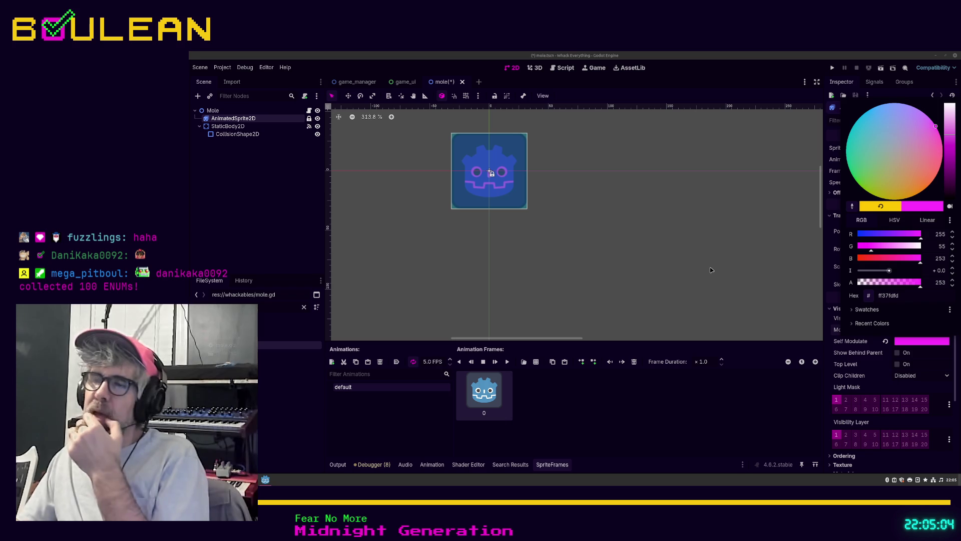
mouse_move(870, 181)
left_mouse_down()
mouse_move(859, 184)
mouse_move(852, 146)
mouse_move(915, 184)
mouse_move(904, 180)
left_mouse_up()
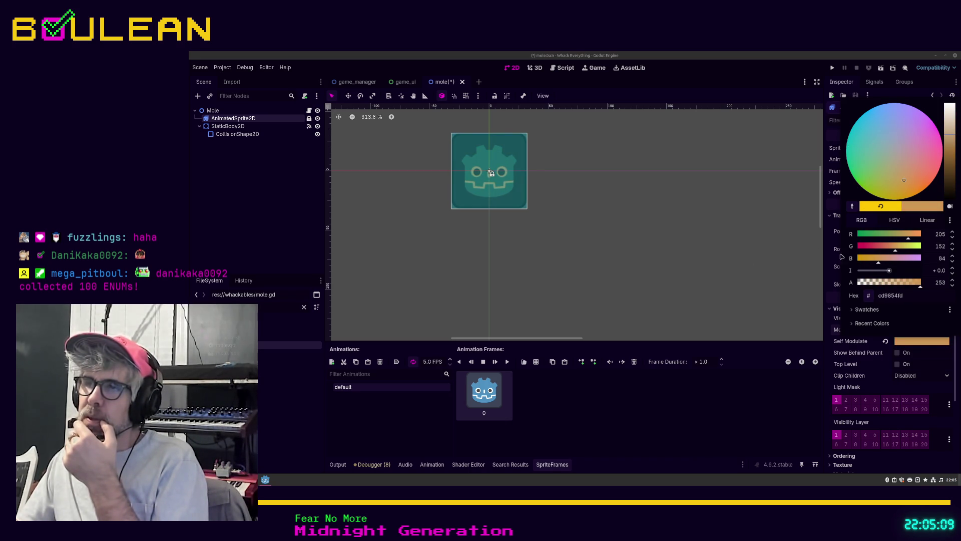
left_click(826, 294)
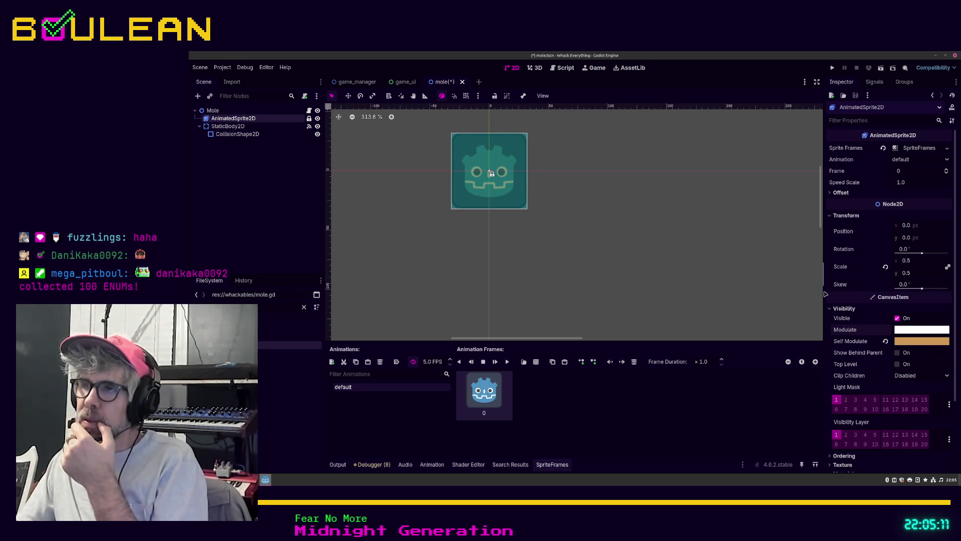
left_click(912, 341)
left_click_drag(890, 271, 902, 271)
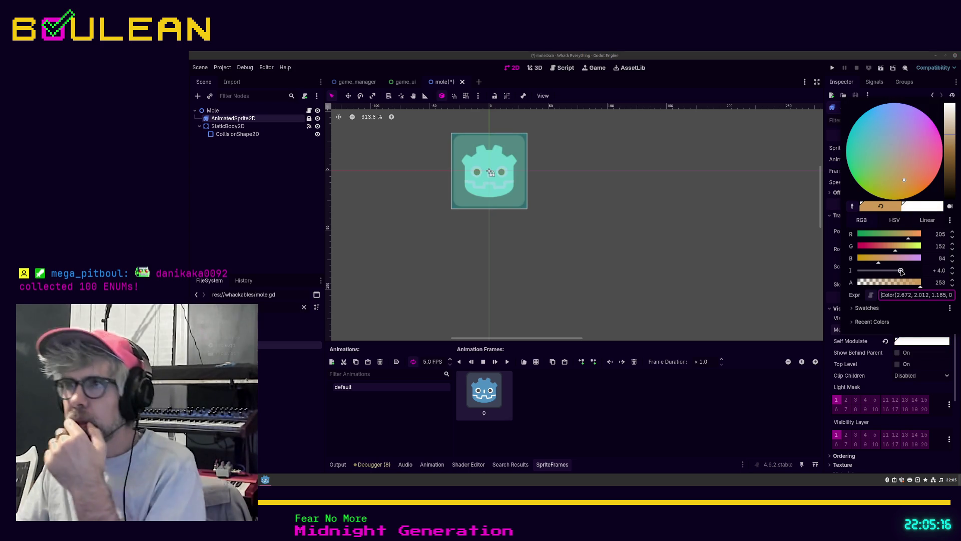
left_click(866, 250)
left_click_drag(866, 251, 860, 249)
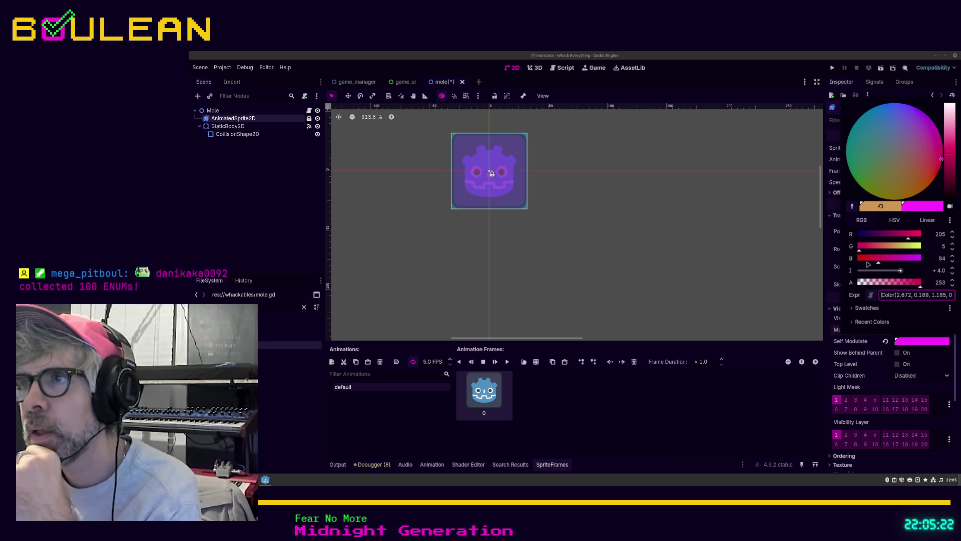
left_click_drag(865, 262, 861, 260)
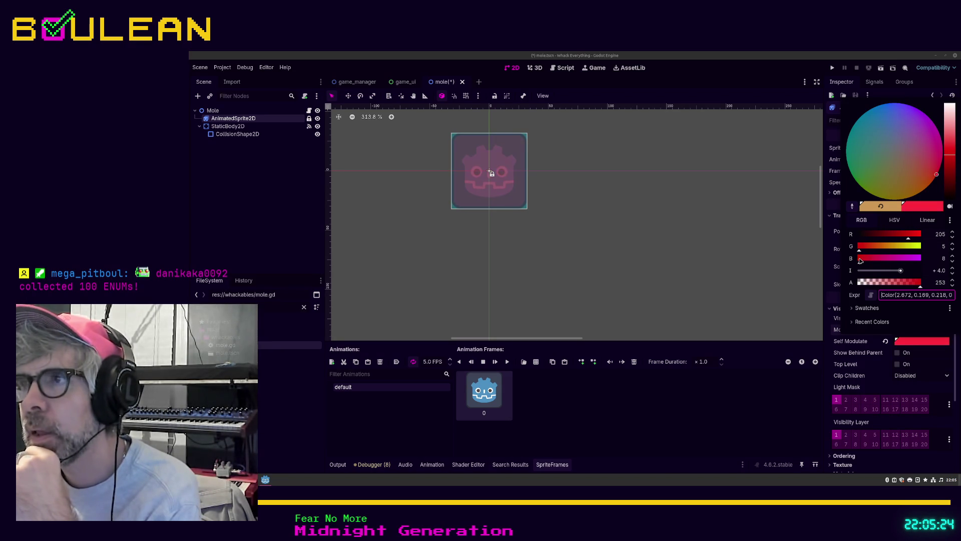
left_click(907, 271)
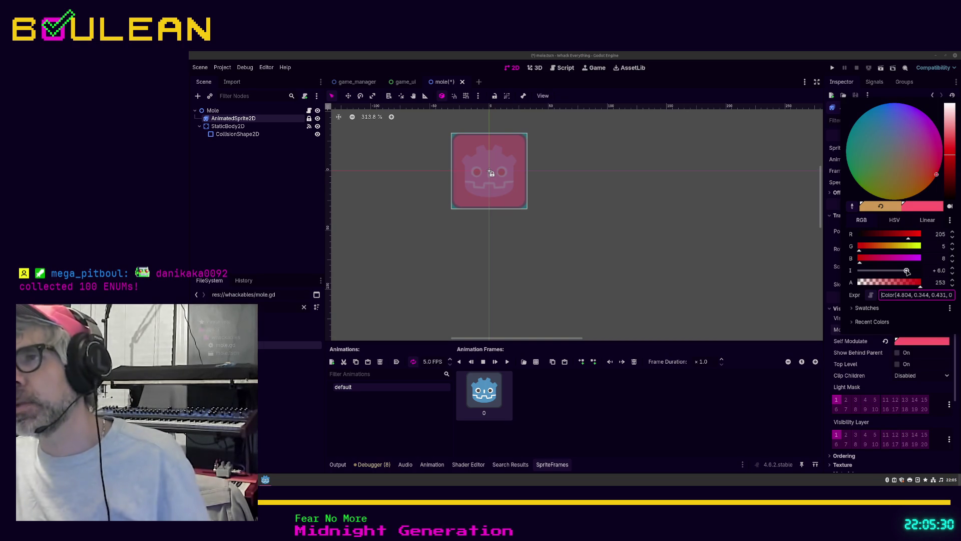
Step: Vary green between yellow-green and red, then revert the tint to white and deselect the sprite
left_click(877, 249)
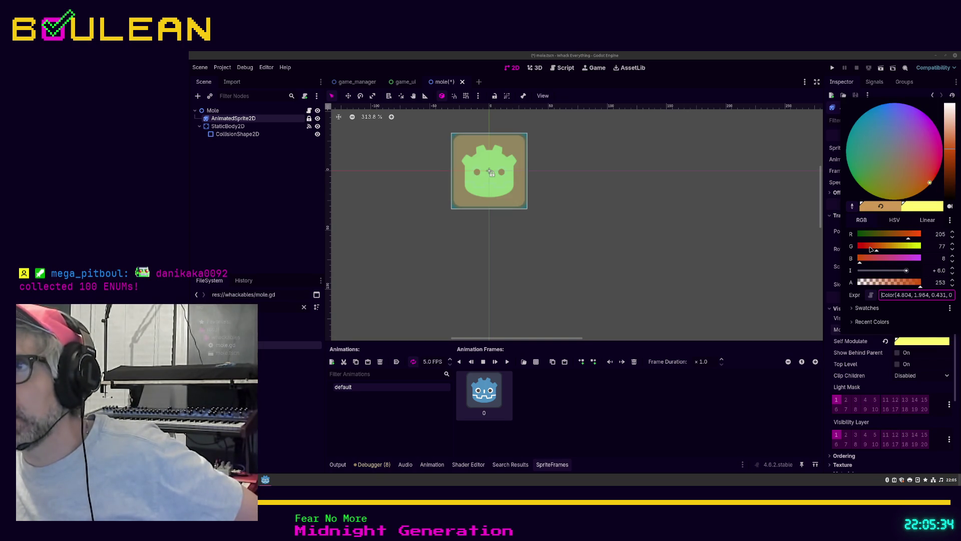
left_click(871, 249)
left_click(904, 249)
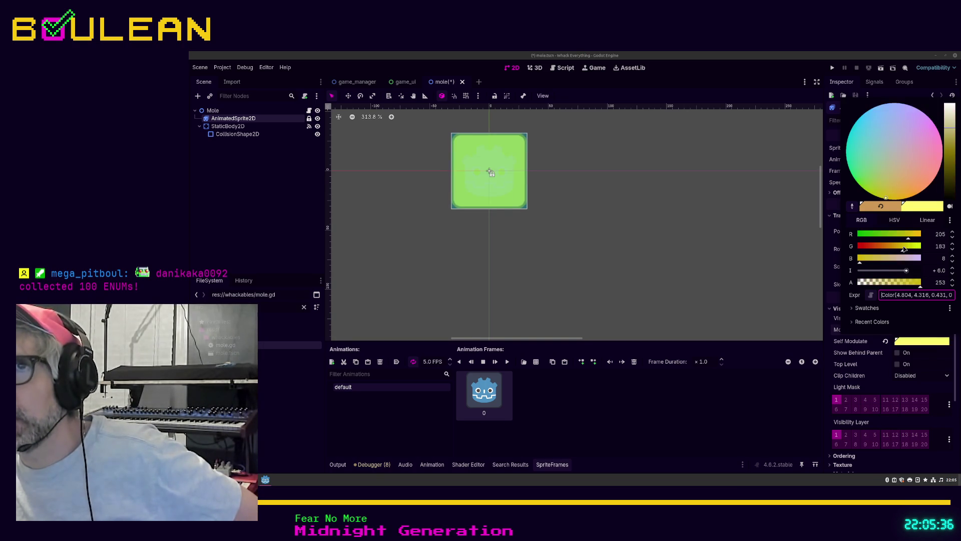
left_click_drag(877, 249, 862, 247)
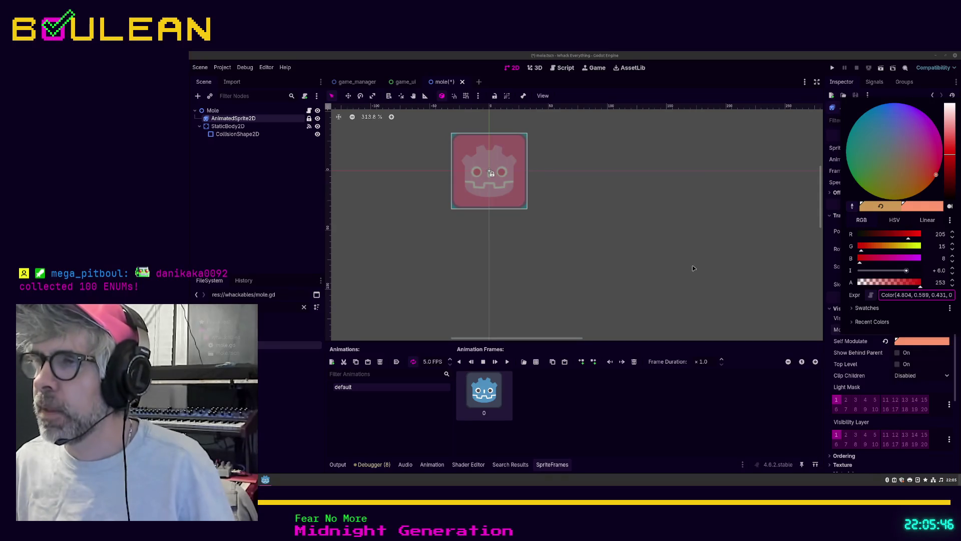
left_click(885, 345)
left_click(886, 345)
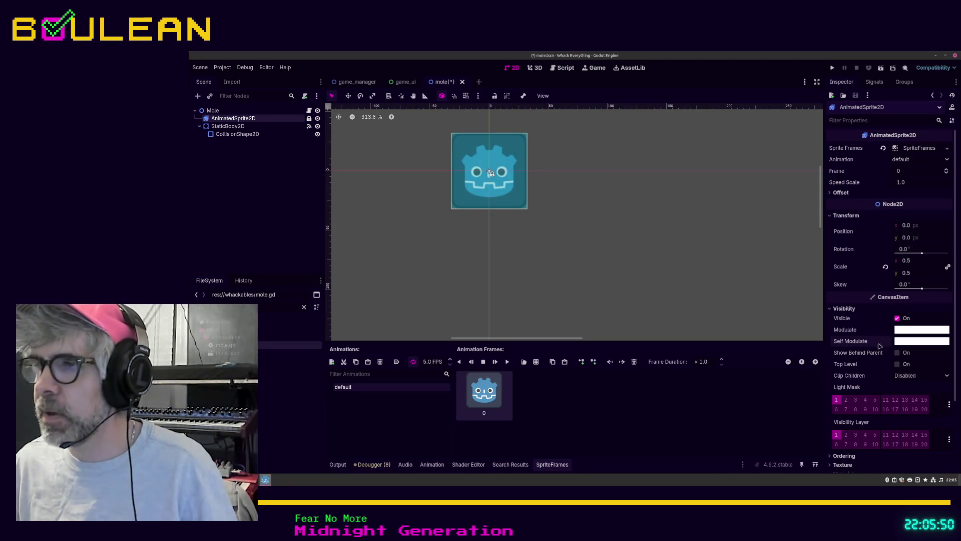
left_click(574, 278)
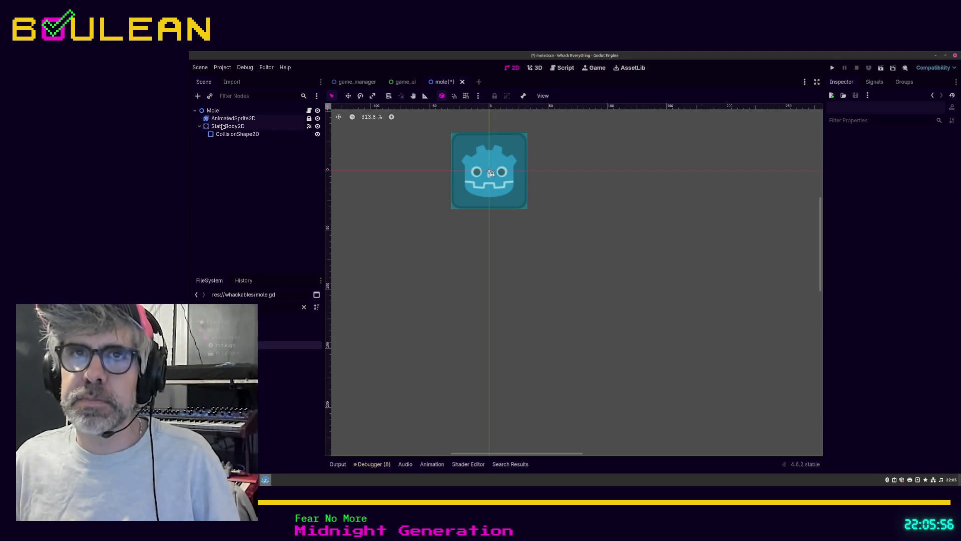
Step: Create a ProgressBar child under AnimatedSprite2D by searching 'progress' in Create New Node
left_click(236, 126)
left_click(236, 119)
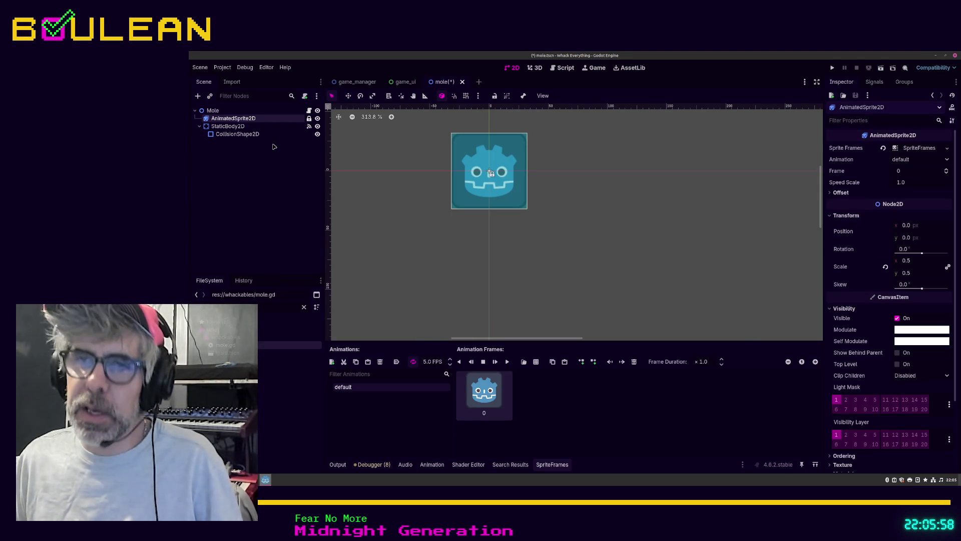
key("ctrl+a")
type("hea")
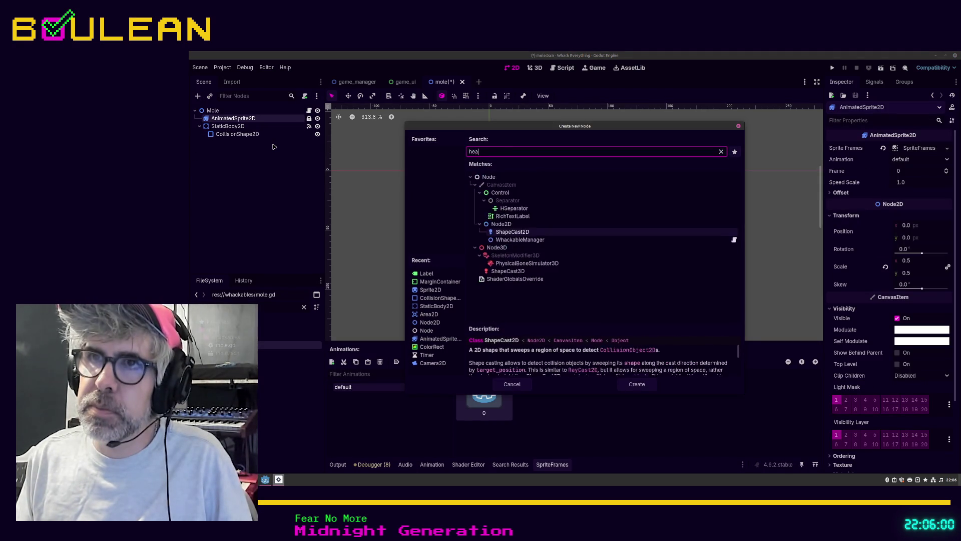
key("BackSpace")
key("BackSpace")
key("BackSpace")
type("progress")
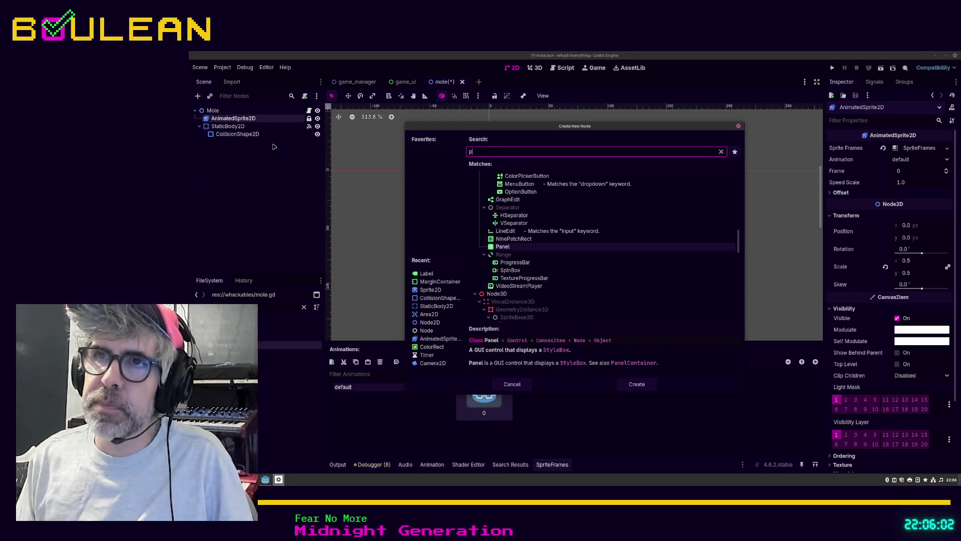
key("Return")
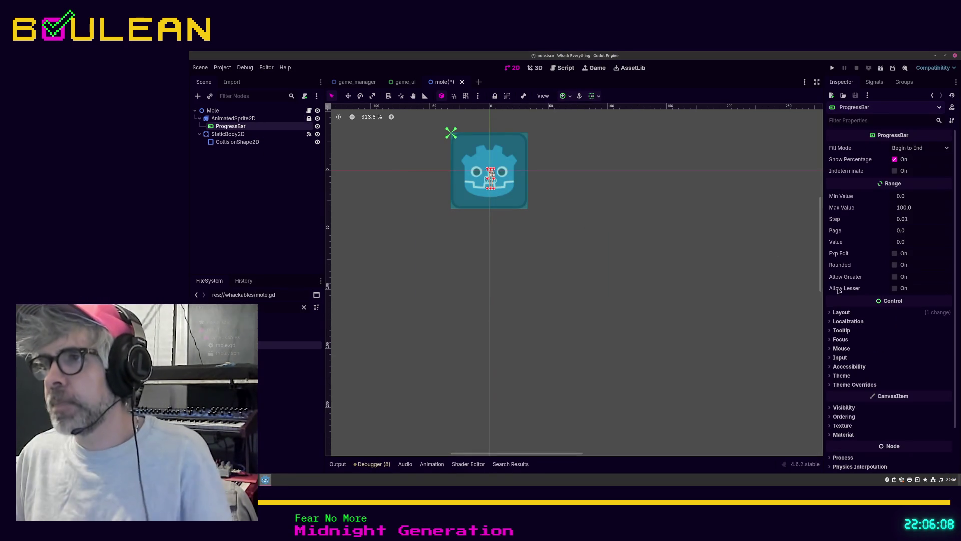
Step: Show the ProgressBar's Layout, Transform and Container Sizing settings and enable horizontal and vertical expand
left_click(837, 313)
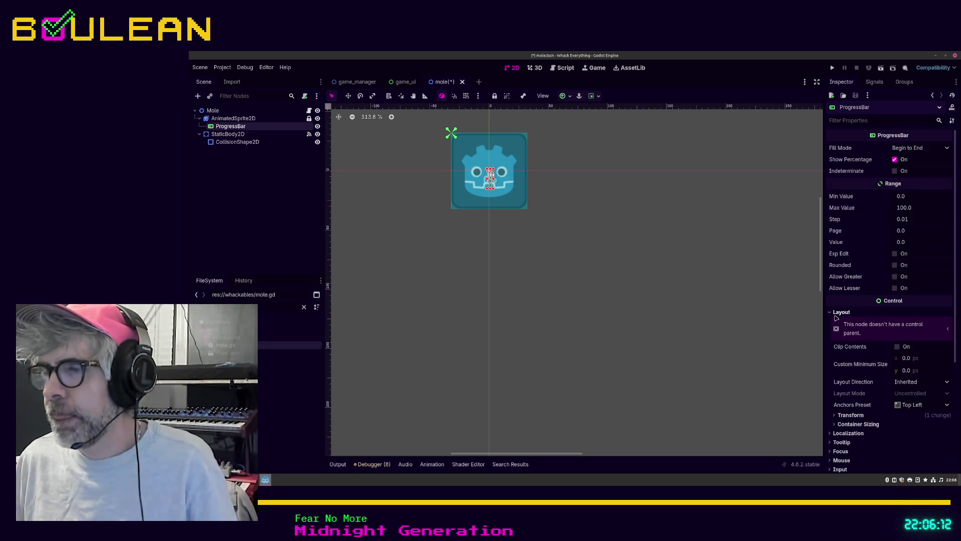
left_click(847, 416)
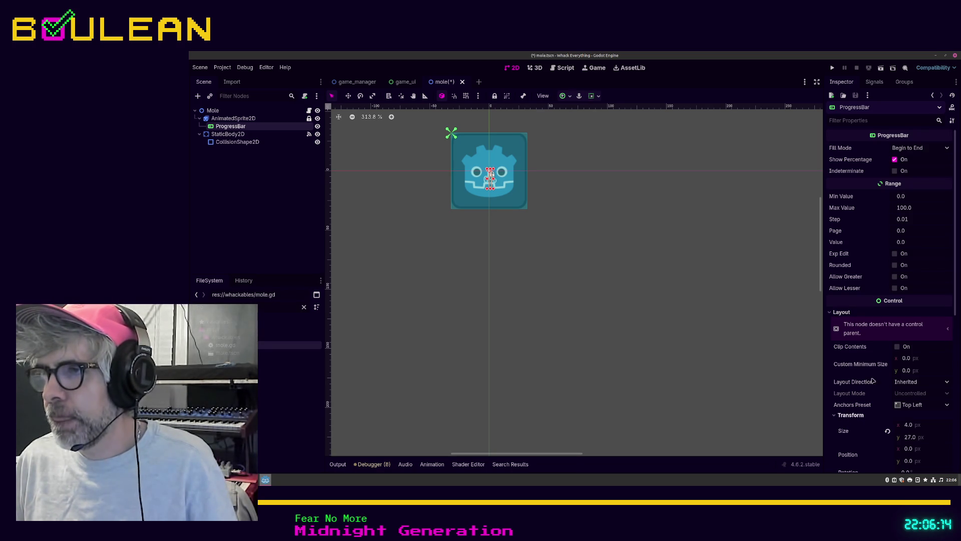
scroll(871, 390, "down", 3)
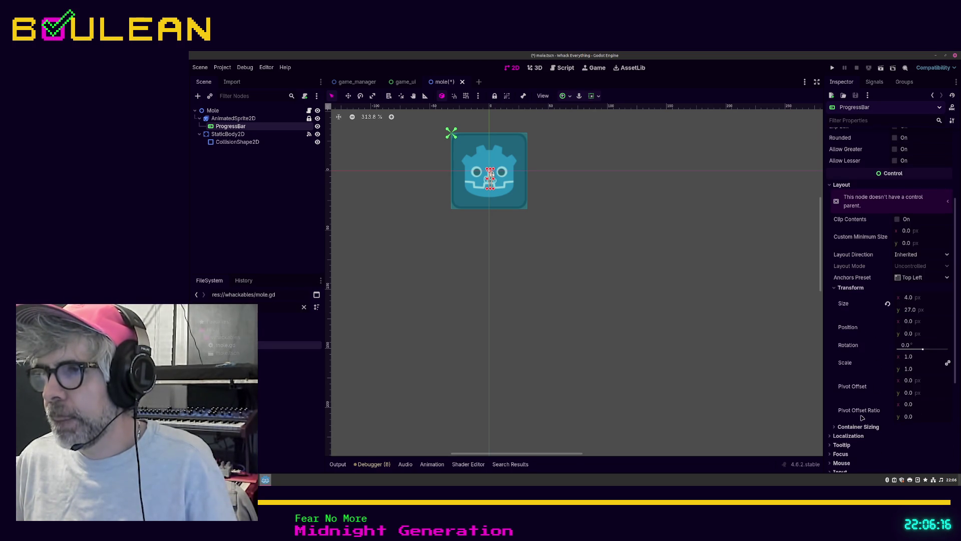
left_click(860, 426)
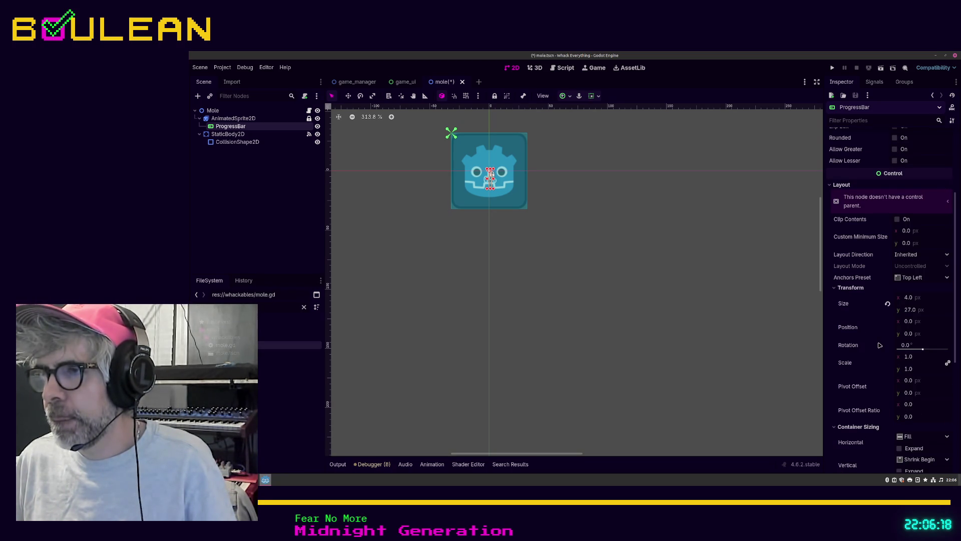
scroll(880, 345, "down", 1)
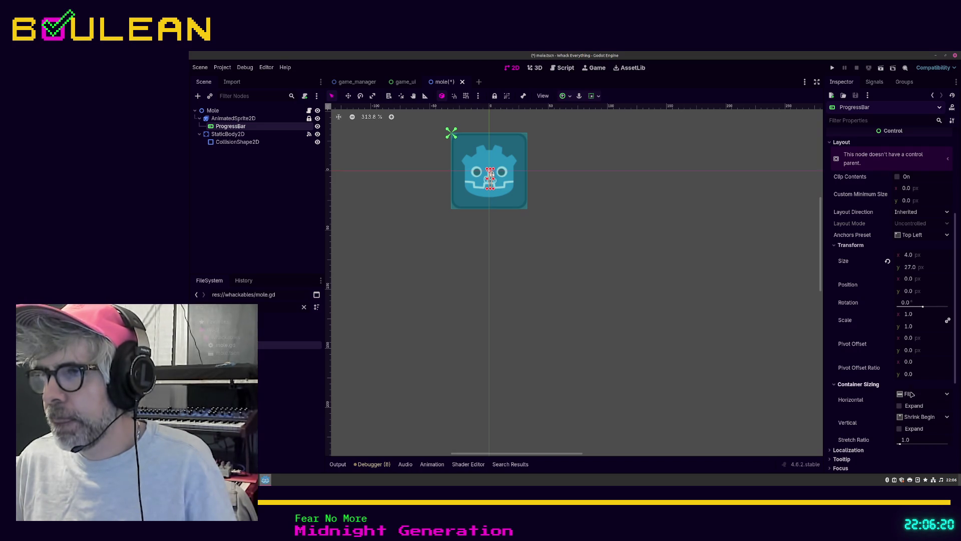
left_click(900, 406)
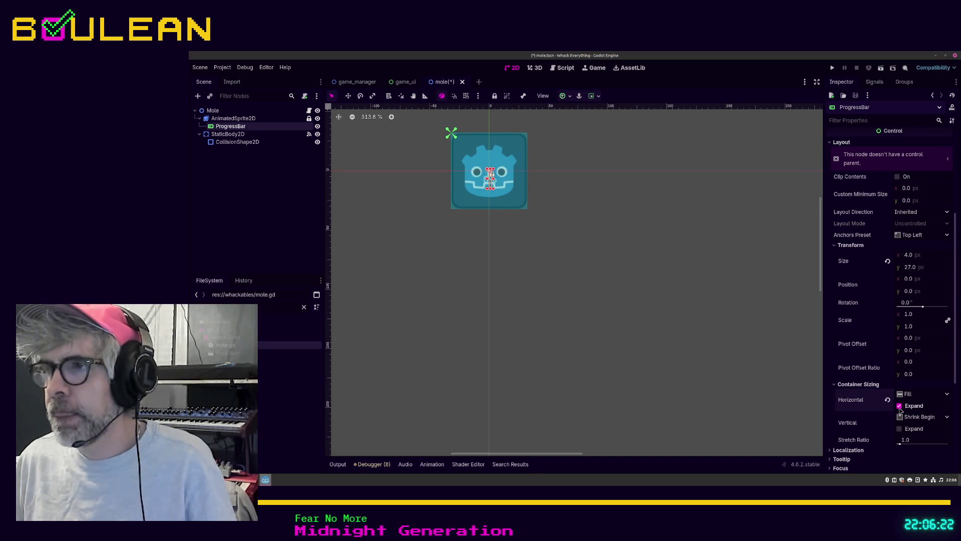
left_click(900, 429)
Step: Set the bar's vertical sizing to bottom alignment with vertical expand turned off
left_click(918, 417)
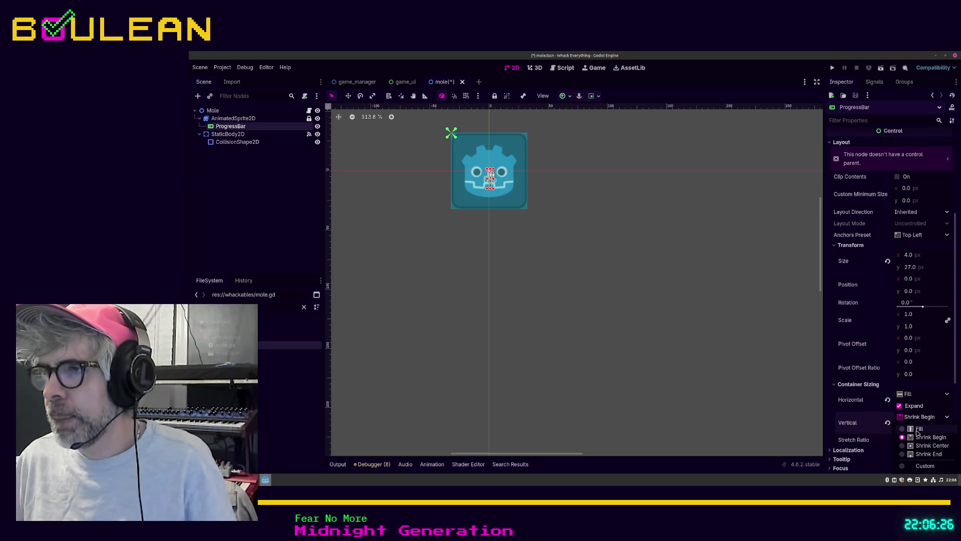
left_click(918, 429)
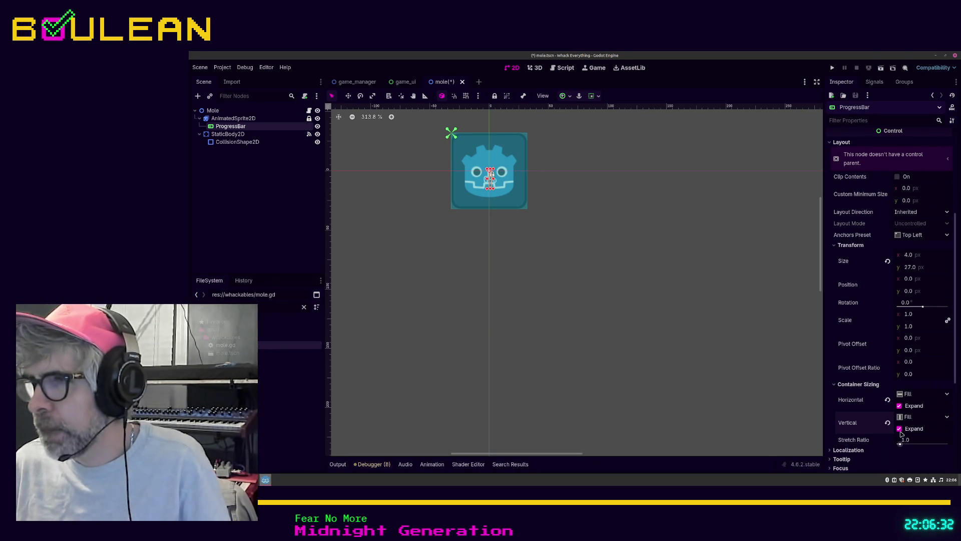
left_click(900, 429)
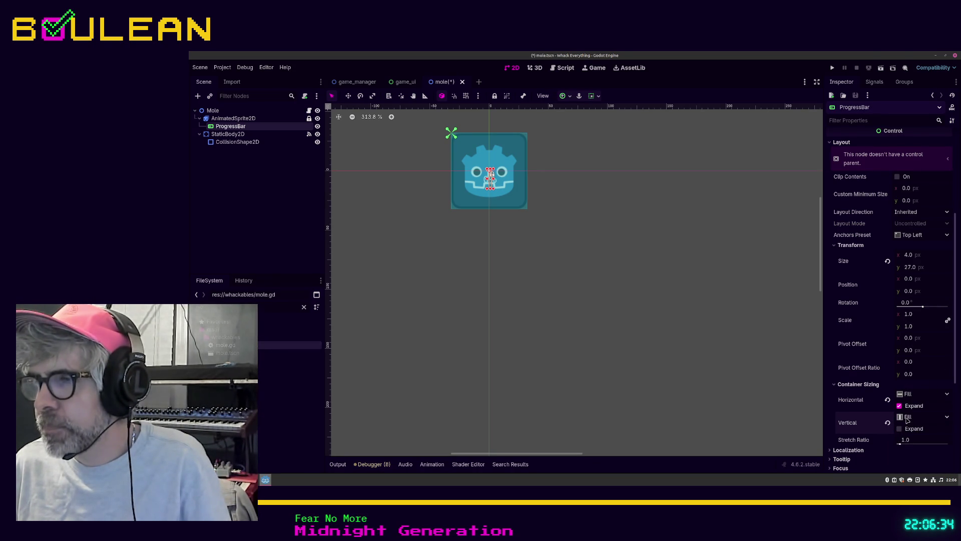
left_click(909, 418)
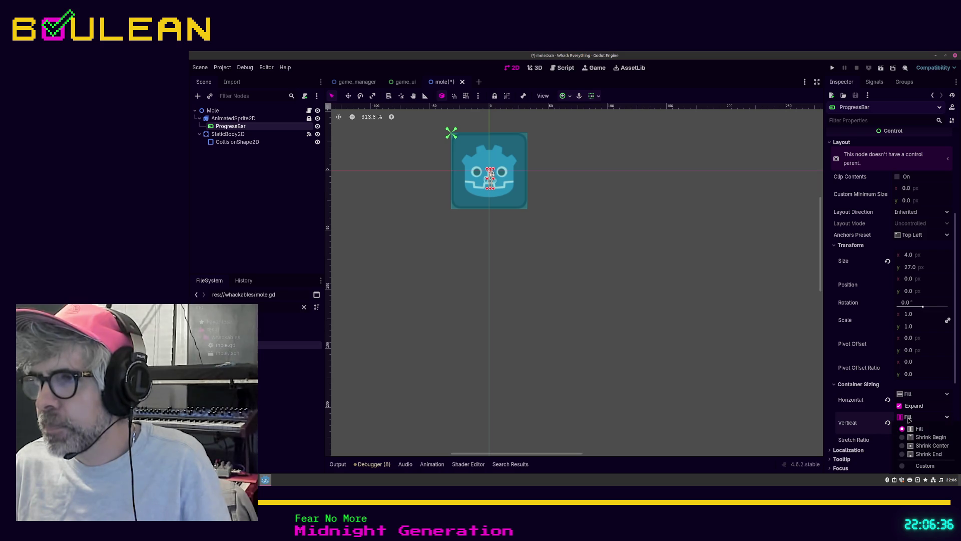
left_click(910, 454)
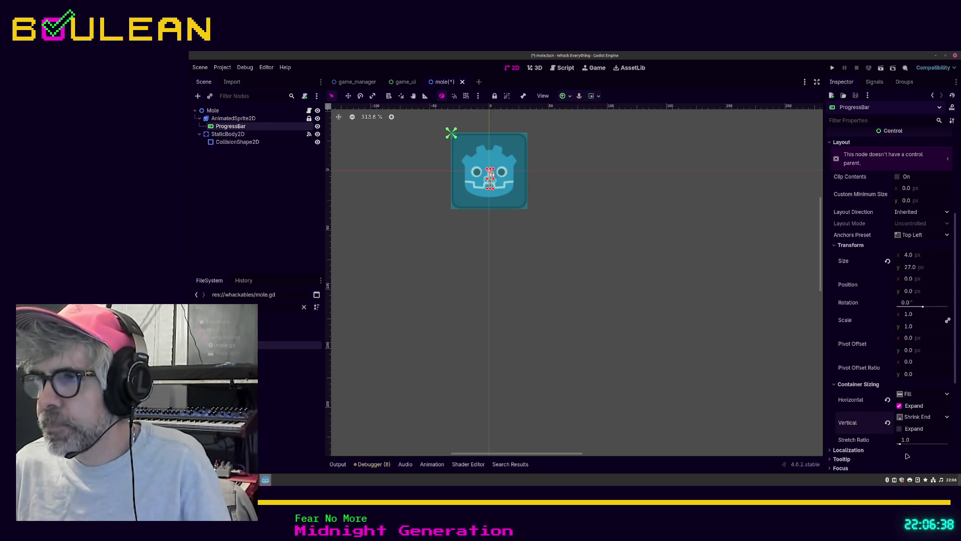
Step: Try a 64 px custom minimum width, then reset the minimum size back to zero
scroll(911, 256, "up", 2)
left_click(908, 231)
type("64")
key("Tab")
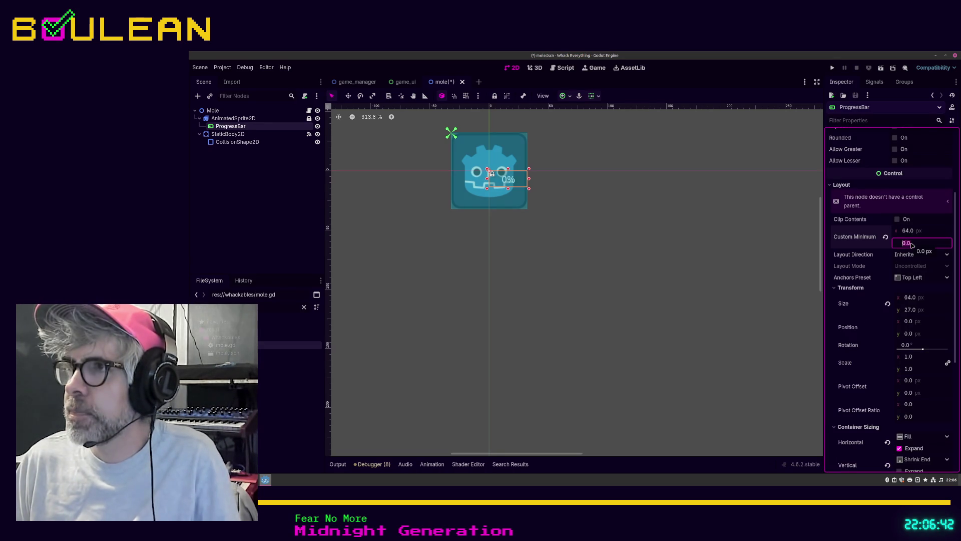
type("64")
key("Return")
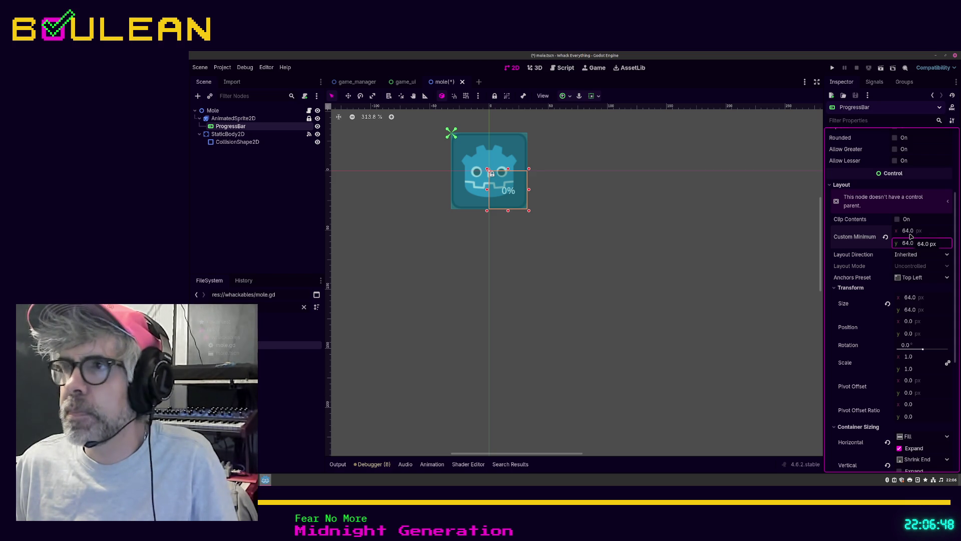
left_click(910, 232)
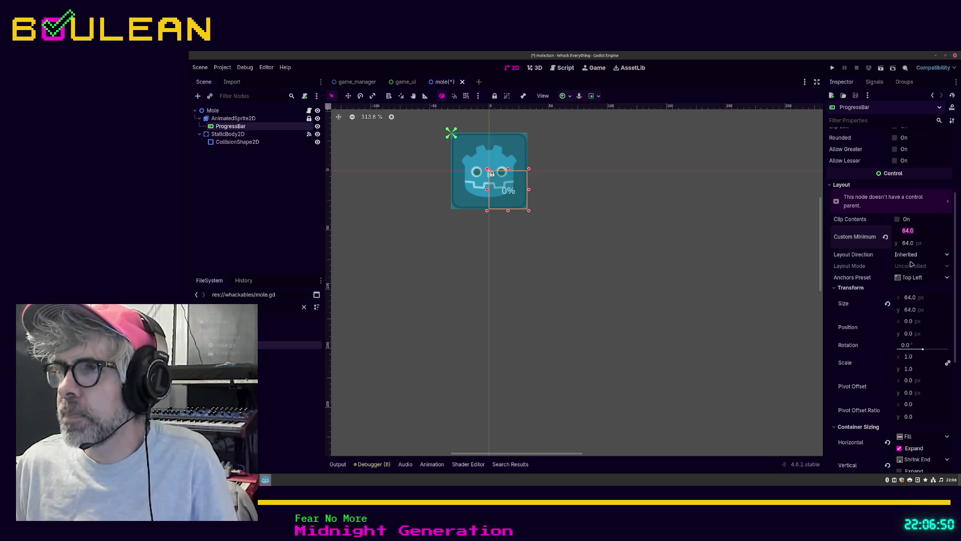
left_click(886, 237)
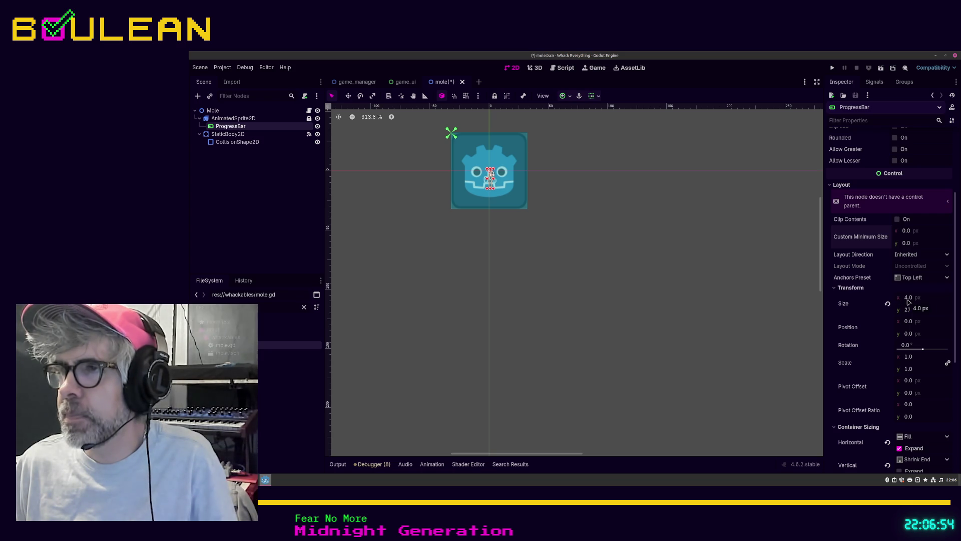
Step: Set the bar's size to 64 × 27 and move it out of AnimatedSprite2D to sit under Mole
left_click(909, 299)
type("64")
key("Tab")
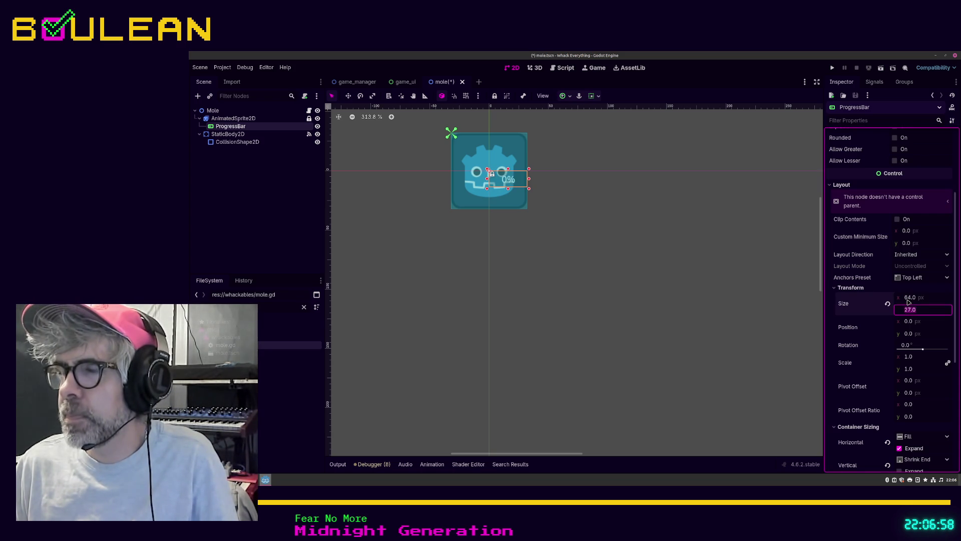
key("Return")
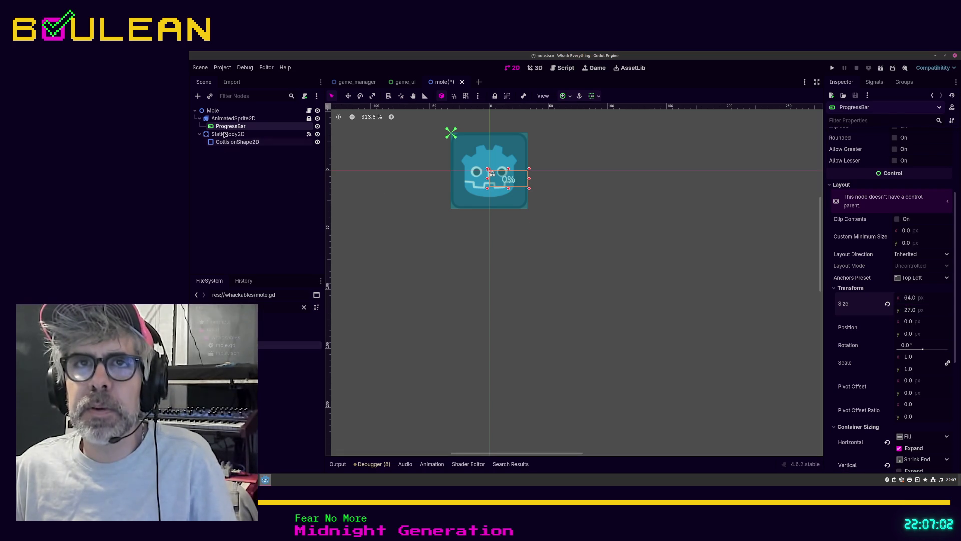
left_click_drag(224, 131, 211, 117)
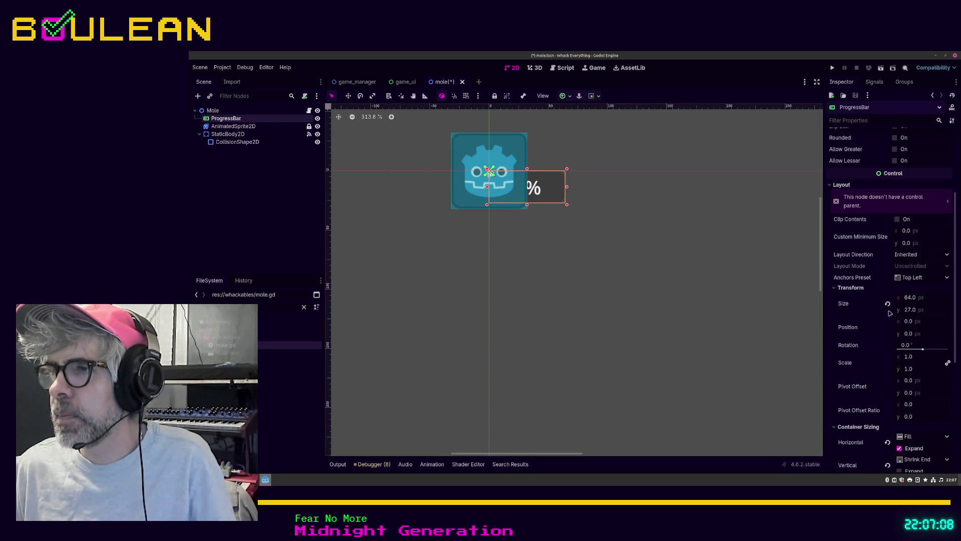
Step: Try Shrink Begin for horizontal sizing, then restore it to Fill with Expand enabled
scroll(915, 321, "down", 2)
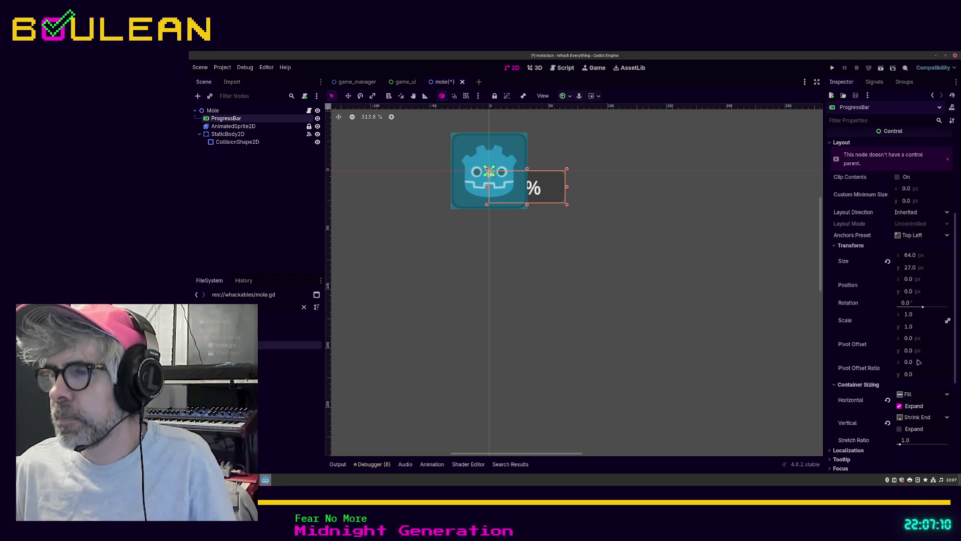
left_click(900, 406)
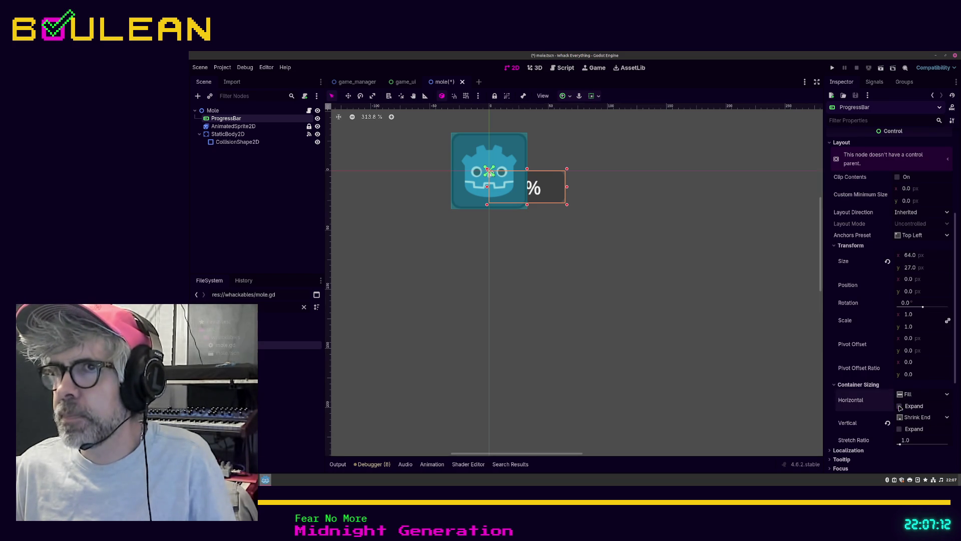
left_click(914, 396)
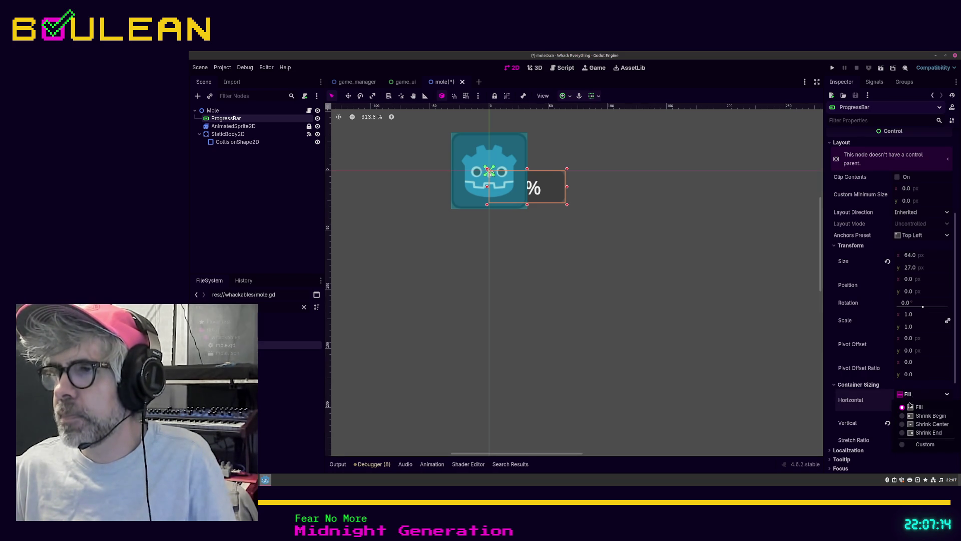
left_click(903, 416)
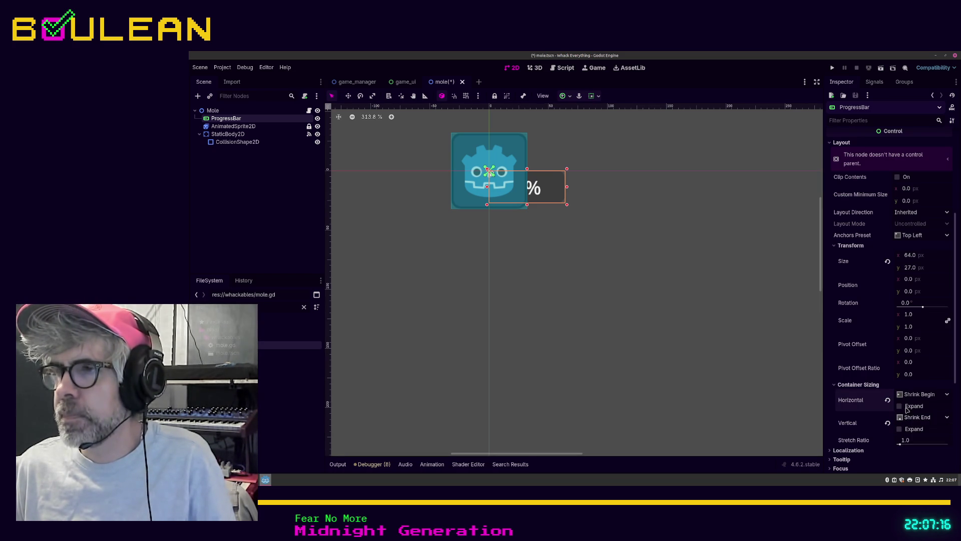
left_click(916, 396)
left_click(920, 408)
left_click(900, 407)
scroll(876, 406, "up", 5)
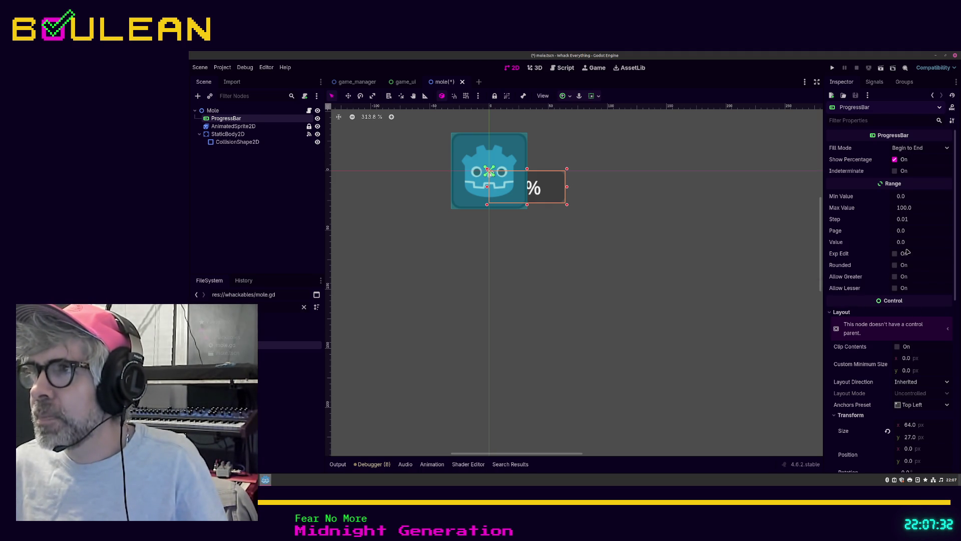
Step: Recommit the bar's height of 27 and set its x position to -32 to center it
scroll(908, 251, "down", 2)
scroll(909, 262, "down", 2)
scroll(909, 263, "up", 2)
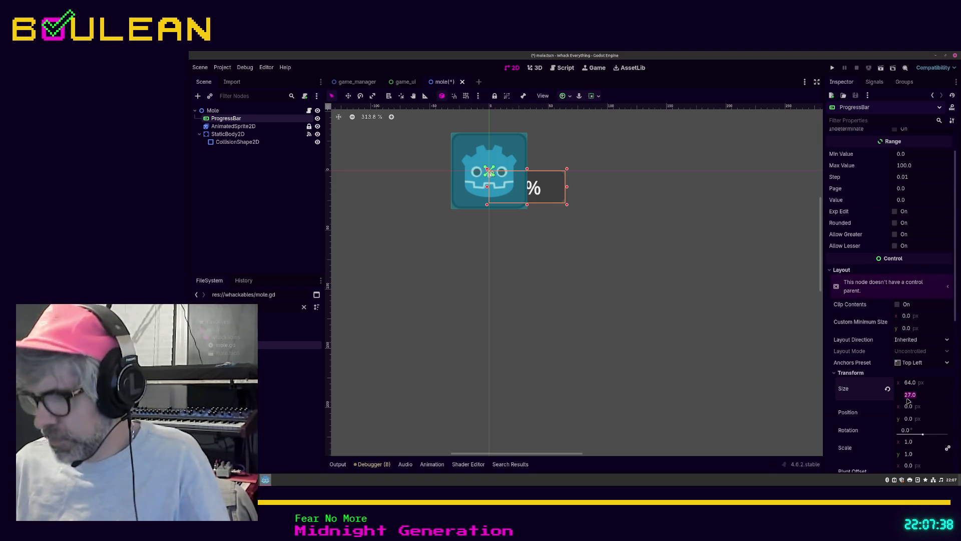
key("Return")
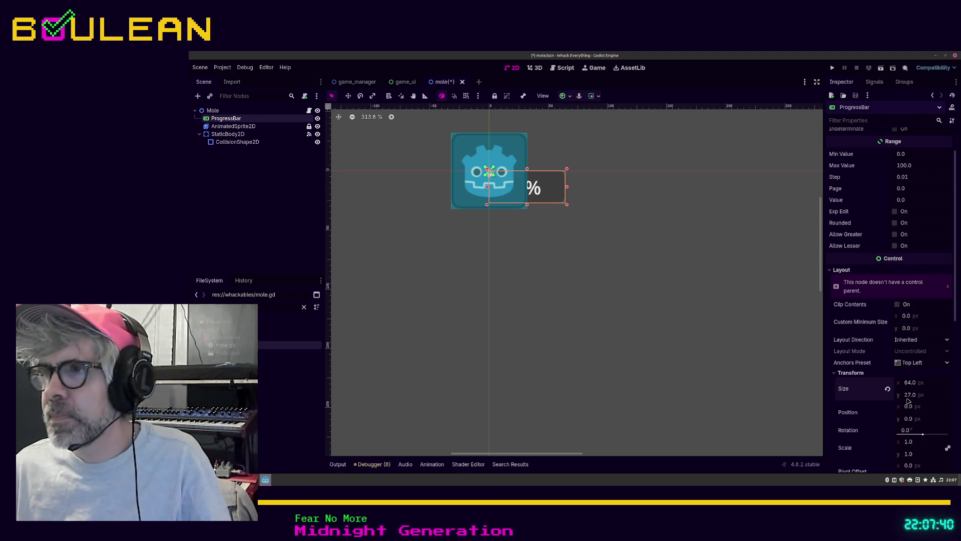
left_click(910, 396)
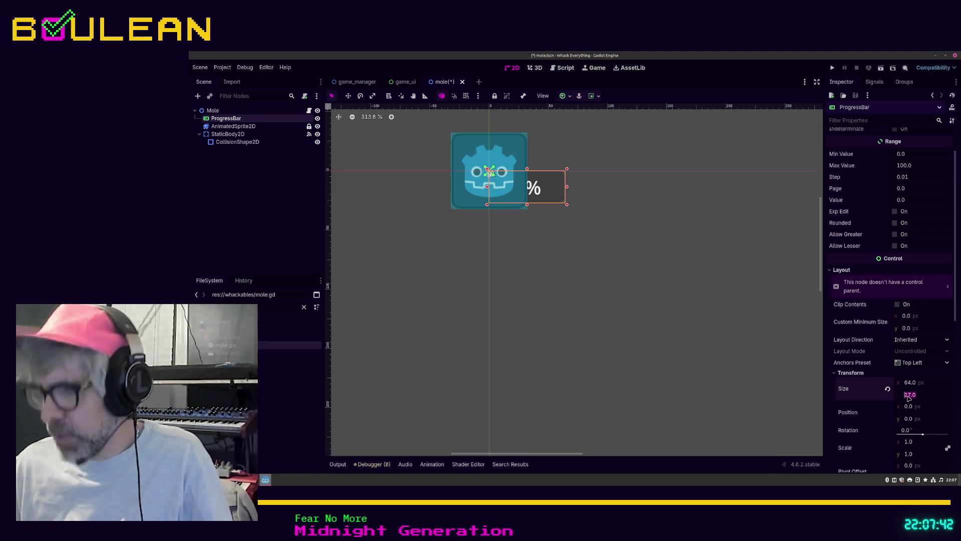
key("Return")
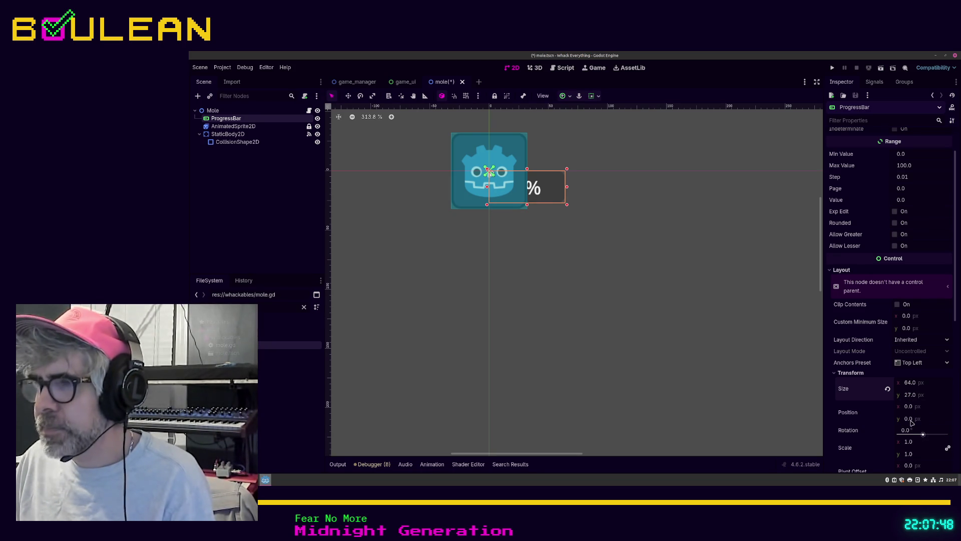
left_click(909, 408)
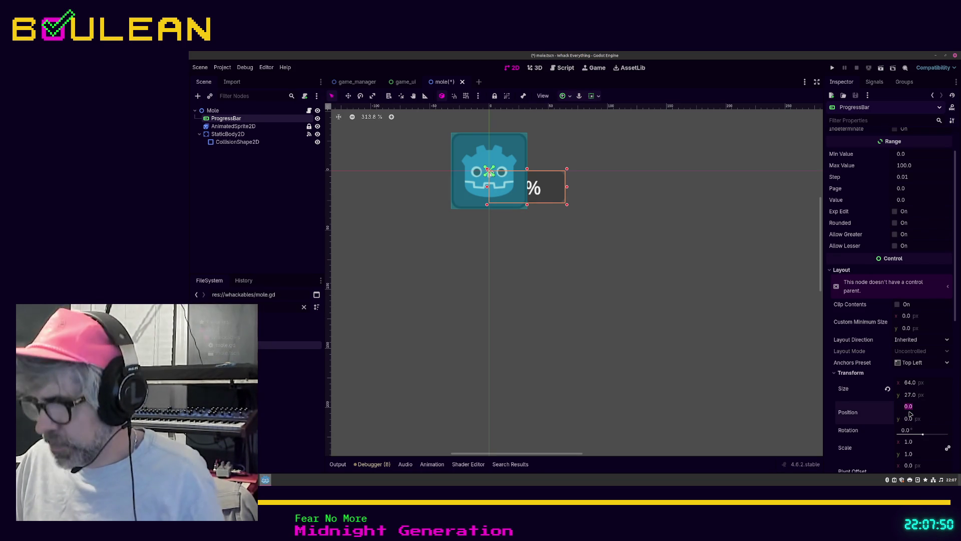
type("-32")
key("Return")
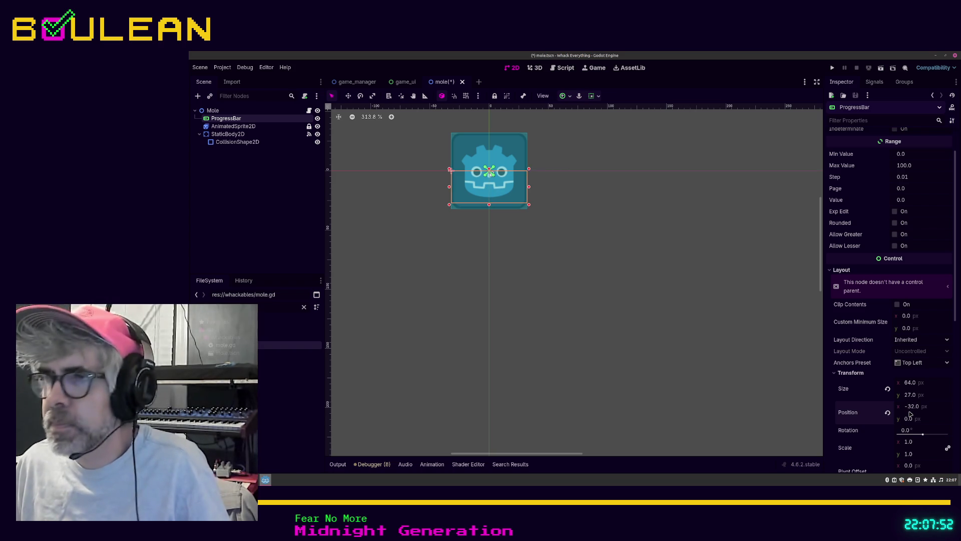
left_click(199, 133)
Step: Move ProgressBar below StaticBody2D under Mole and enter 16 in the height field
left_click_drag(220, 118, 215, 140)
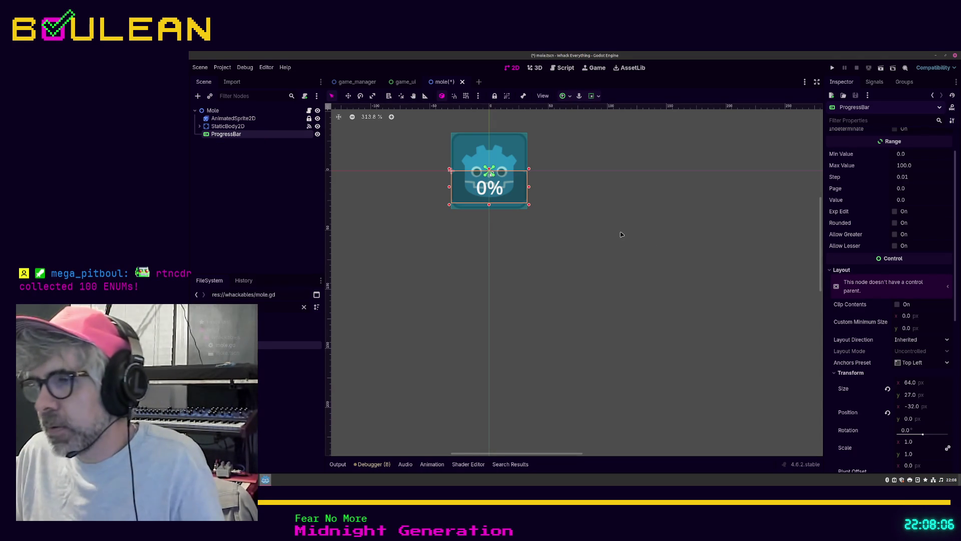
left_click(910, 395)
type("16")
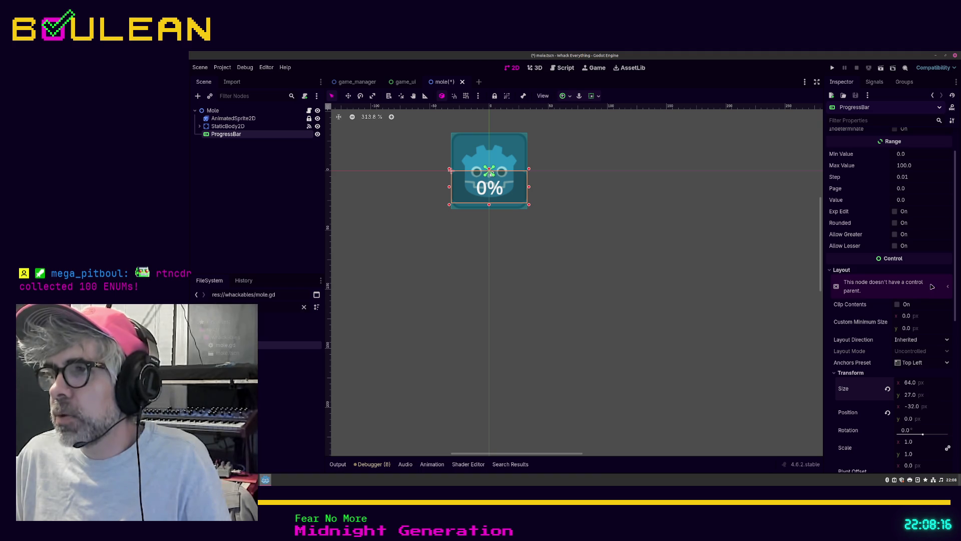
Step: Set horizontal and vertical container sizing to Shrink Center and turn off horizontal Expand
scroll(939, 330, "down", 4)
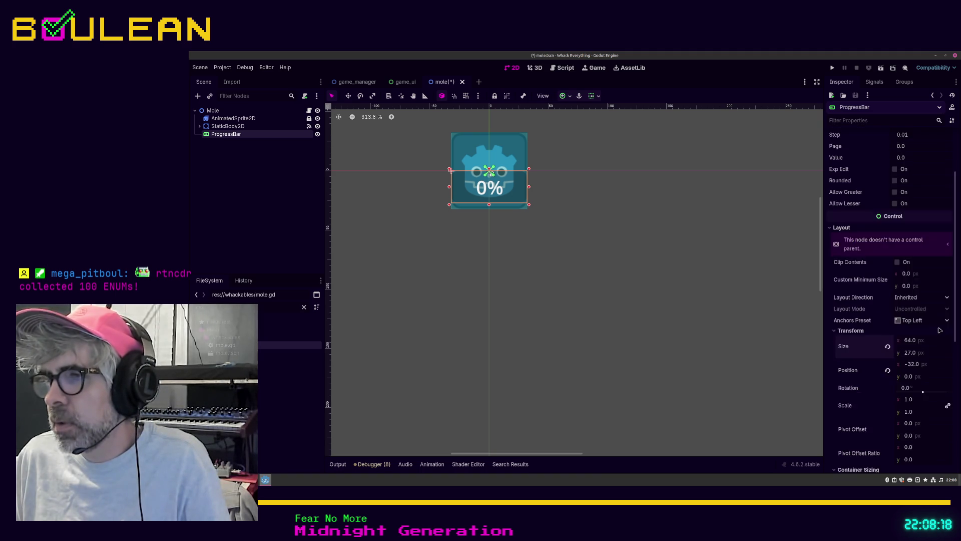
scroll(940, 330, "down", 2)
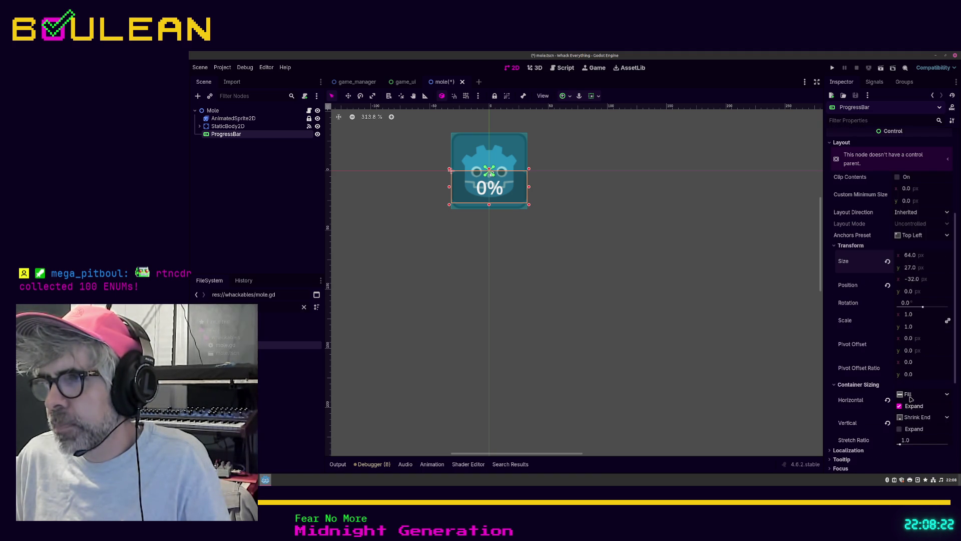
left_click(911, 395)
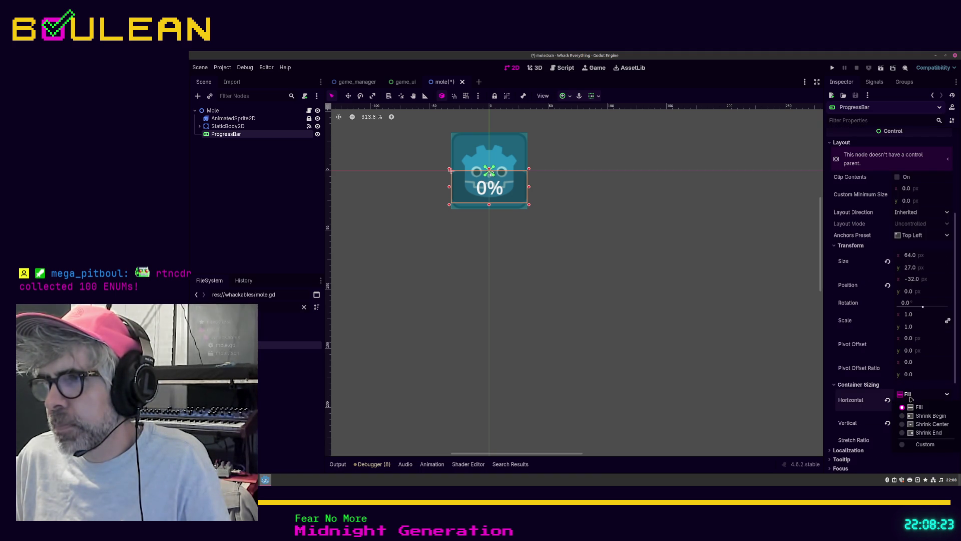
left_click(919, 425)
left_click(920, 423)
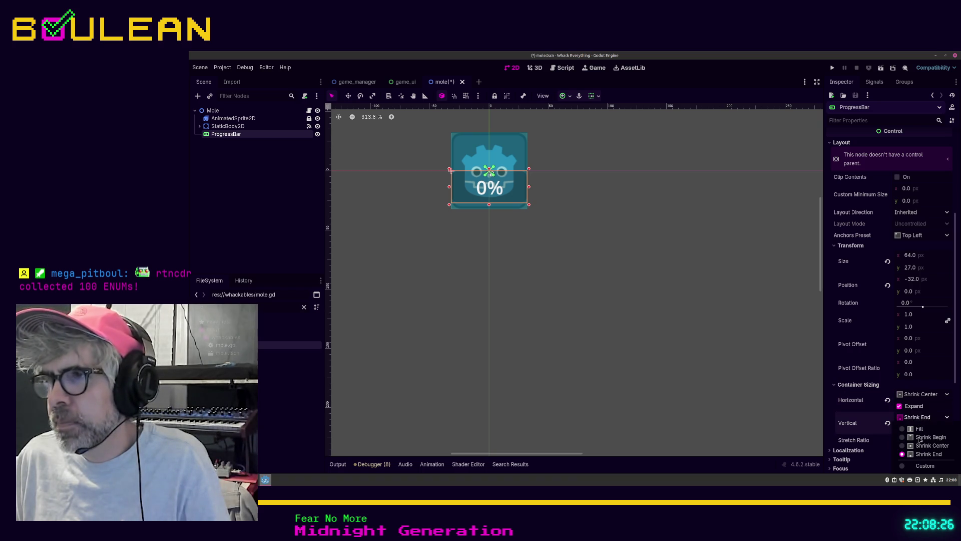
left_click(921, 445)
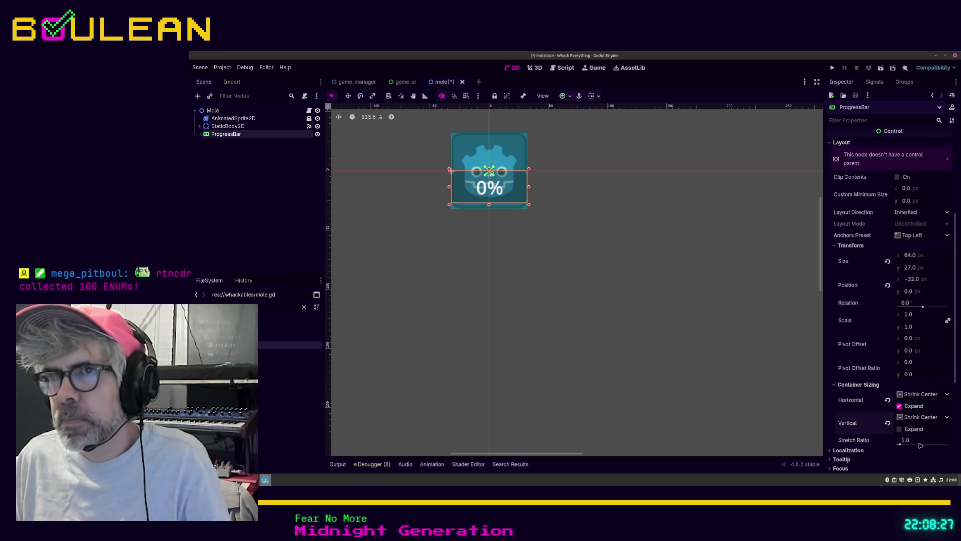
left_click(900, 407)
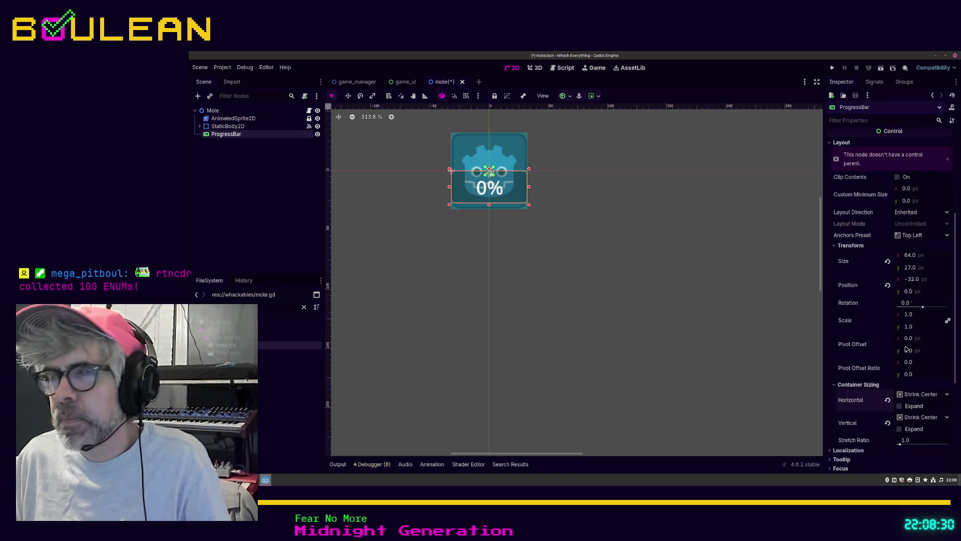
scroll(905, 360, "up", 5)
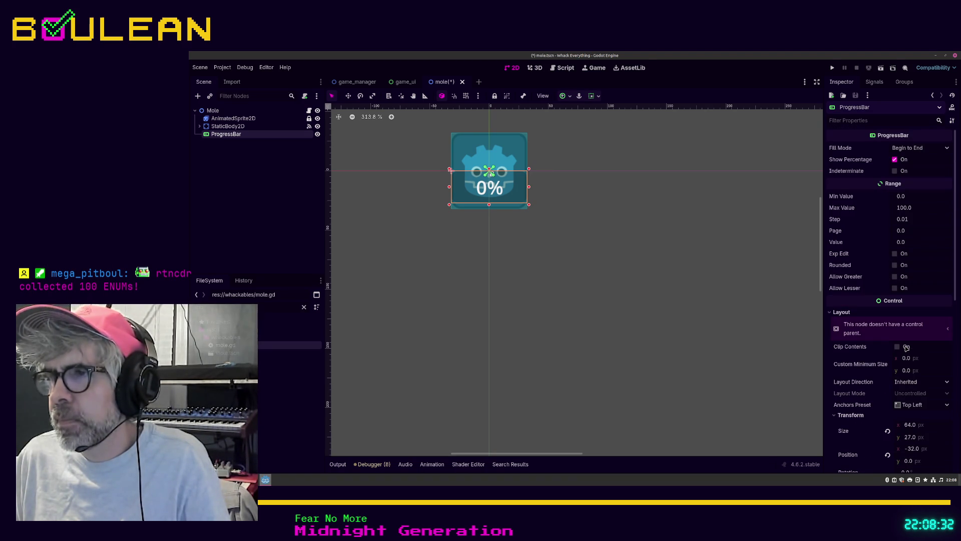
left_click(912, 438)
type("7")
key("Return")
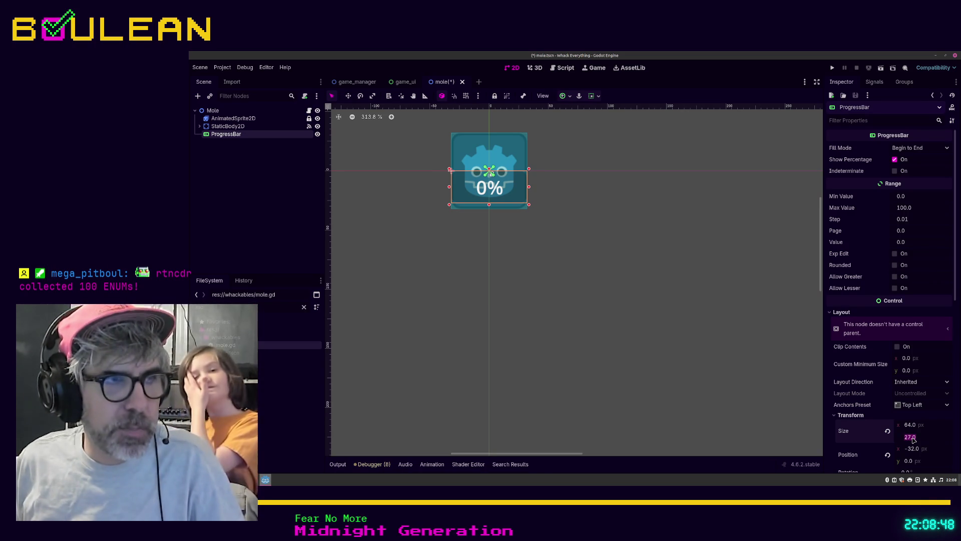
left_click(916, 435)
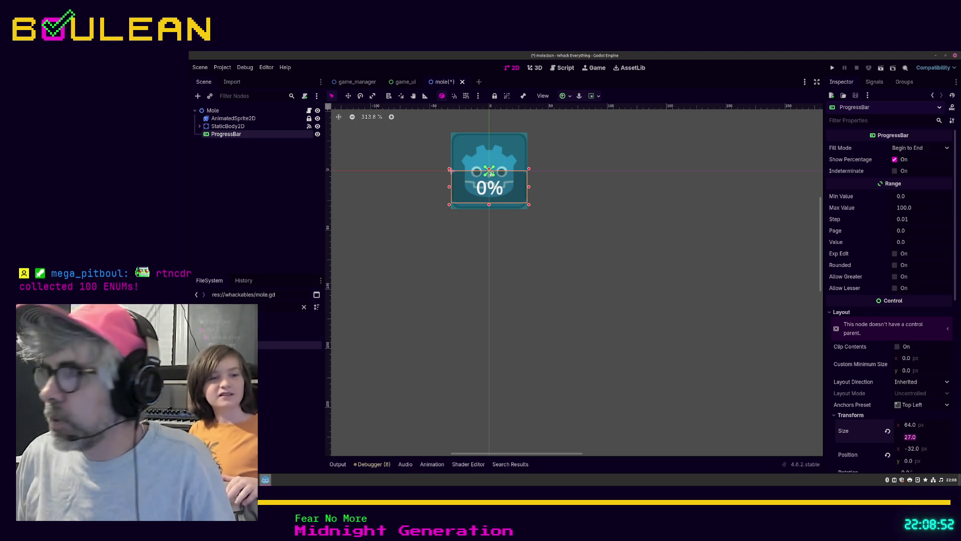
left_click(911, 438)
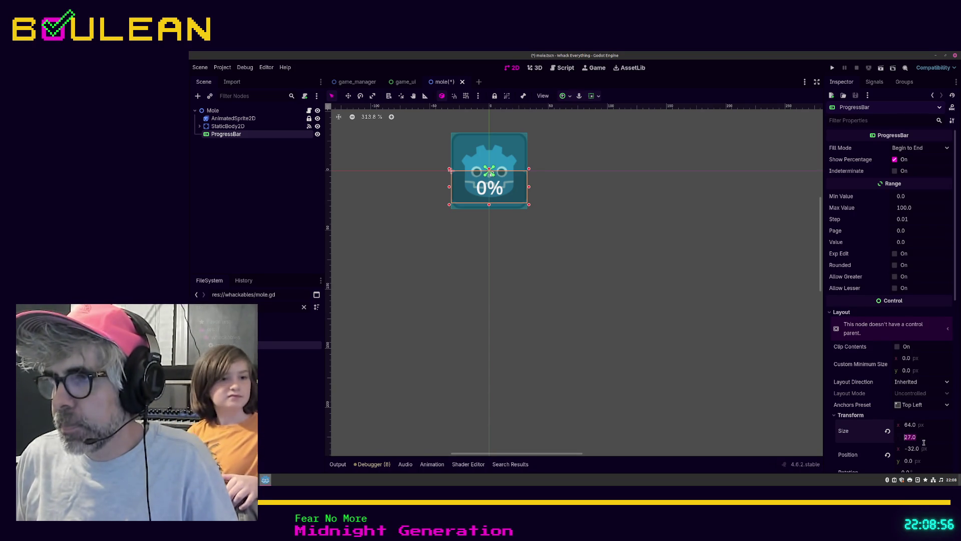
scroll(923, 440, "down", 2)
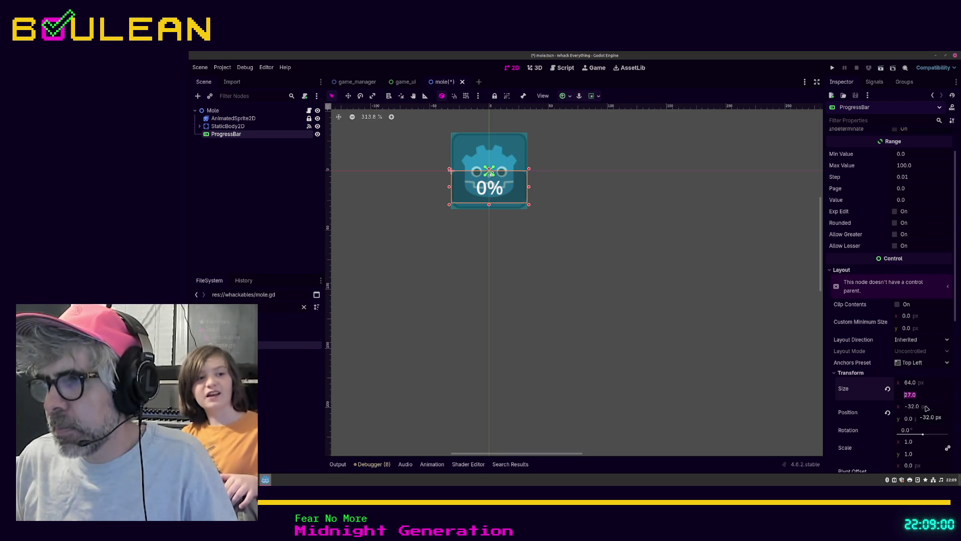
scroll(927, 408, "down", 2)
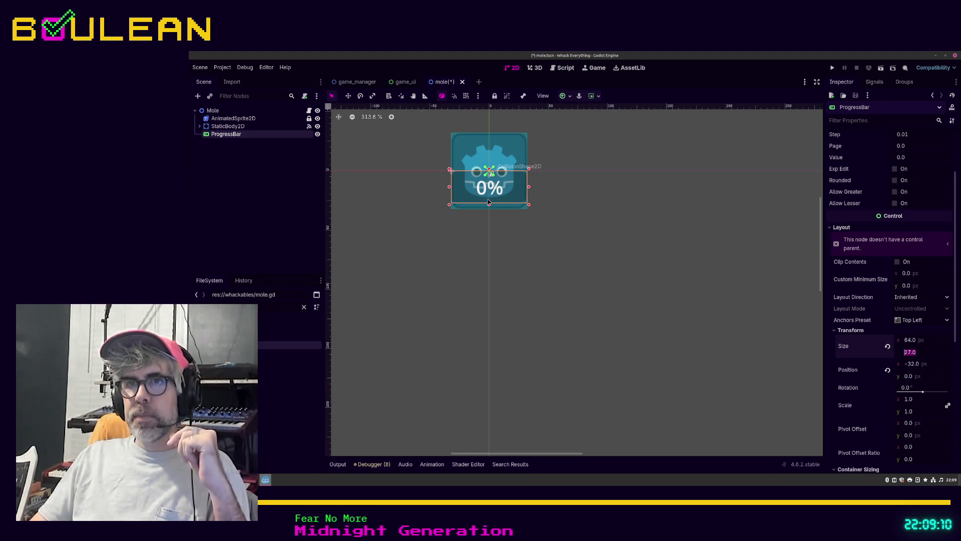
key("Return")
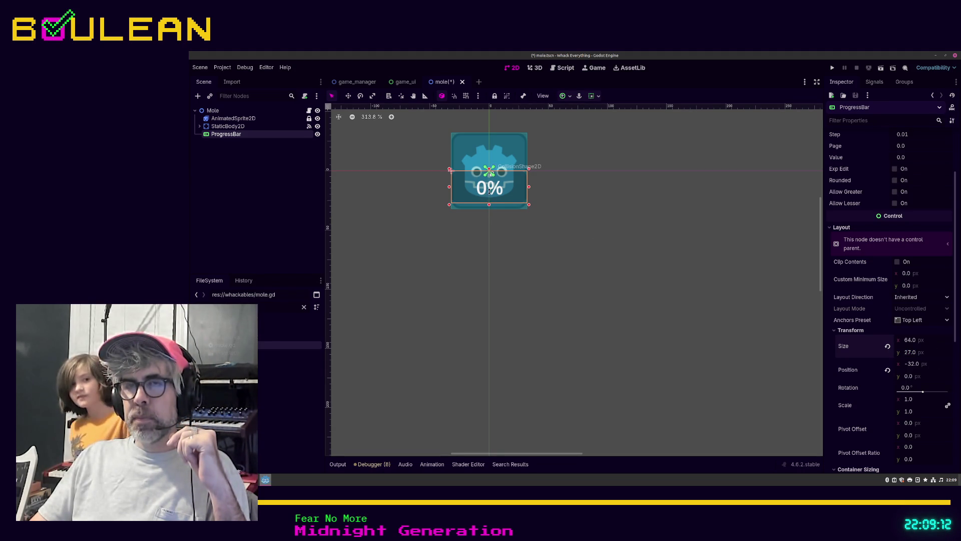
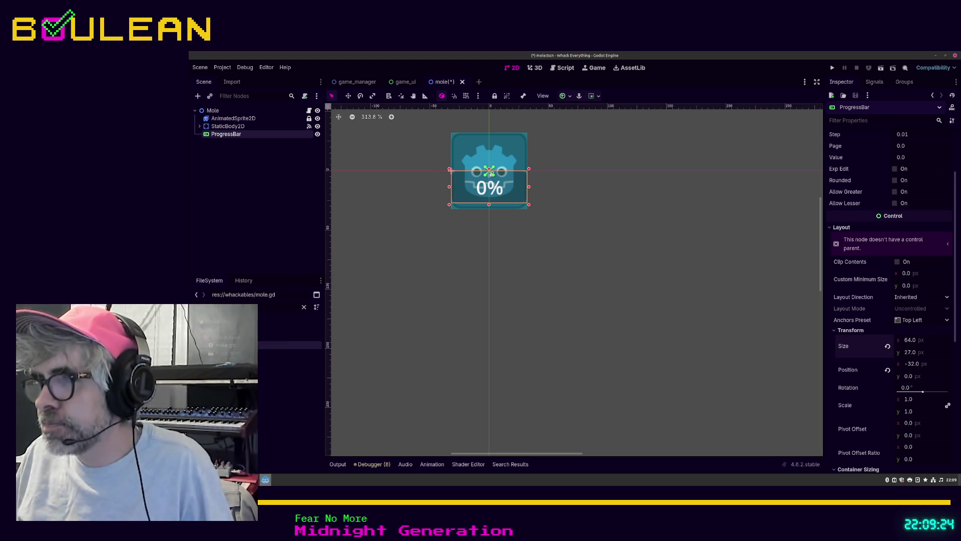
Step: Set the ProgressBar's vertical position to 16 px
left_click(909, 377)
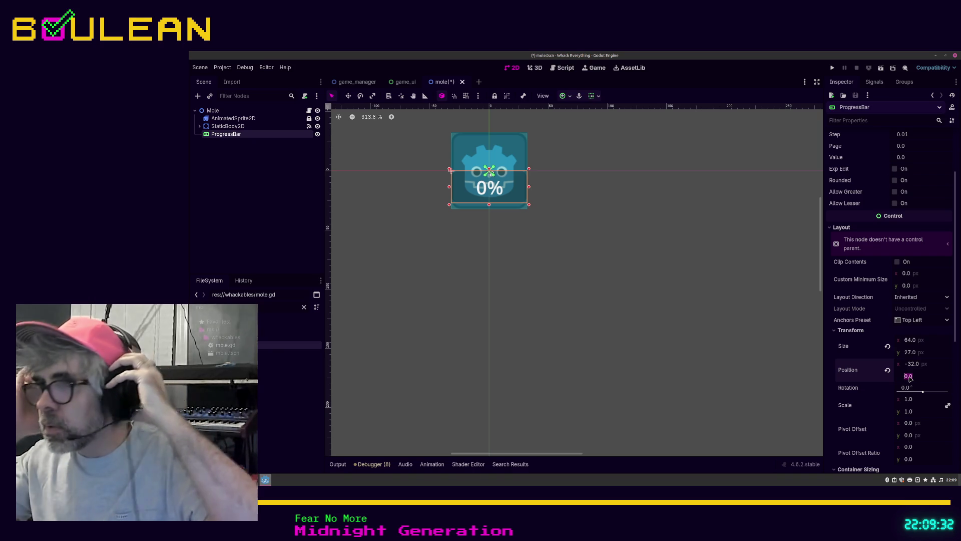
type("6")
key("Return")
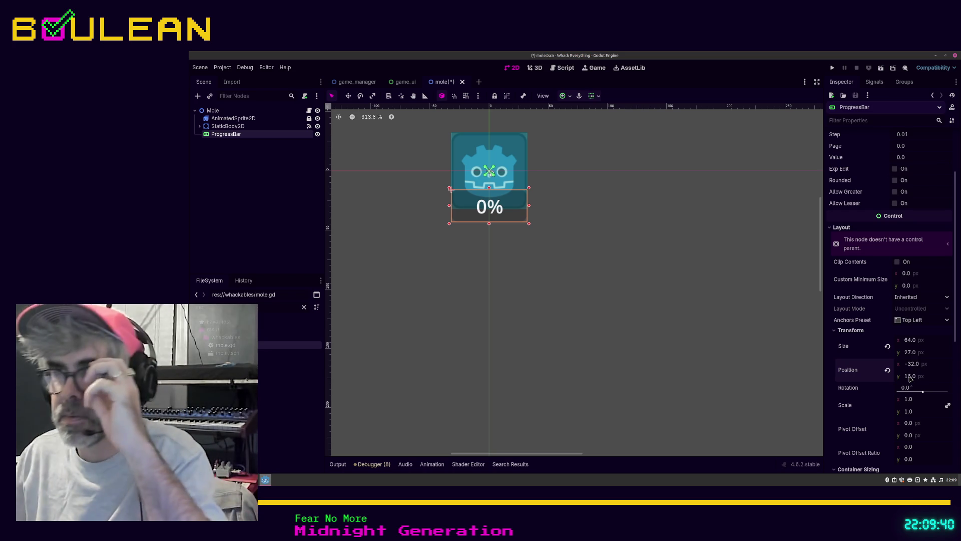
Step: Apply the Full Rect anchor preset and set the bar's width to 64 px
left_click(915, 353)
left_click(922, 321)
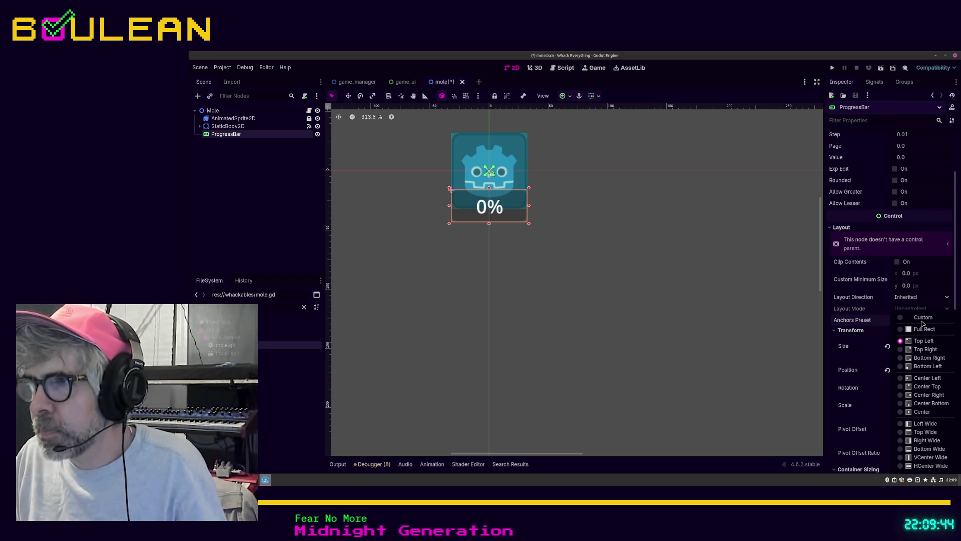
left_click(923, 330)
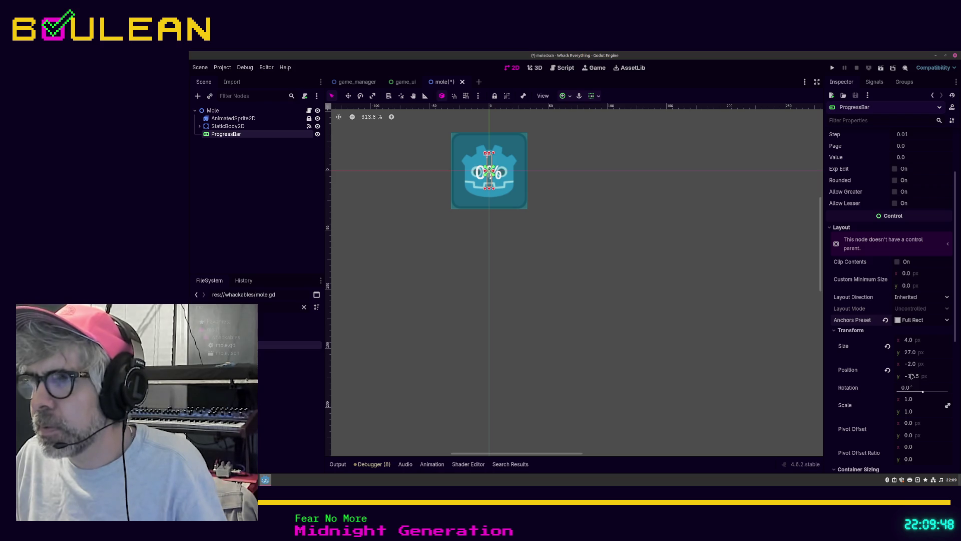
left_click(909, 357)
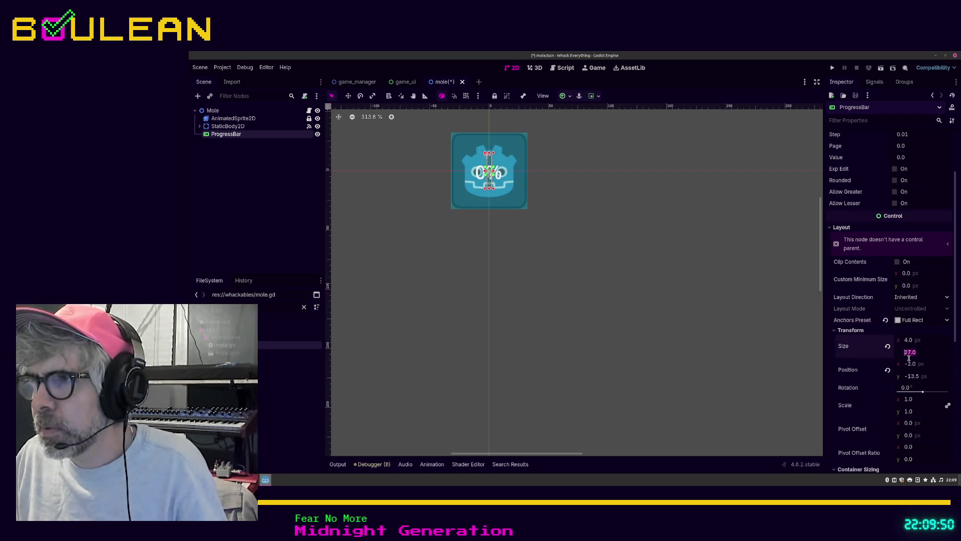
key("shift+Tab")
type("64")
key("Return")
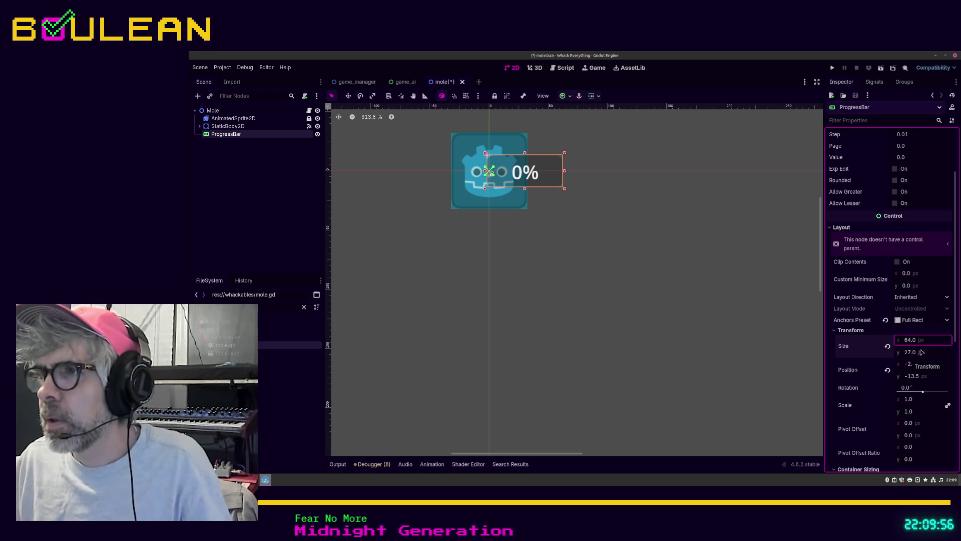
Step: Revert the anchor preset to its default and set position x to -32 to centre the bar
left_click(886, 321)
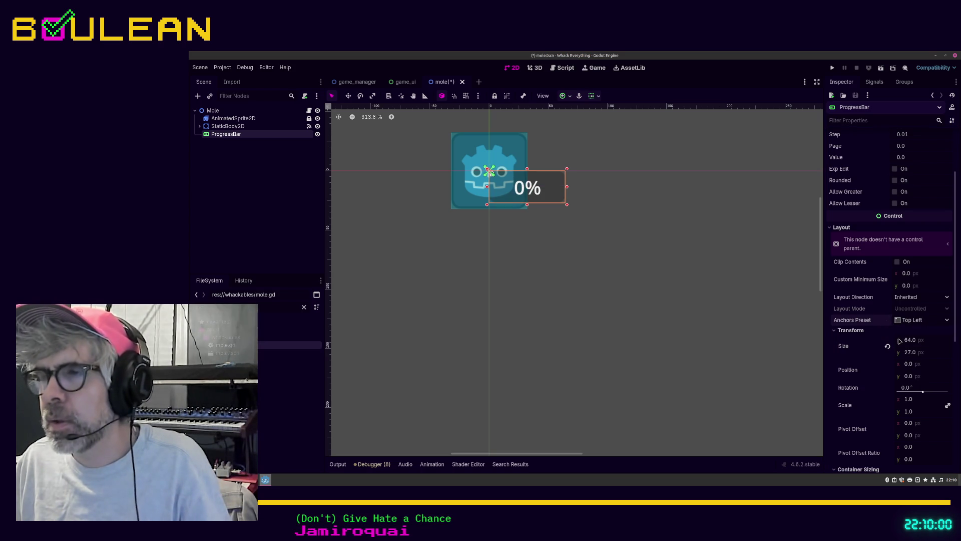
left_click(912, 365)
type("-32")
key("Return")
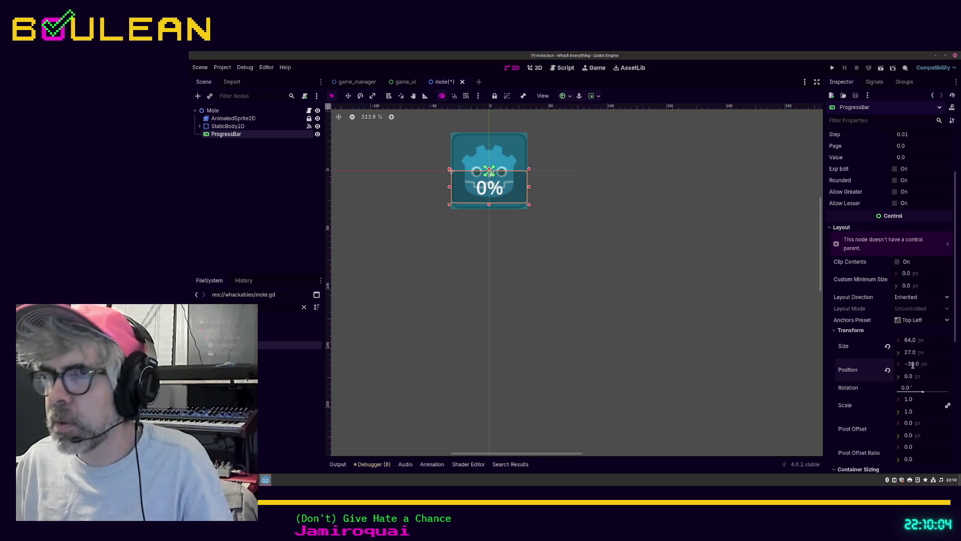
Step: Turn off Show Percentage to remove the bar's 0% label
scroll(923, 324, "down", 2)
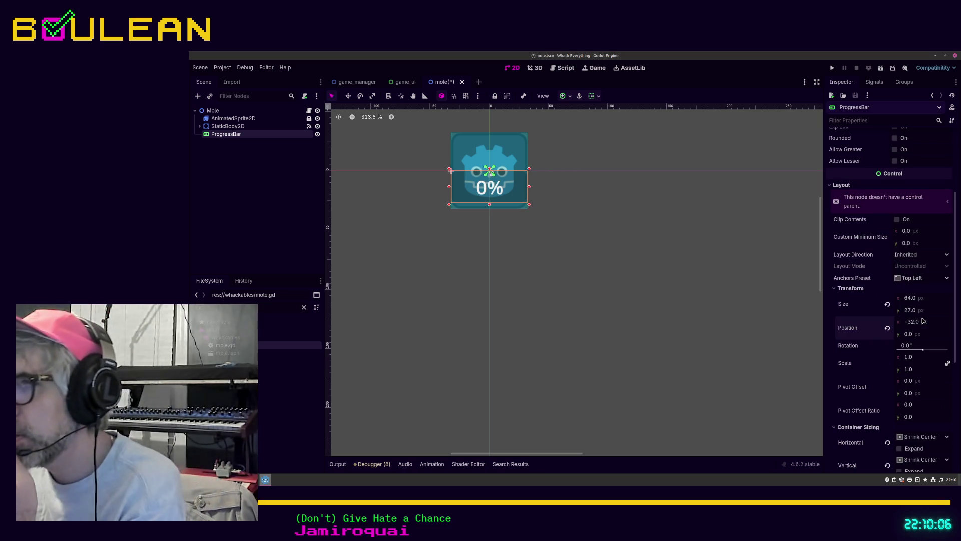
scroll(924, 320, "down", 2)
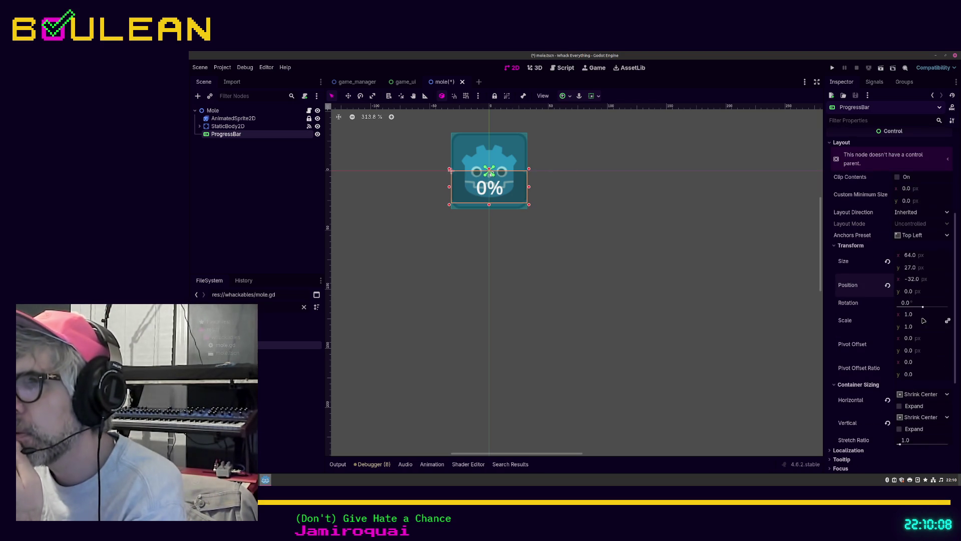
scroll(923, 321, "up", 5)
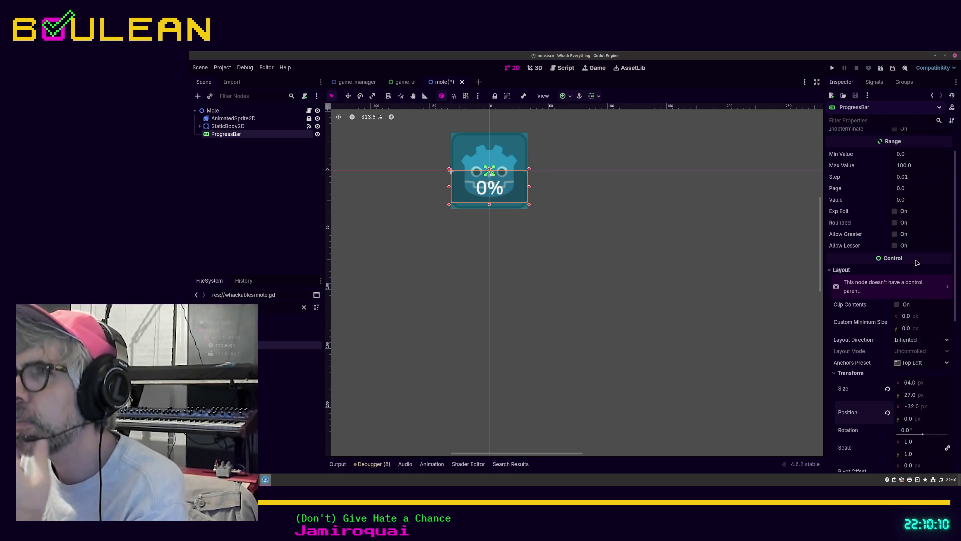
scroll(920, 227, "up", 2)
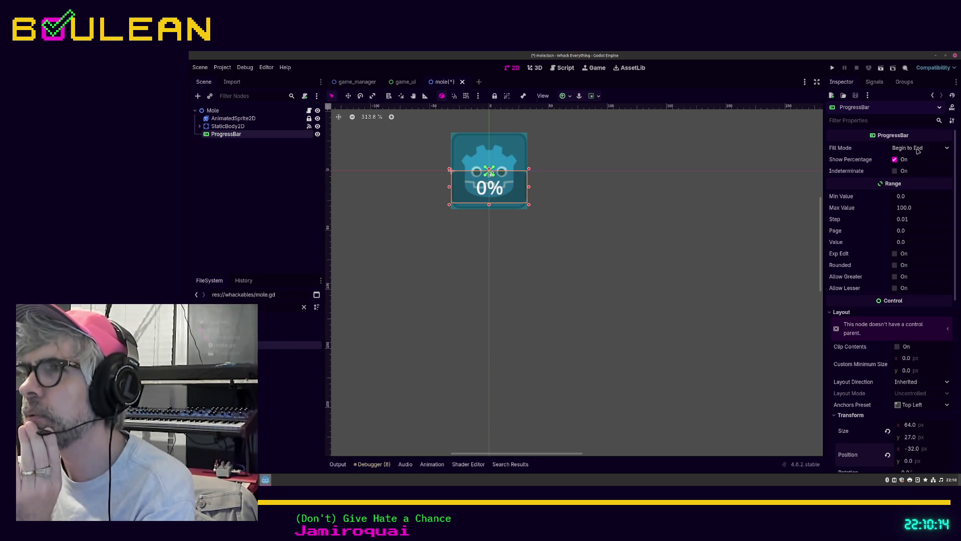
left_click(895, 159)
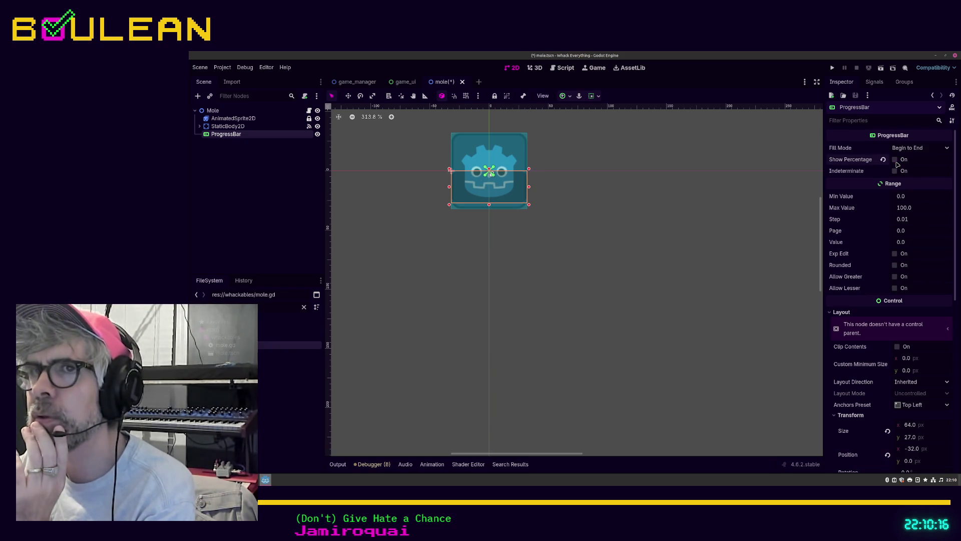
Step: Set the ProgressBar's height to 16 px
left_click(907, 436)
type("16")
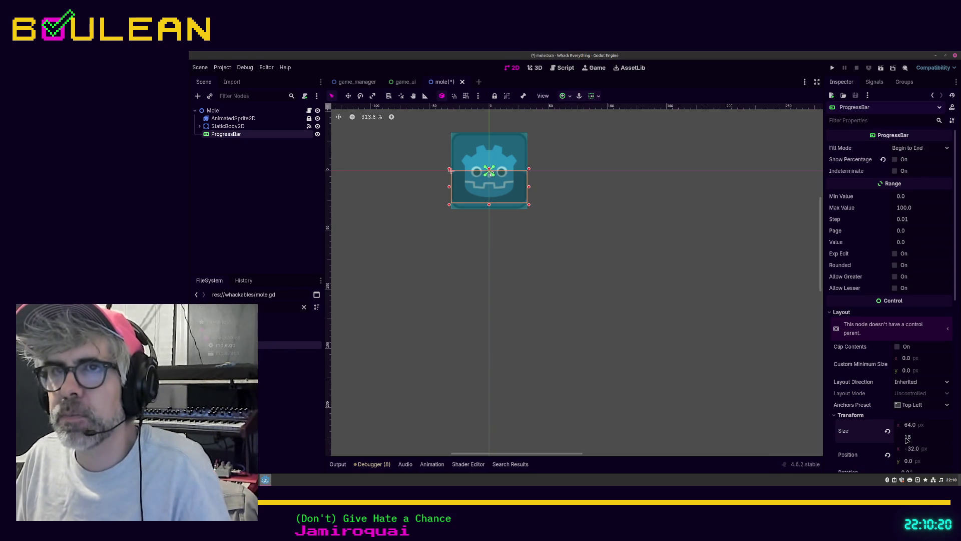
key("Return")
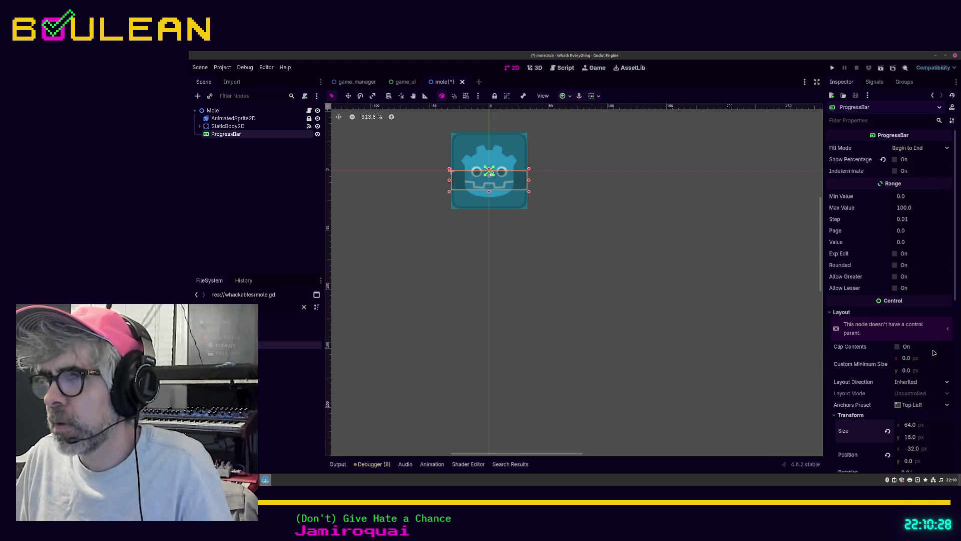
Step: Place the bar at vertical position 16 after trying 48, 64-16 and 0, then reselect it
scroll(934, 353, "down", 2)
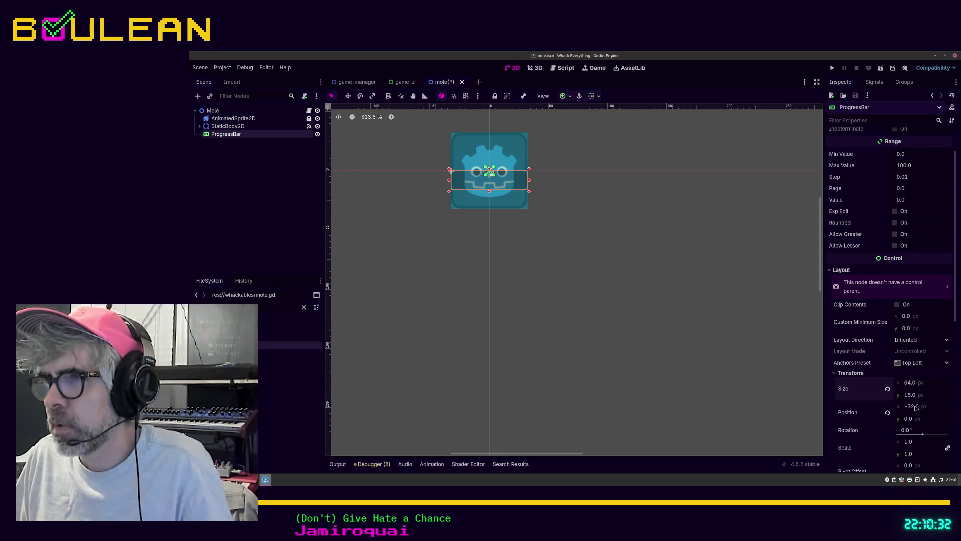
left_click(912, 420)
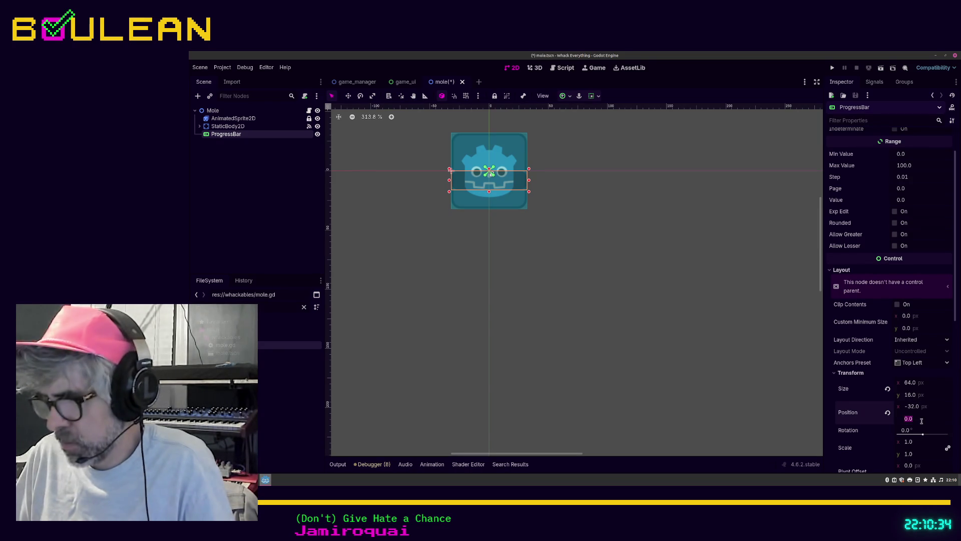
type("48")
key("Return")
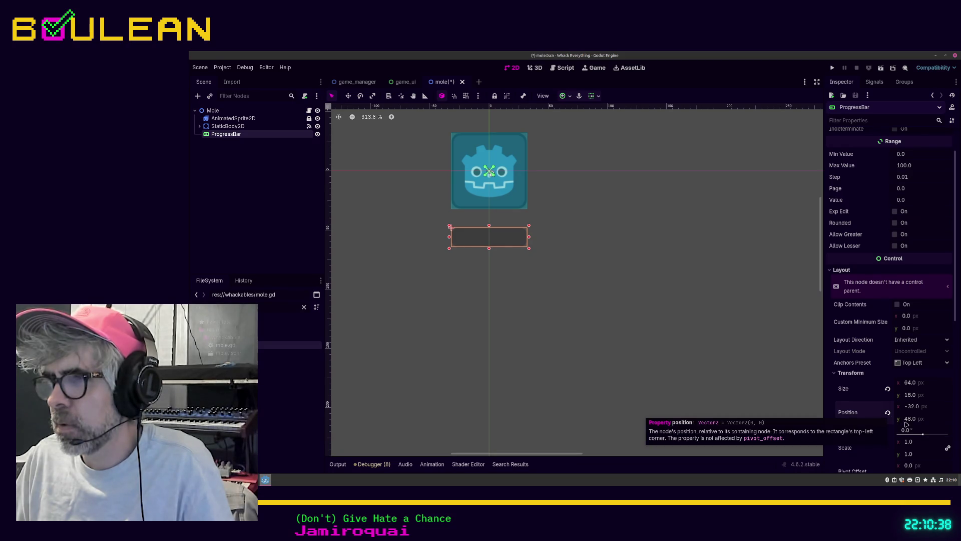
left_click(911, 421)
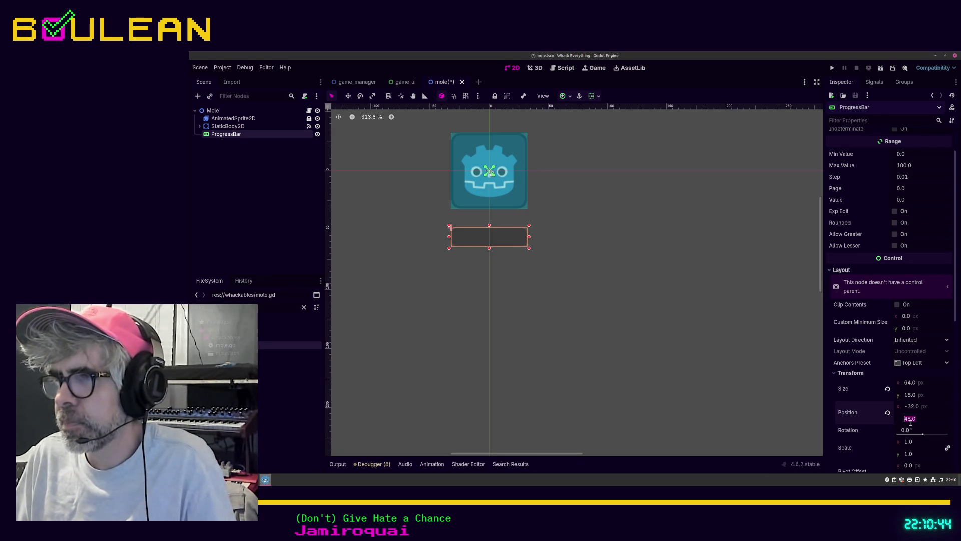
type("64-16")
key("Return")
left_click(911, 422)
type("0")
key("Return")
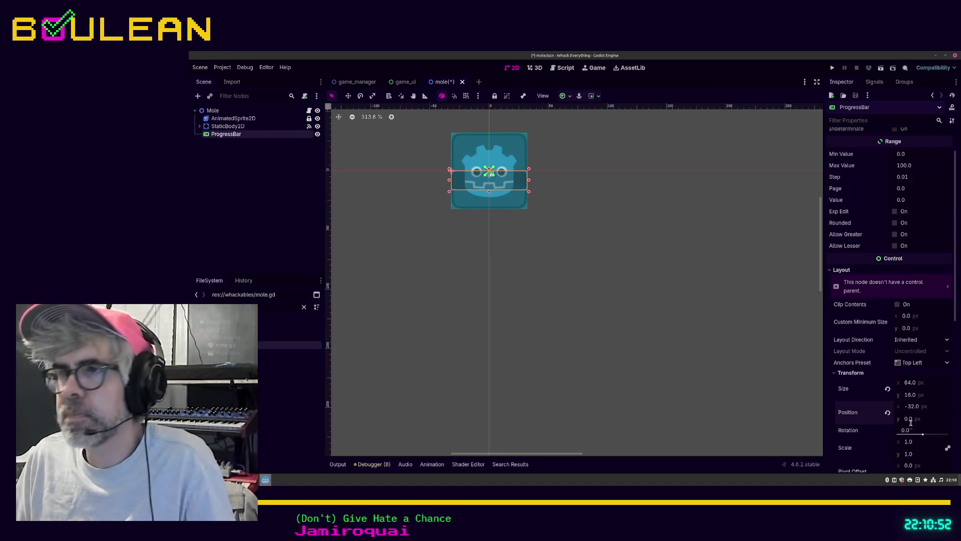
left_click(911, 422)
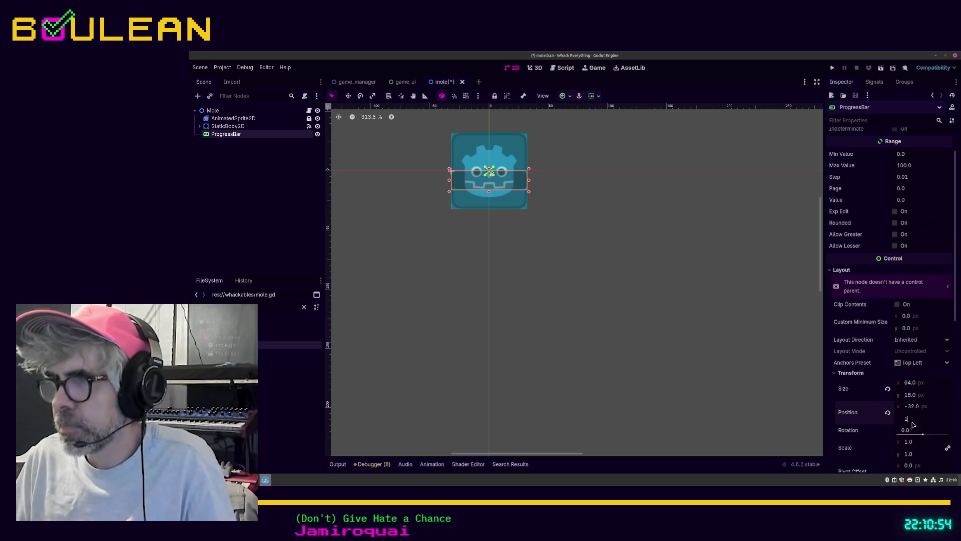
type("16")
key("Return")
left_click(726, 314)
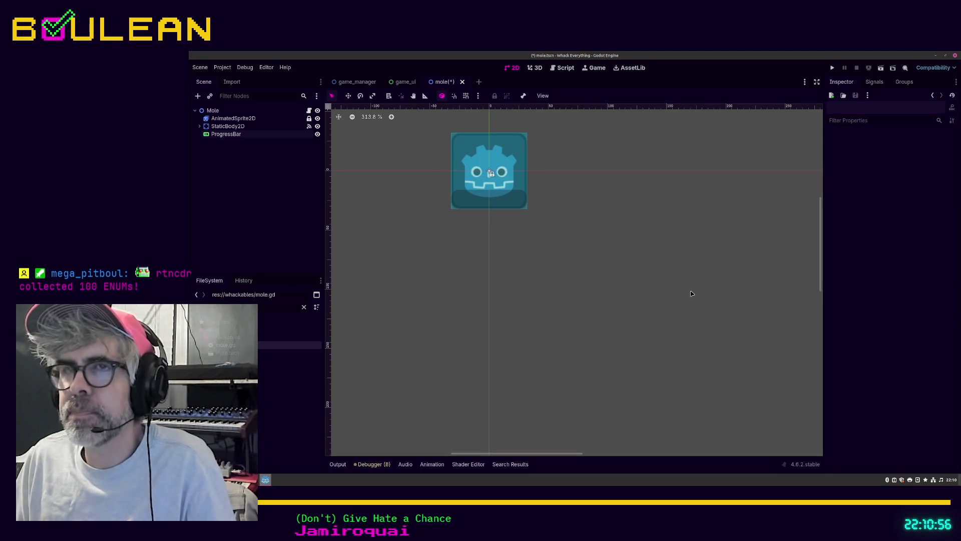
left_click(510, 205)
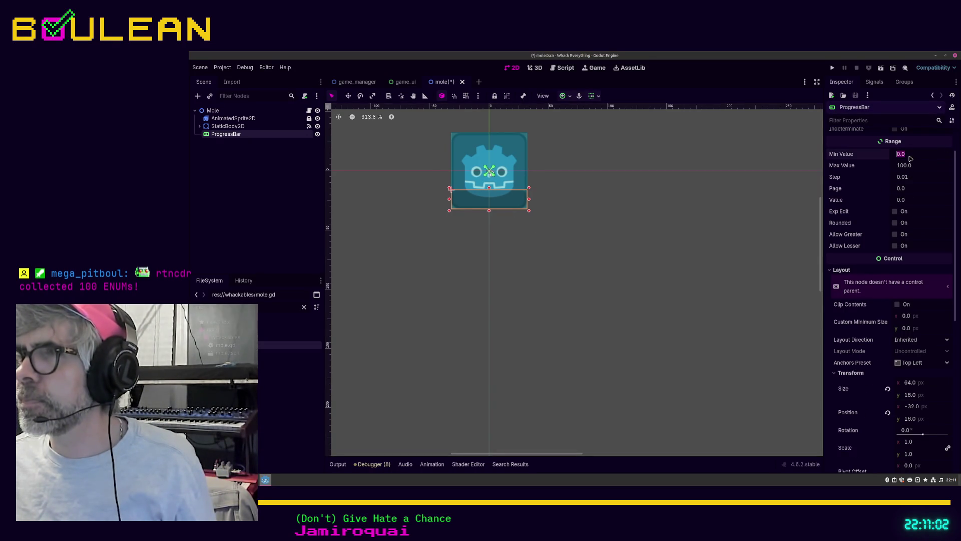
Step: Set the ProgressBar's Max Value to 100 and Step to 1, with the value briefly at 30
left_click(911, 165)
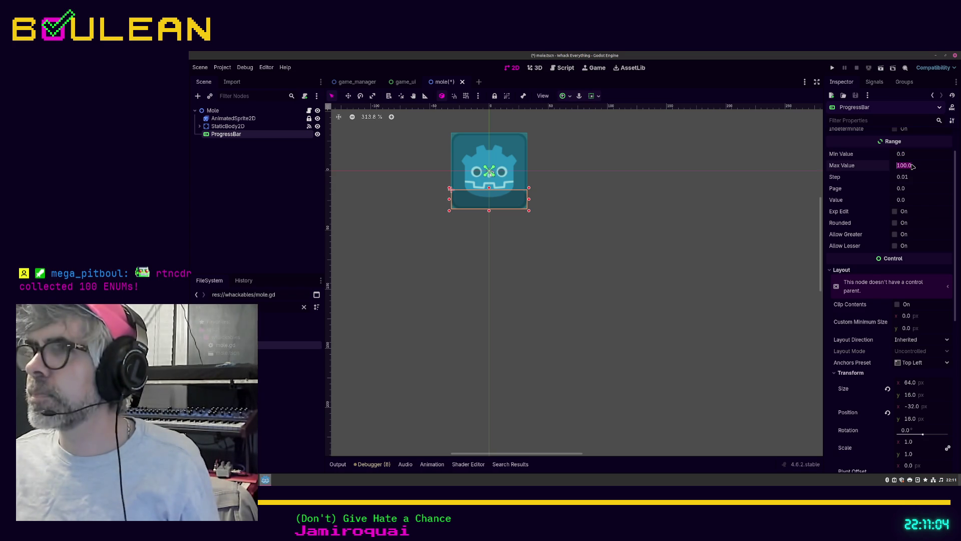
type("3")
key("BackSpace")
type("00")
key("Tab")
type("1")
key("Tab")
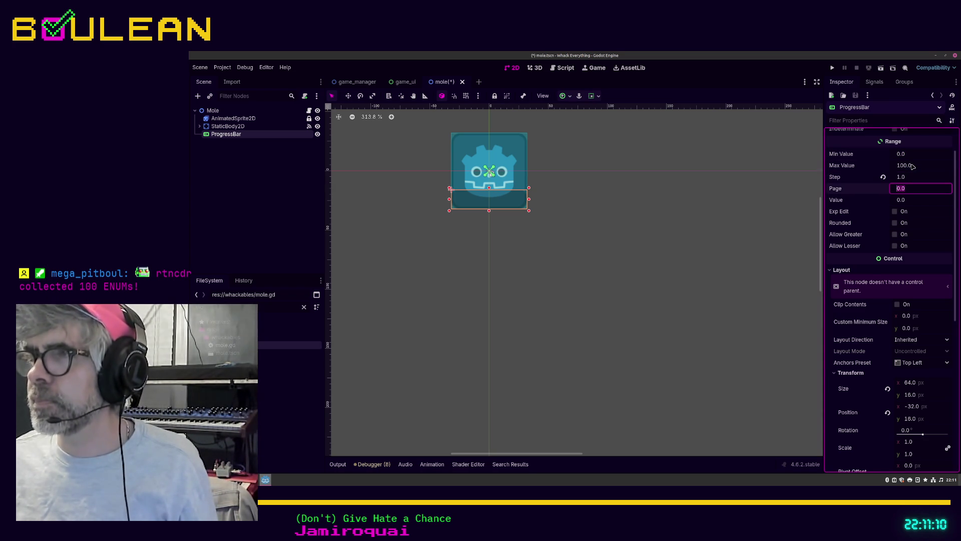
key("Tab")
type("3")
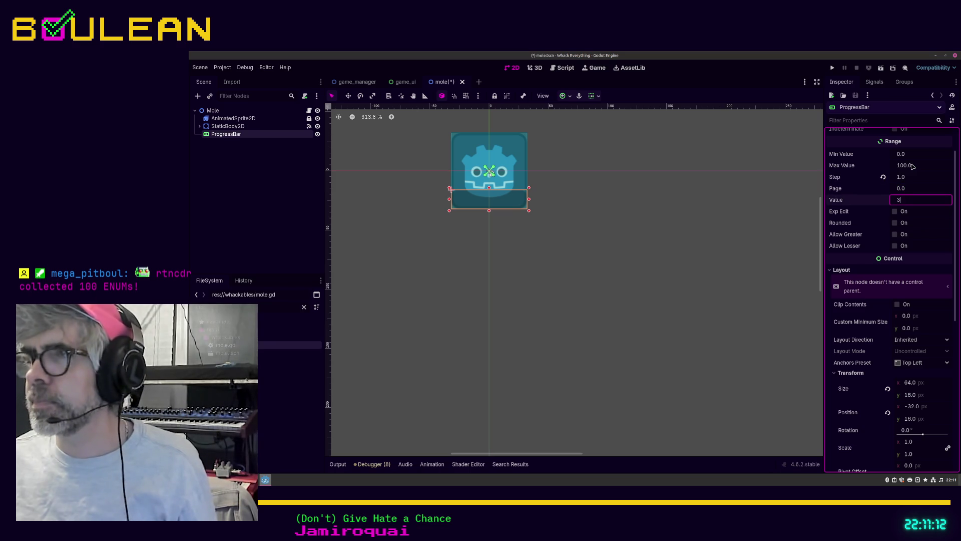
type("0")
key("Return")
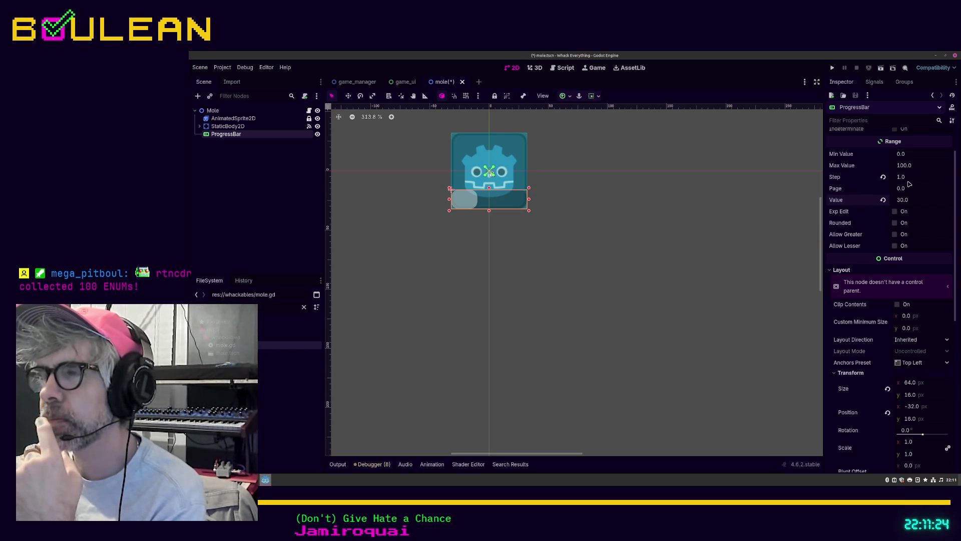
Step: Set the bar's value to 100, then change it to 90
left_click(905, 200)
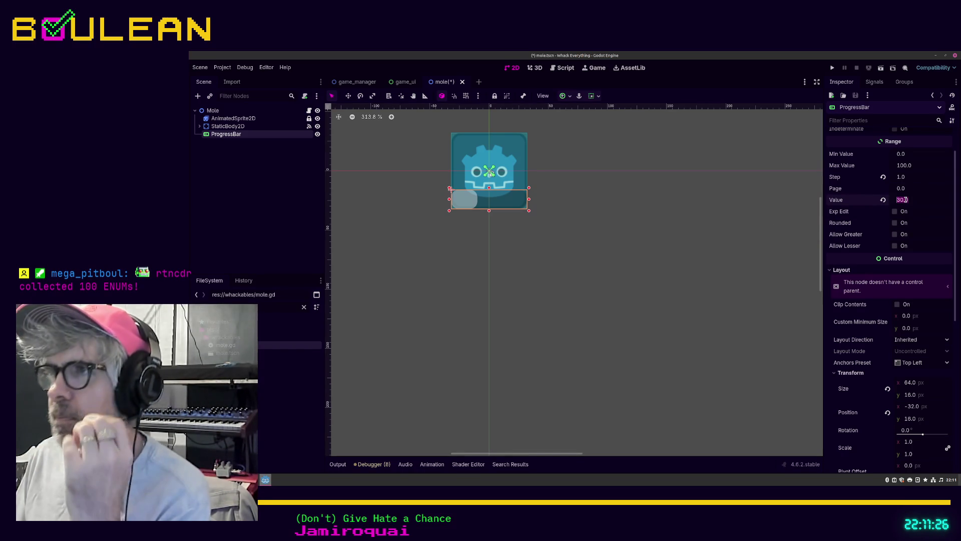
type("100")
key("Return")
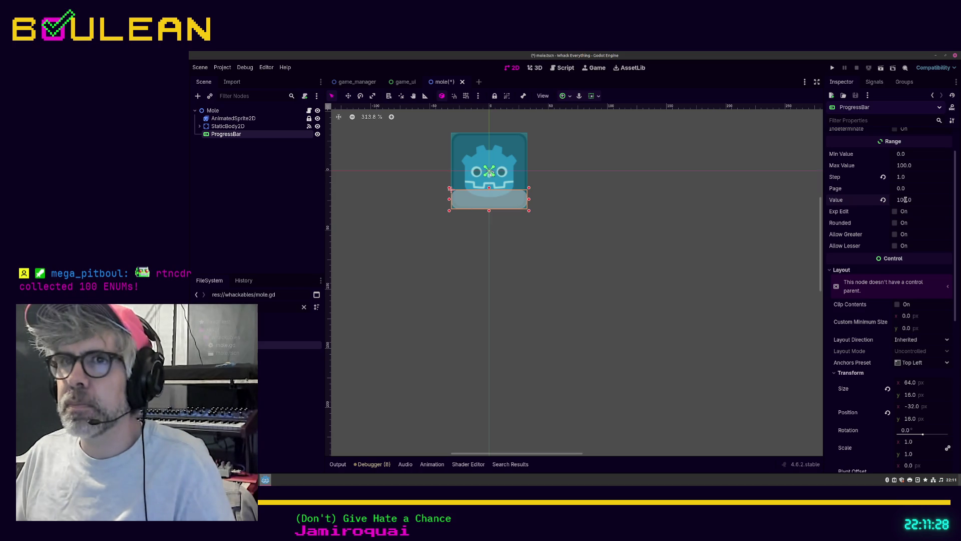
double_click(905, 200)
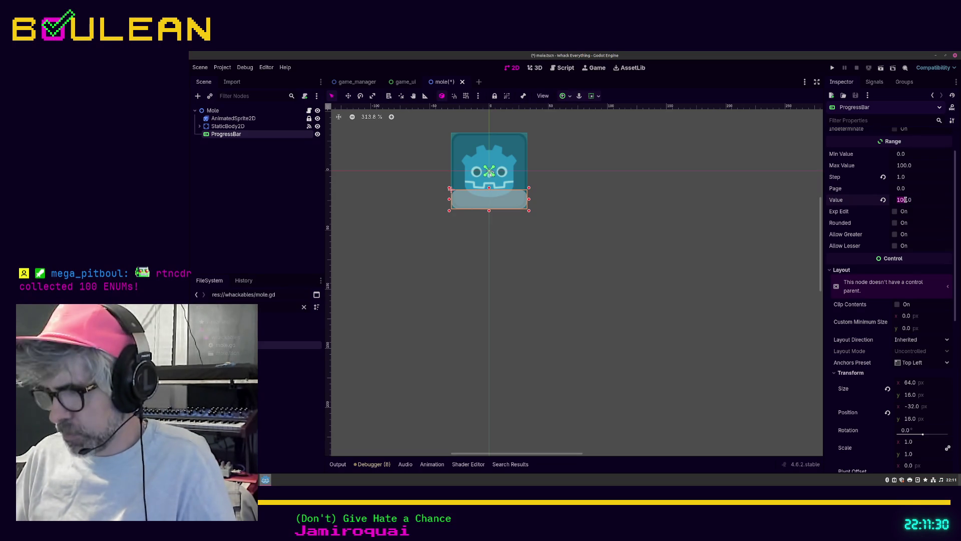
type("90")
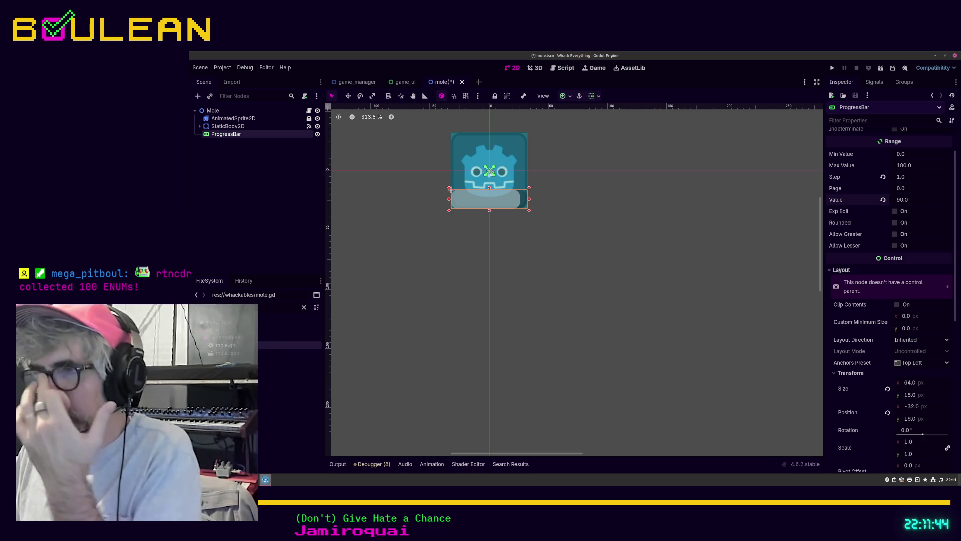
scroll(927, 335, "down", 3)
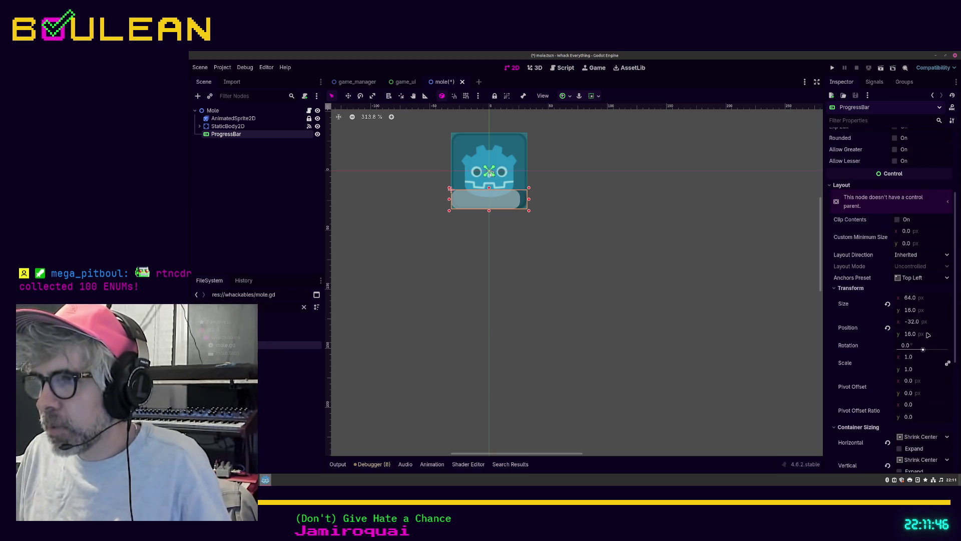
scroll(935, 335, "down", 2)
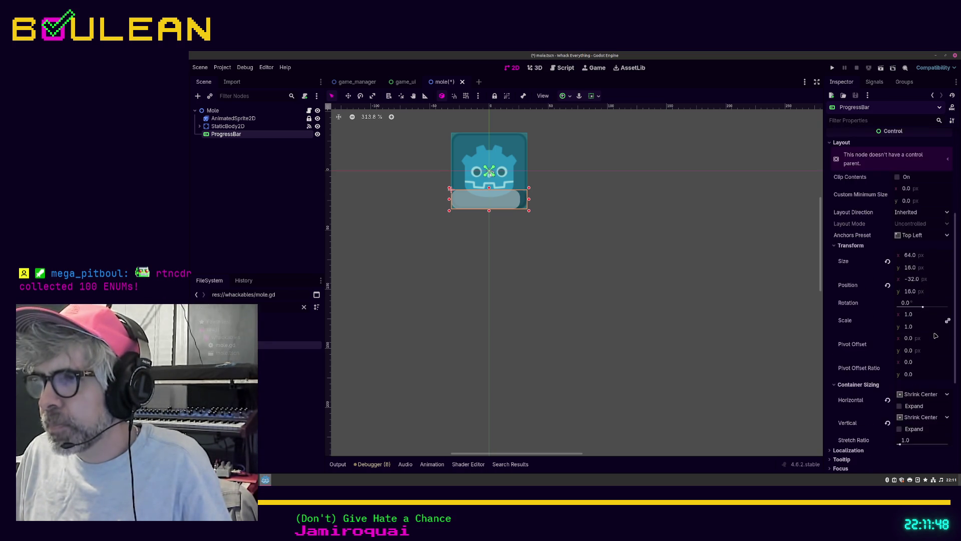
scroll(935, 336, "down", 2)
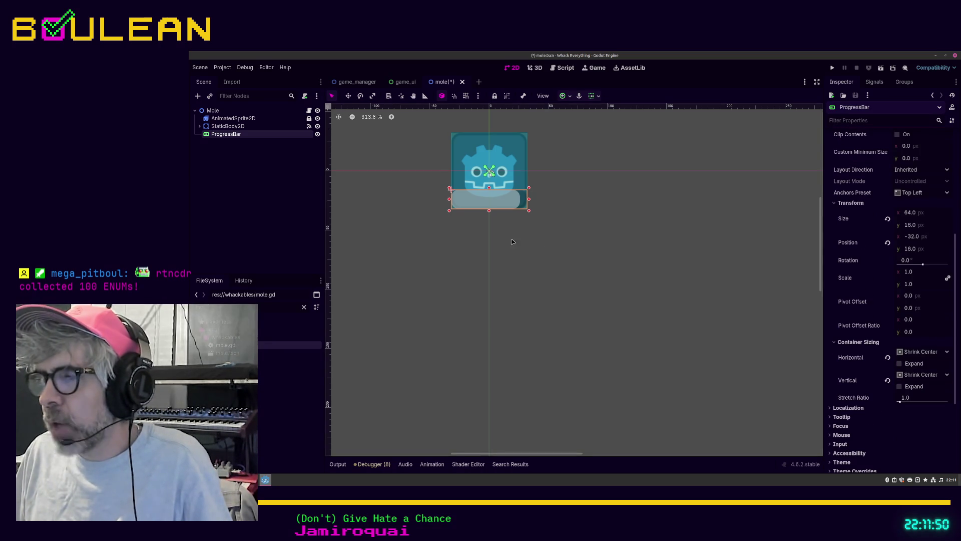
scroll(879, 425, "down", 2)
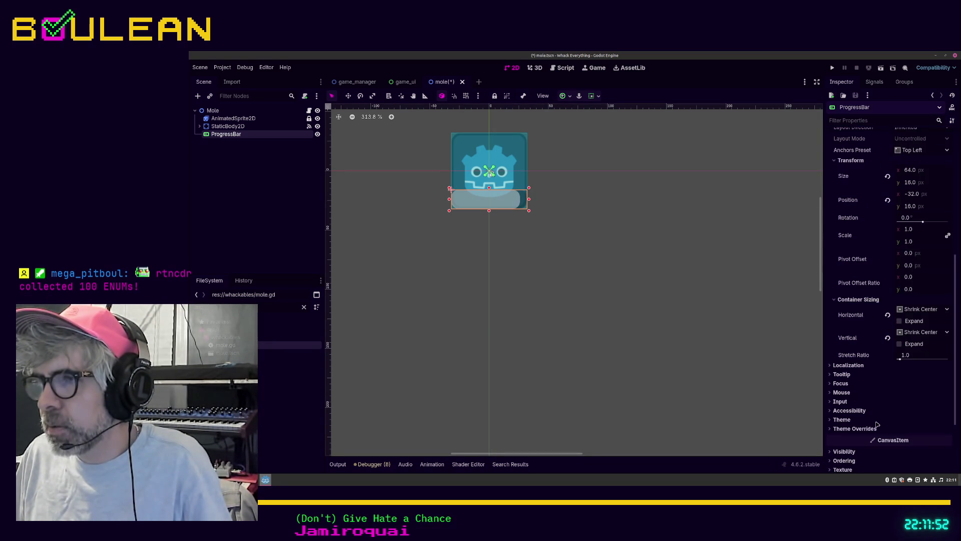
left_click(874, 420)
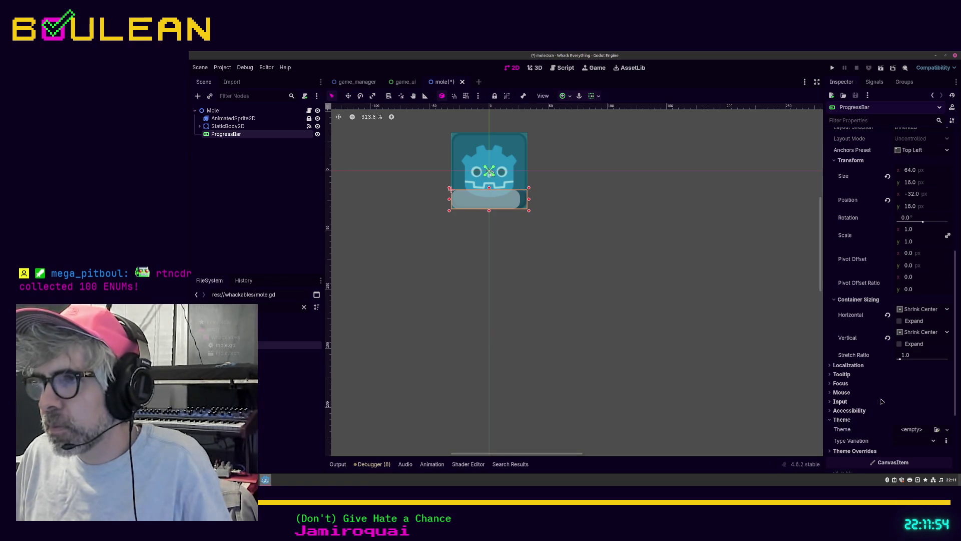
scroll(881, 402, "down", 4)
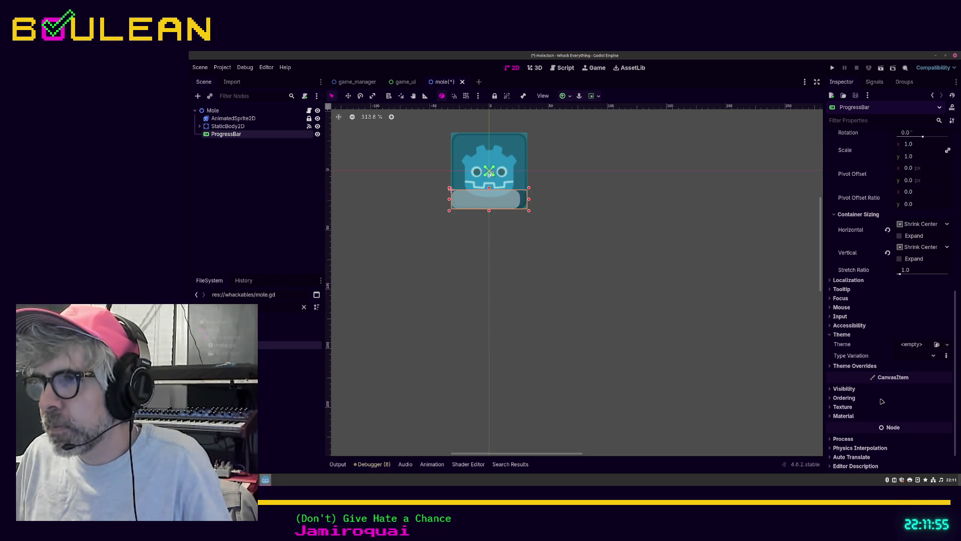
left_click(856, 367)
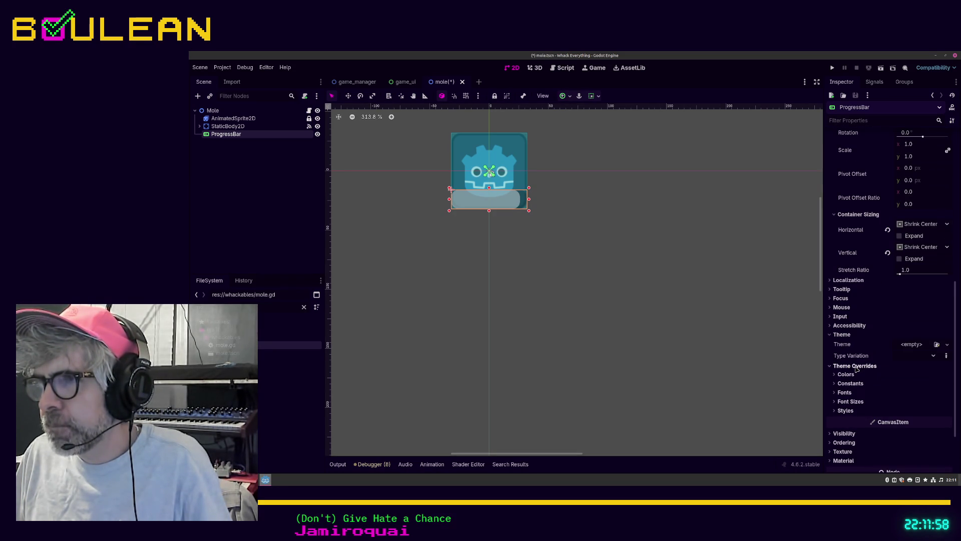
left_click(851, 383)
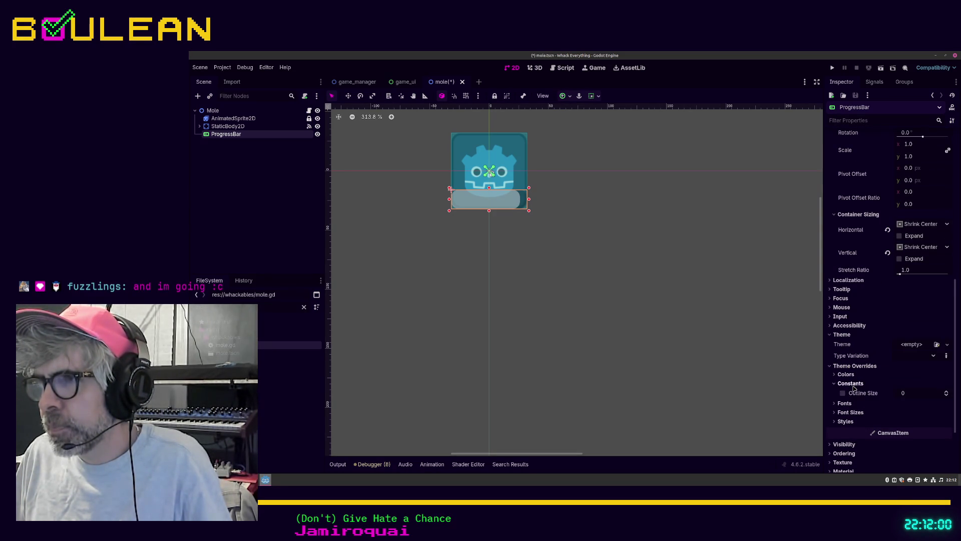
left_click(845, 404)
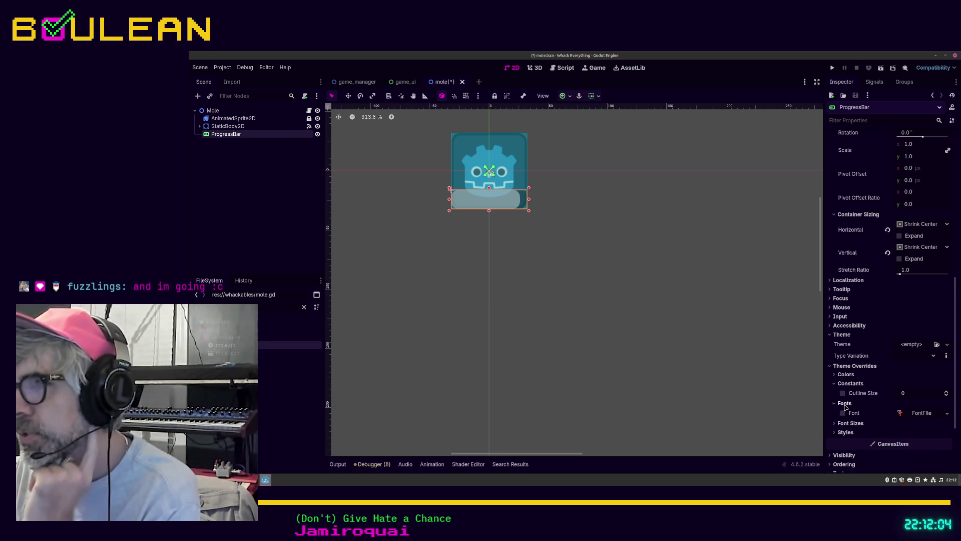
left_click(845, 403)
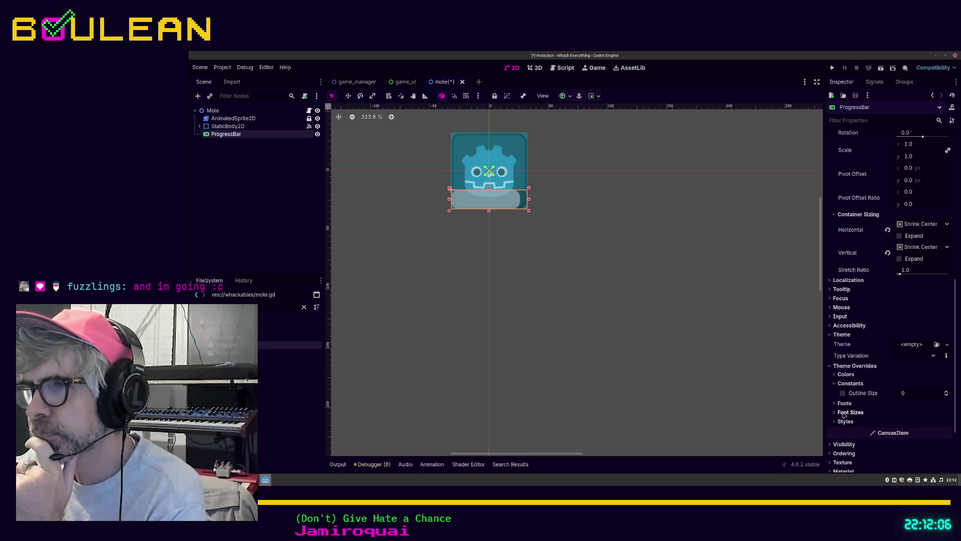
left_click(847, 421)
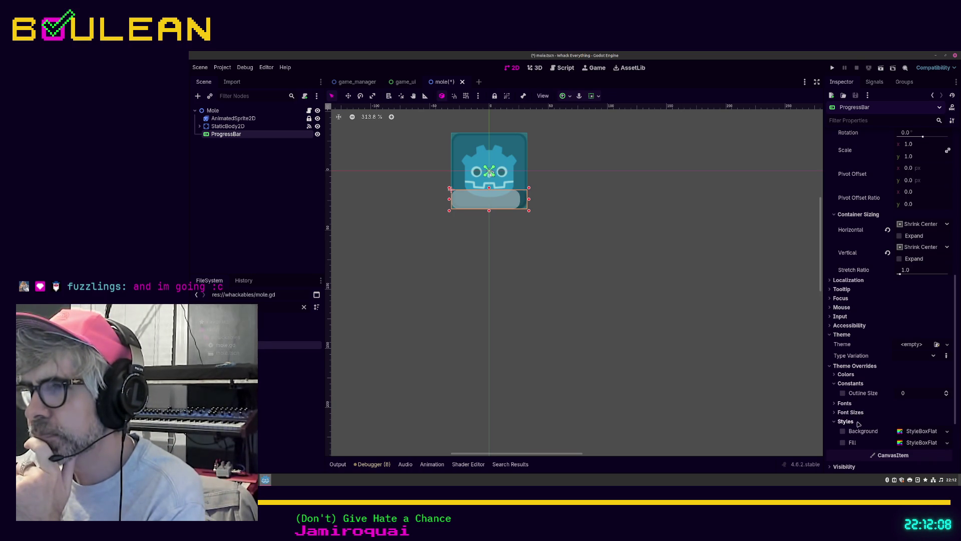
left_click(842, 376)
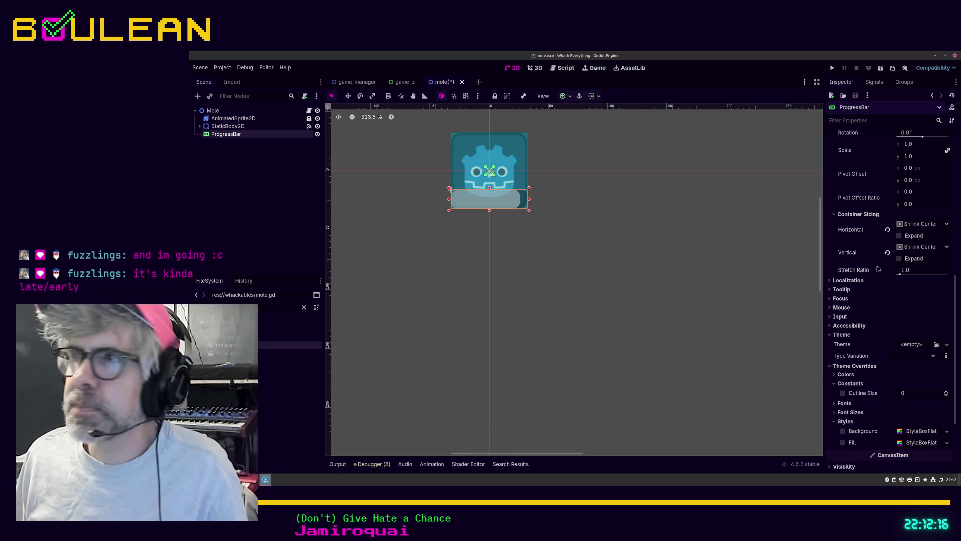
mouse_move(882, 268)
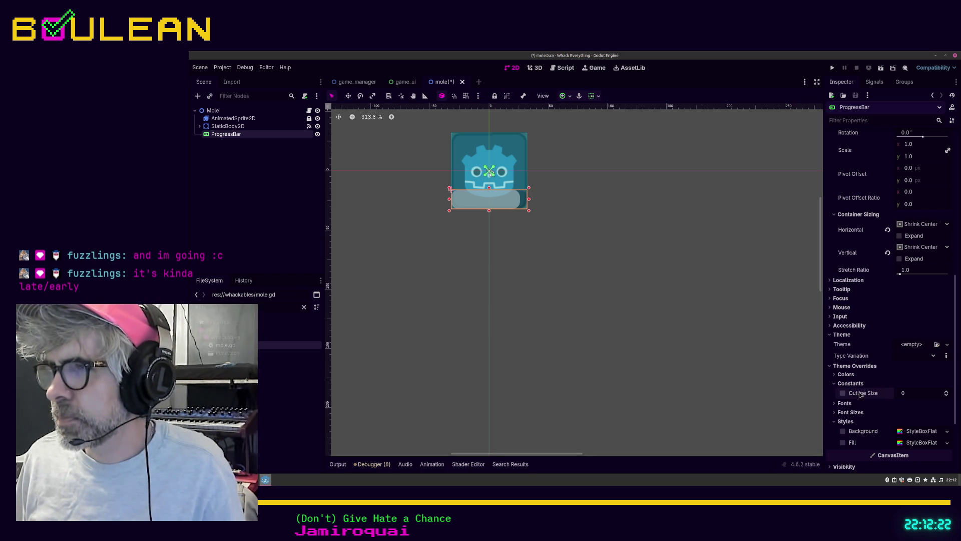
left_click(835, 376)
left_click(835, 376)
scroll(862, 362, "down", 2)
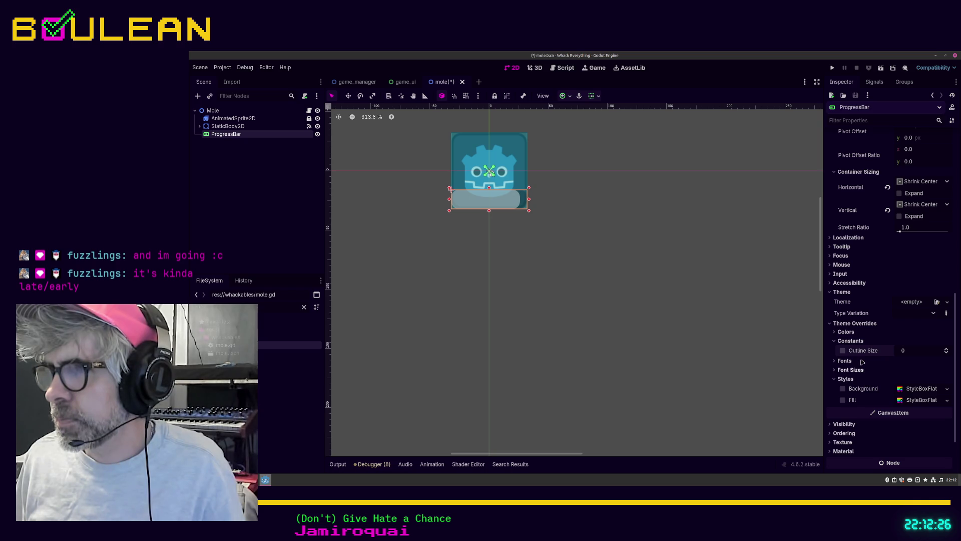
left_click(847, 333)
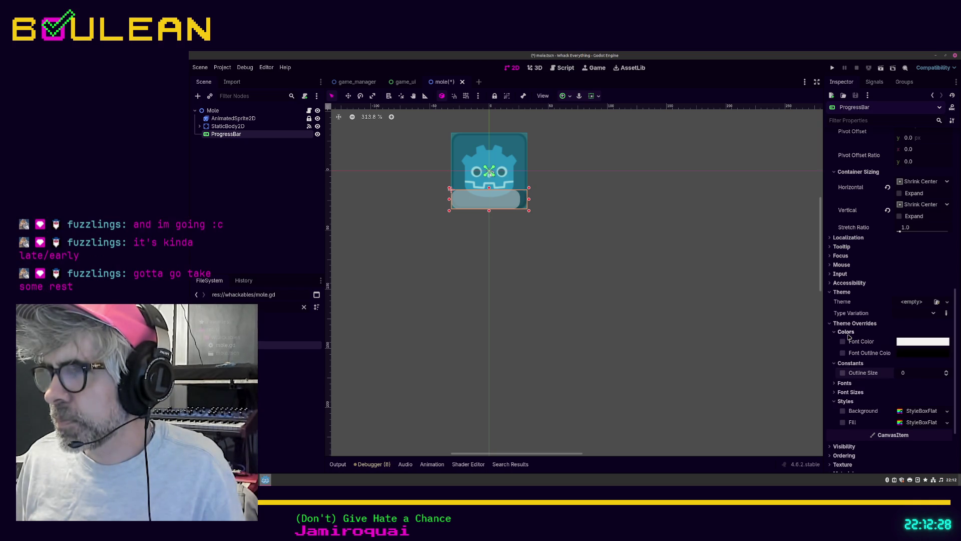
left_click(847, 332)
scroll(857, 369, "up", 4)
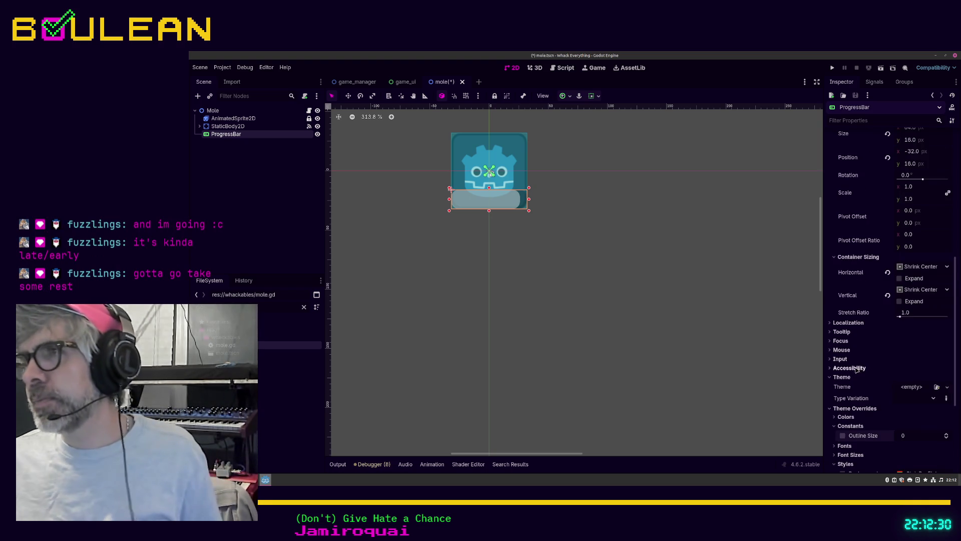
scroll(856, 369, "up", 12)
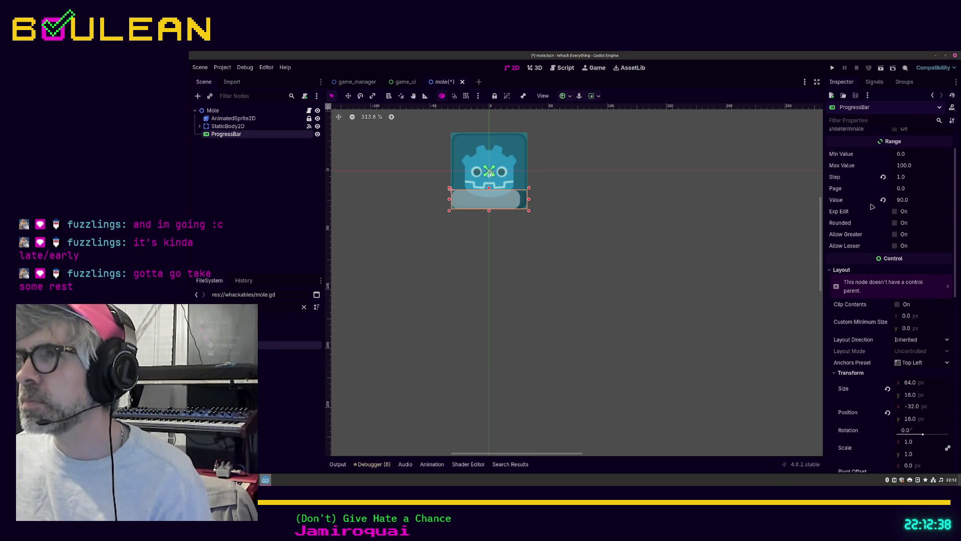
mouse_move(874, 204)
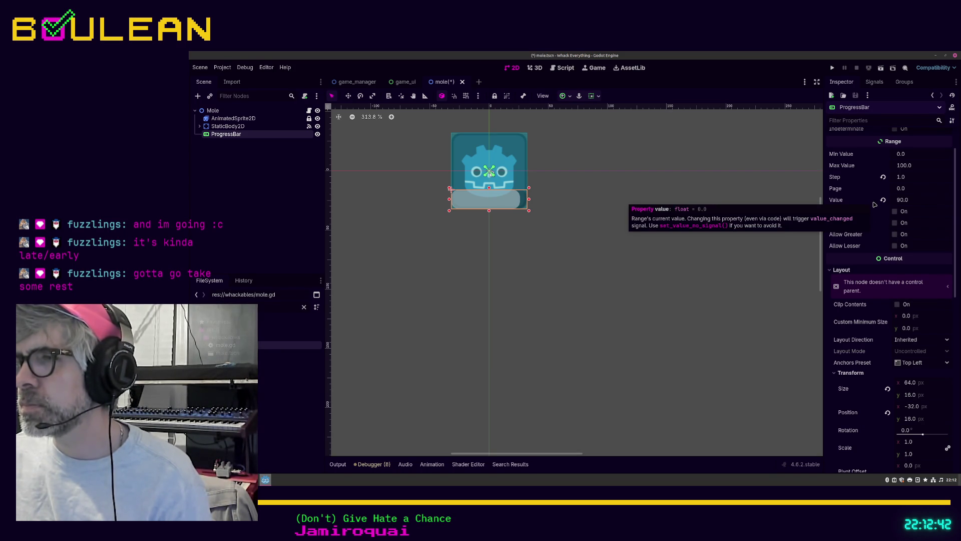
left_click(715, 250)
Step: Save the mole scene with Ctrl+S and pan the 2D viewport
key("ctrl+s")
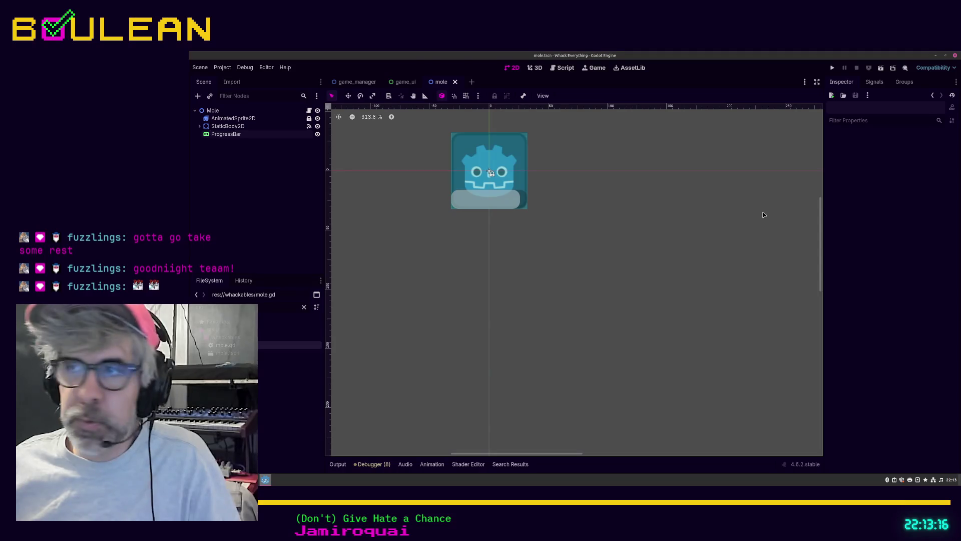
scroll(821, 239, "up", 5)
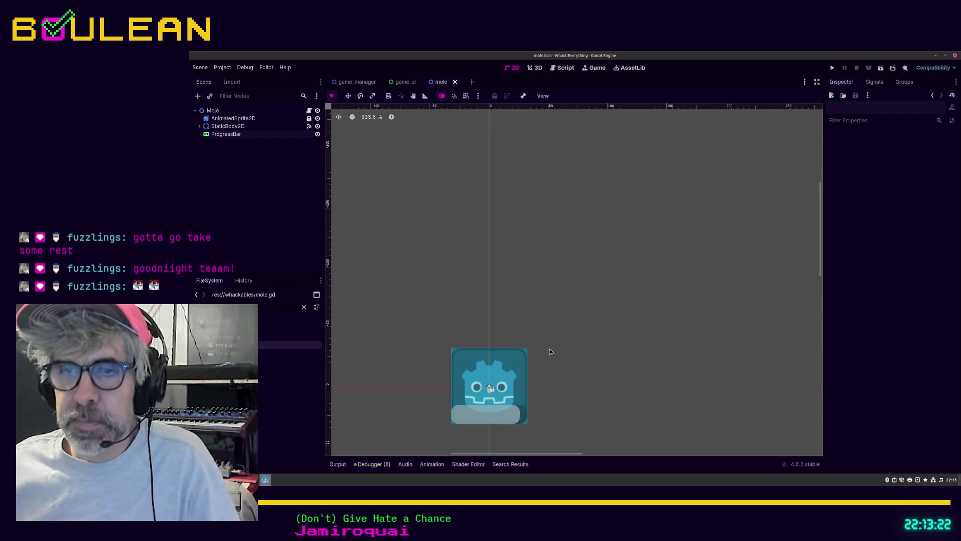
Step: Select the ProgressBar and add a new StyleBoxFlat as its Fill style override
left_click(468, 420)
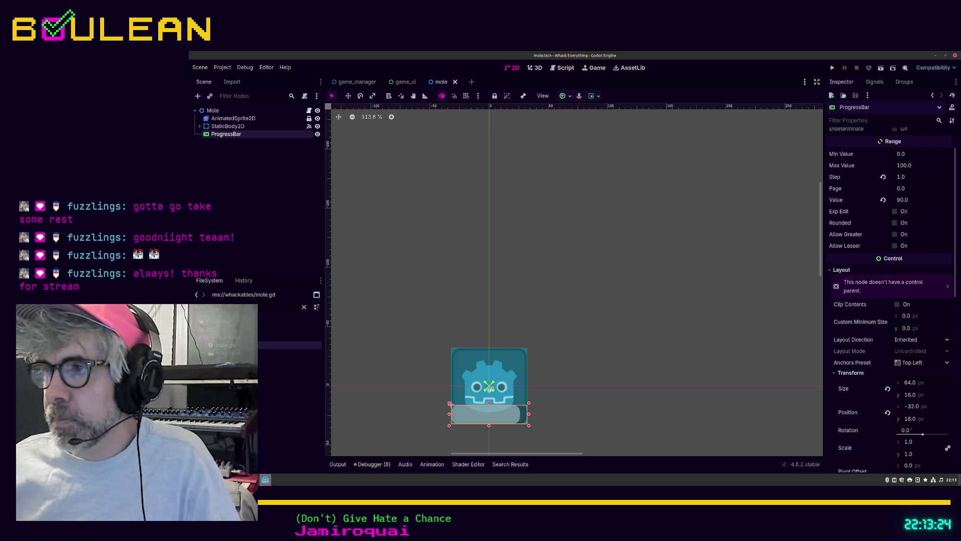
scroll(903, 328, "down", 5)
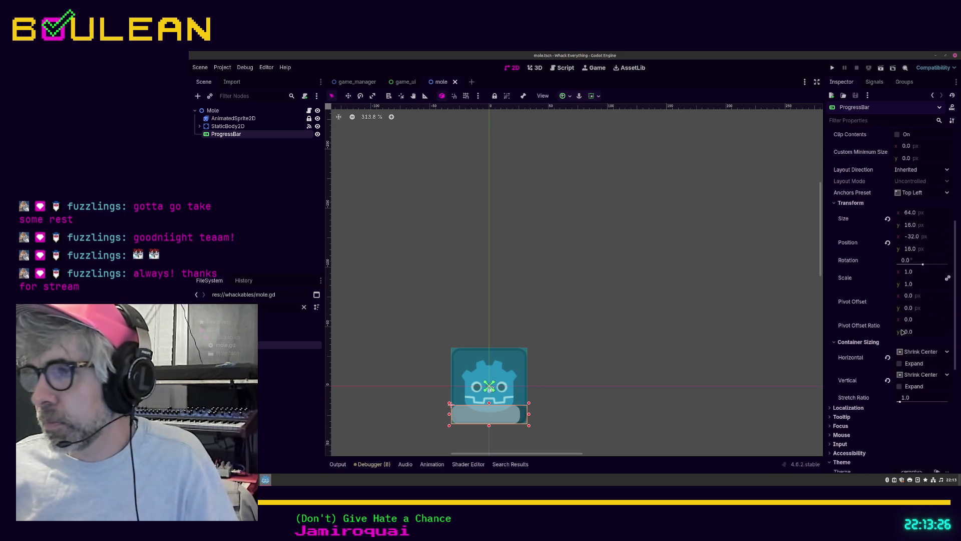
scroll(902, 342, "down", 1)
scroll(903, 342, "down", 3)
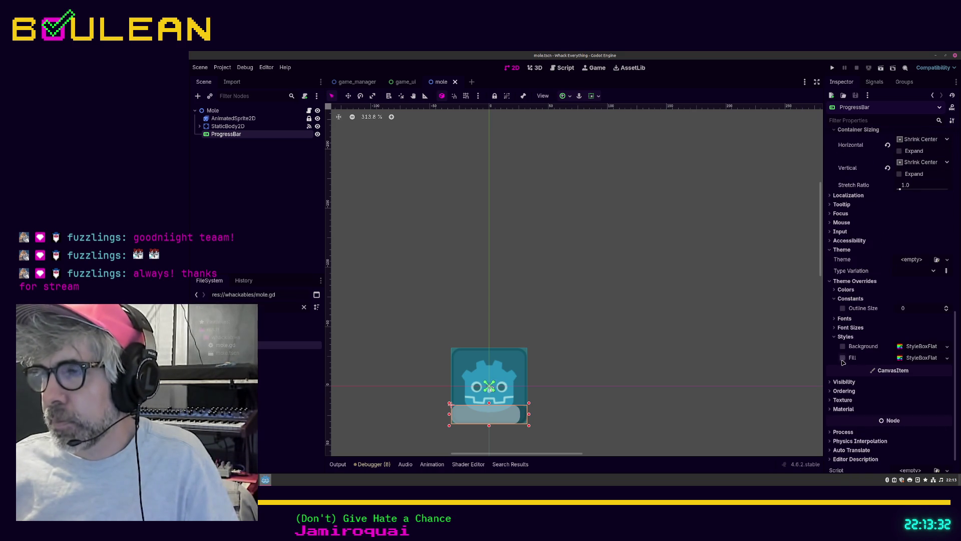
left_click(842, 358)
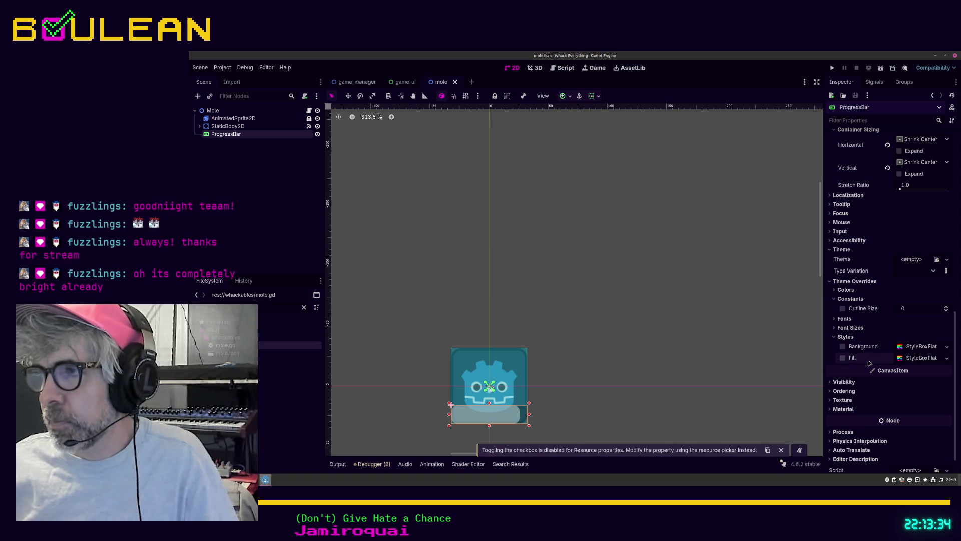
left_click(921, 358)
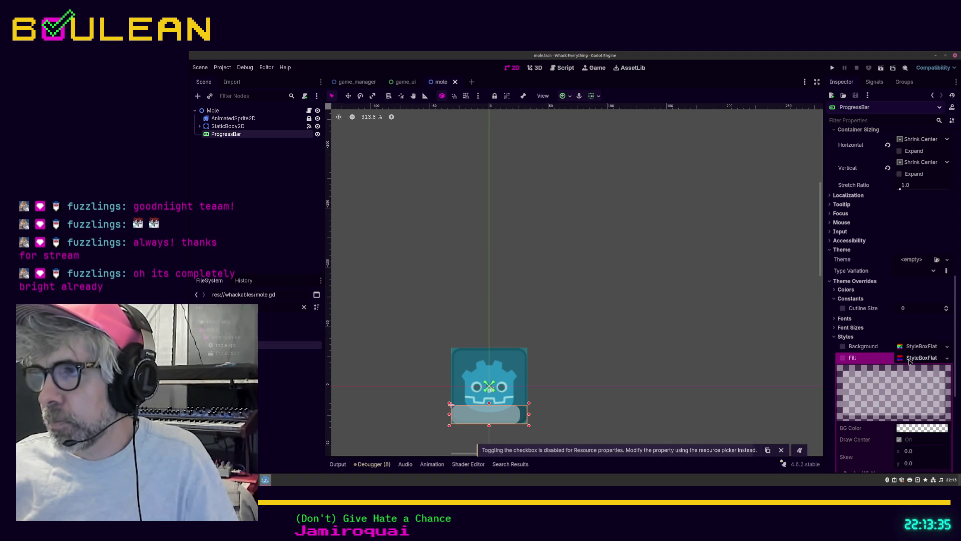
left_click(946, 357)
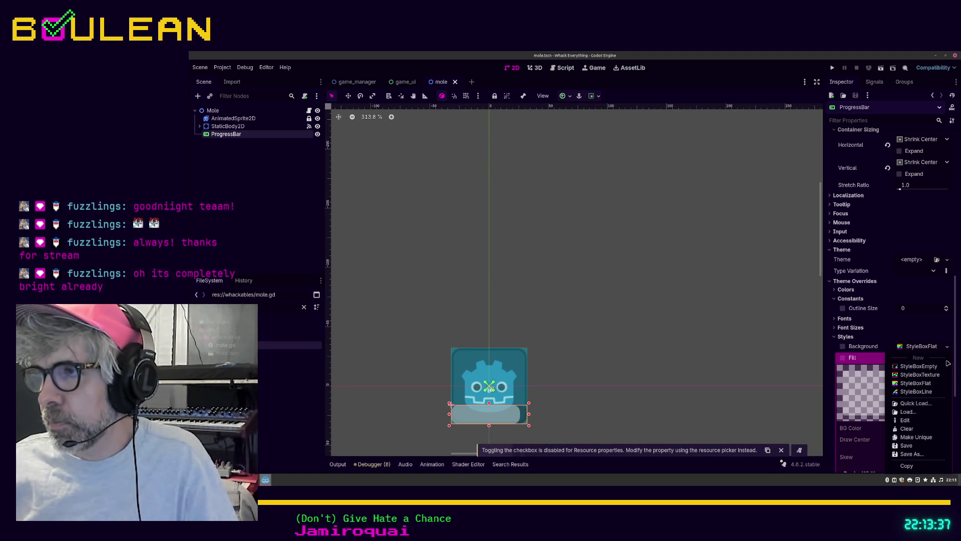
left_click(927, 383)
Step: Make the fill colour a semi-transparent green by lowering its alpha, then save the scene
left_click(920, 430)
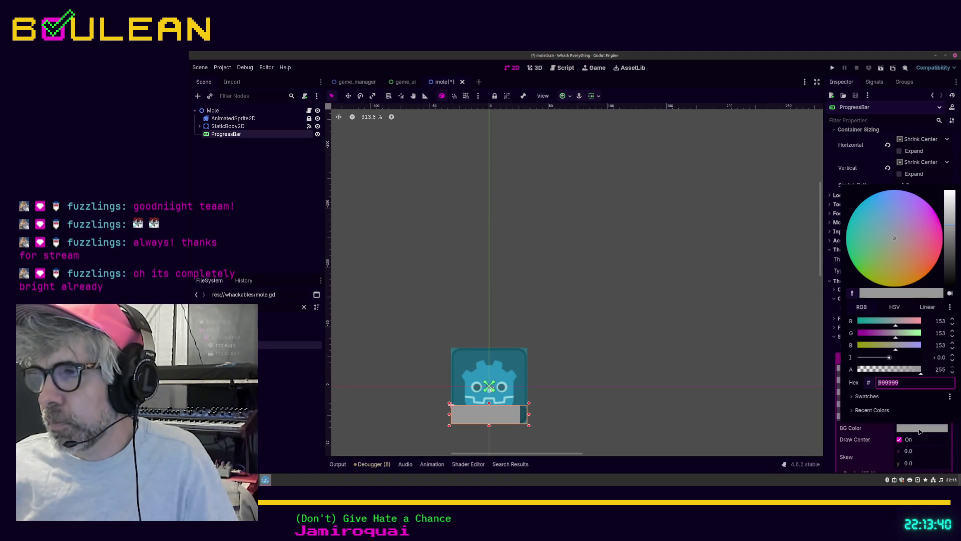
left_click(929, 244)
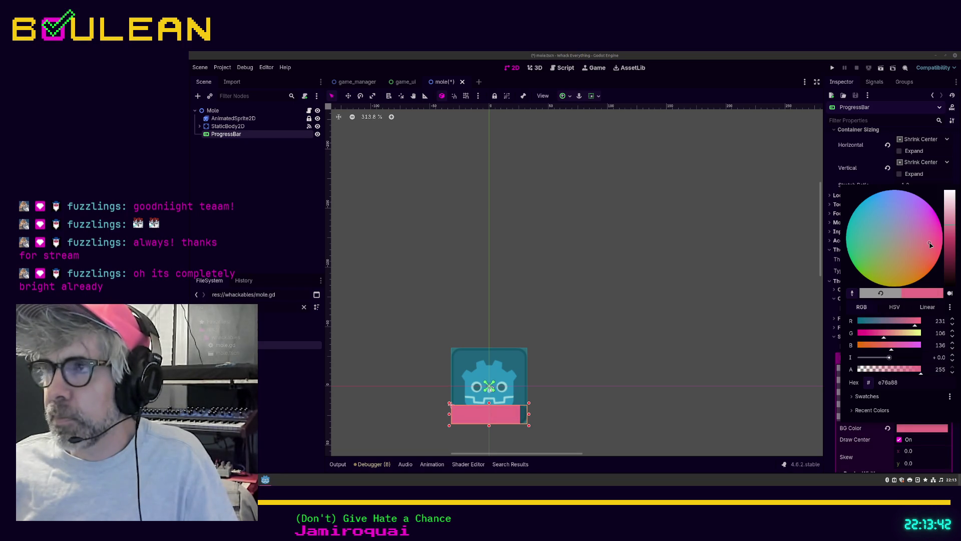
mouse_move(909, 242)
left_mouse_down()
mouse_move(862, 244)
mouse_move(857, 273)
mouse_move(857, 259)
left_mouse_up()
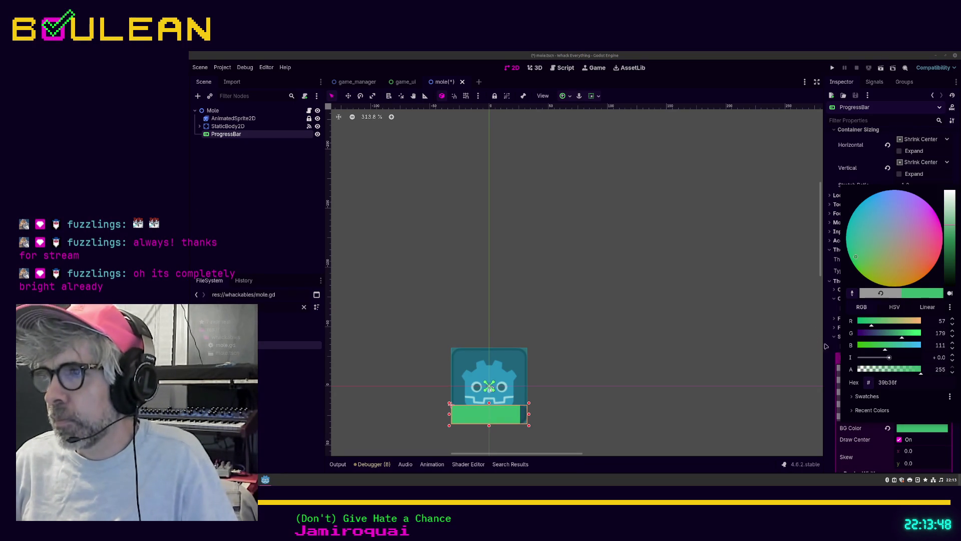
left_click(882, 369)
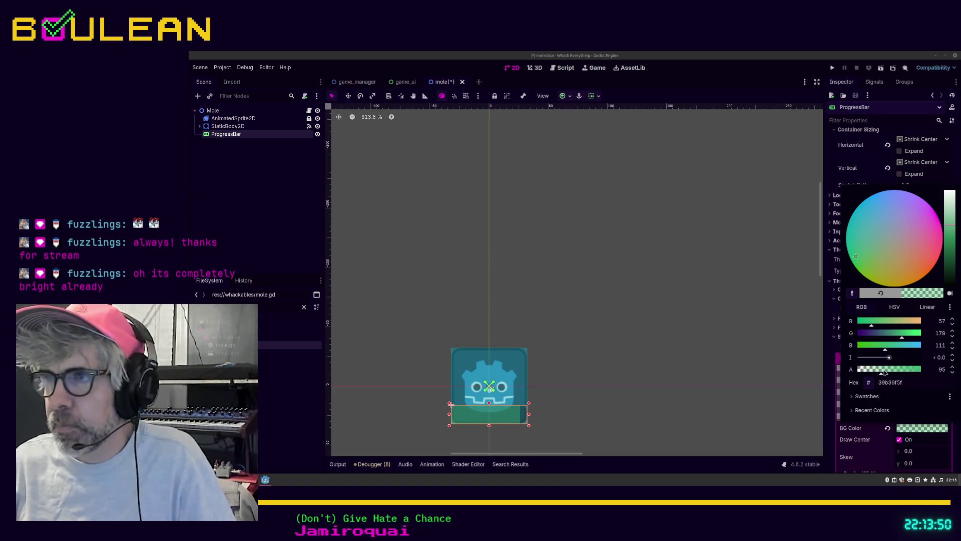
left_click(893, 370)
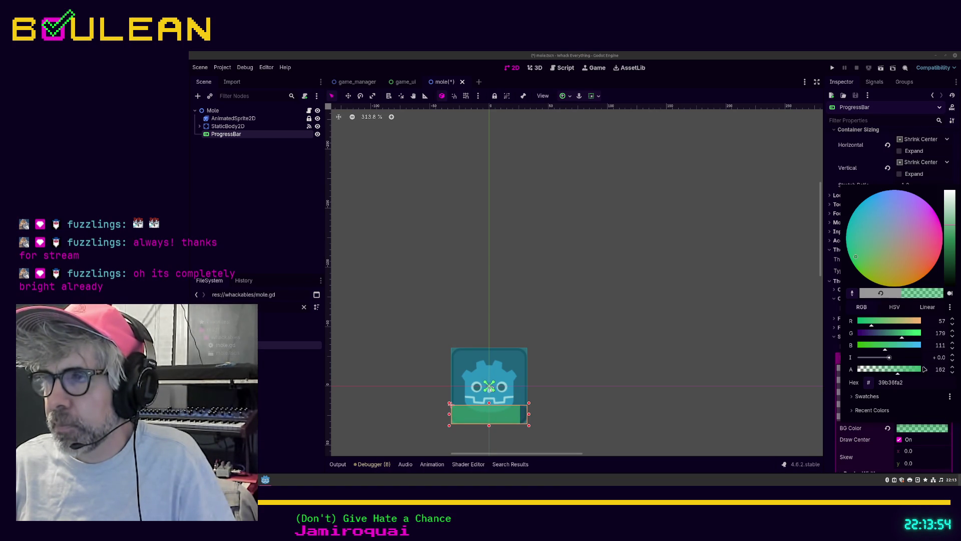
left_click(934, 369)
type("255")
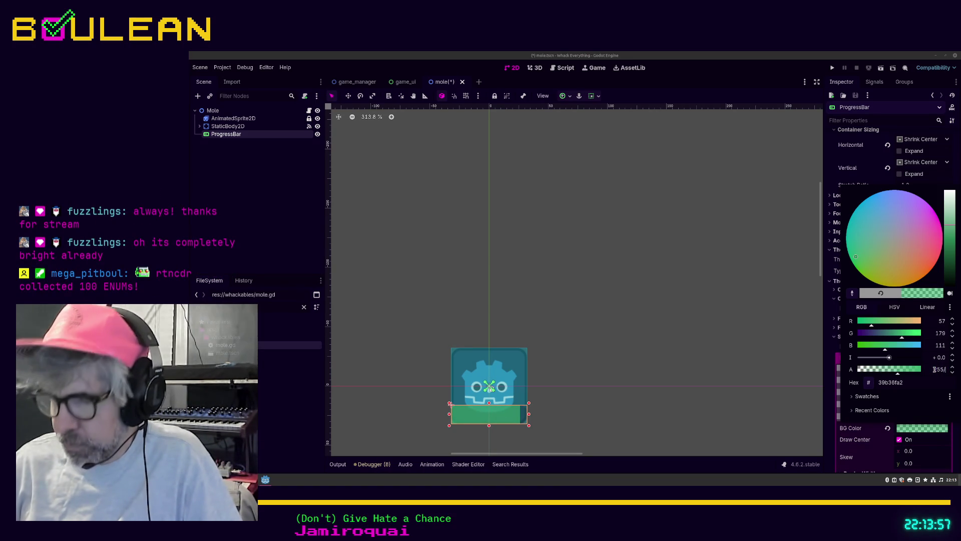
key("Return")
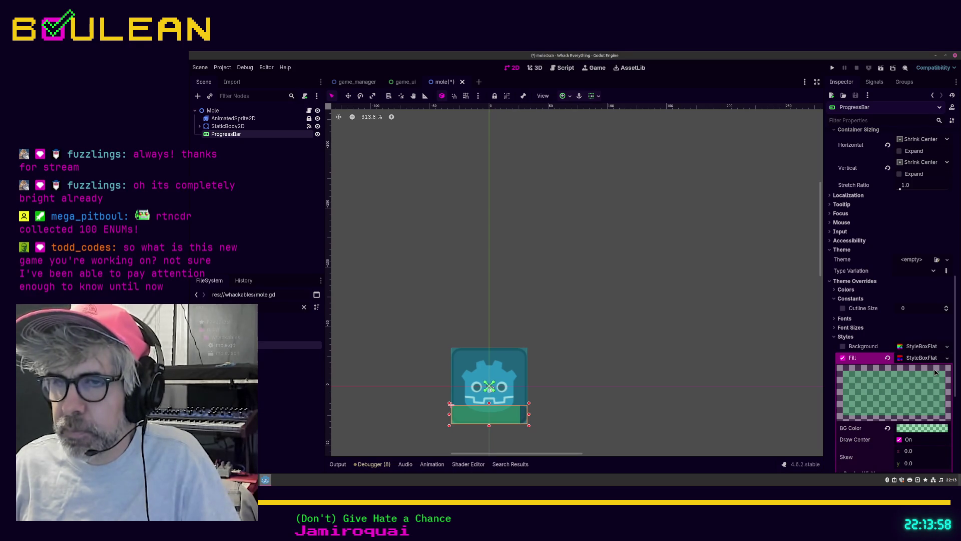
left_click(784, 358)
key("ctrl+s")
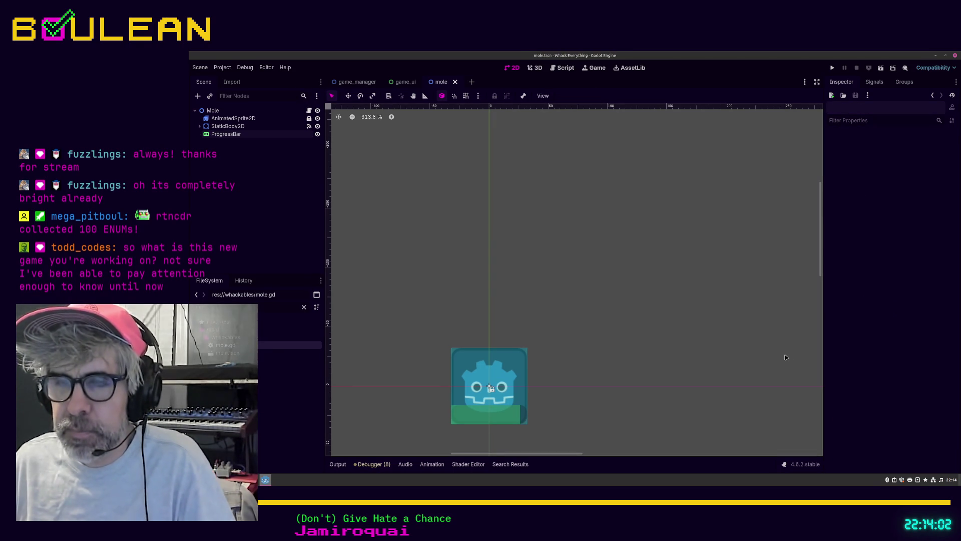
Step: Select the ProgressBar and try position y 8 and height 32, undoing the height back to 16
left_click(507, 420)
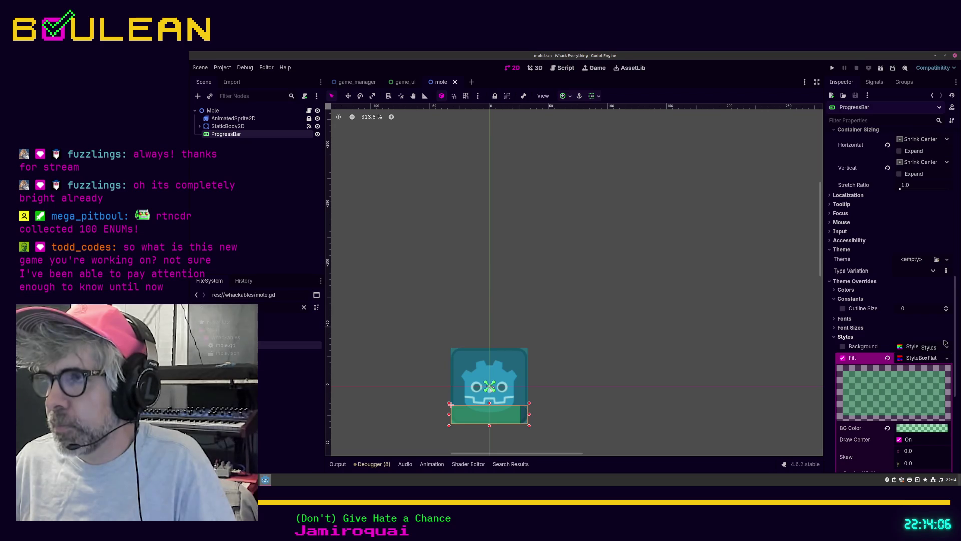
scroll(946, 342, "up", 5)
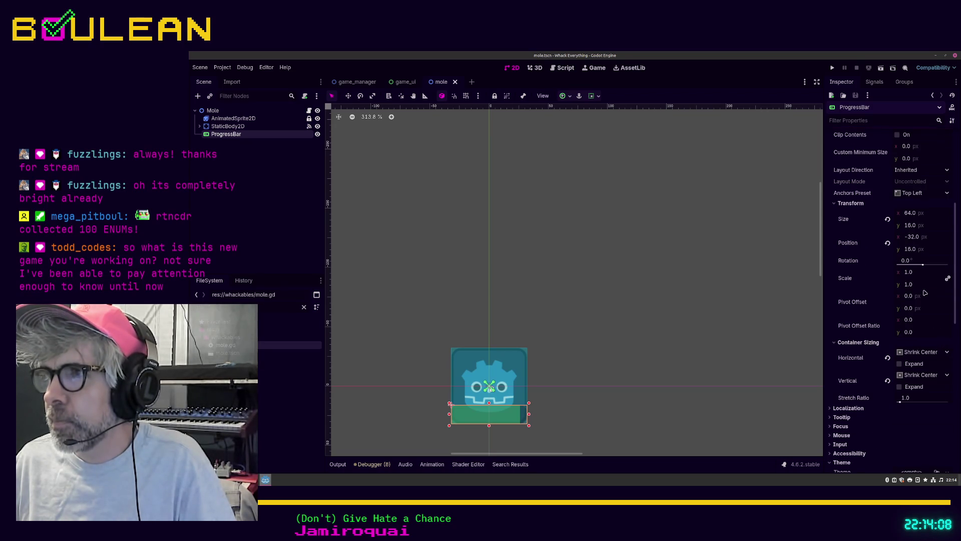
left_click(914, 250)
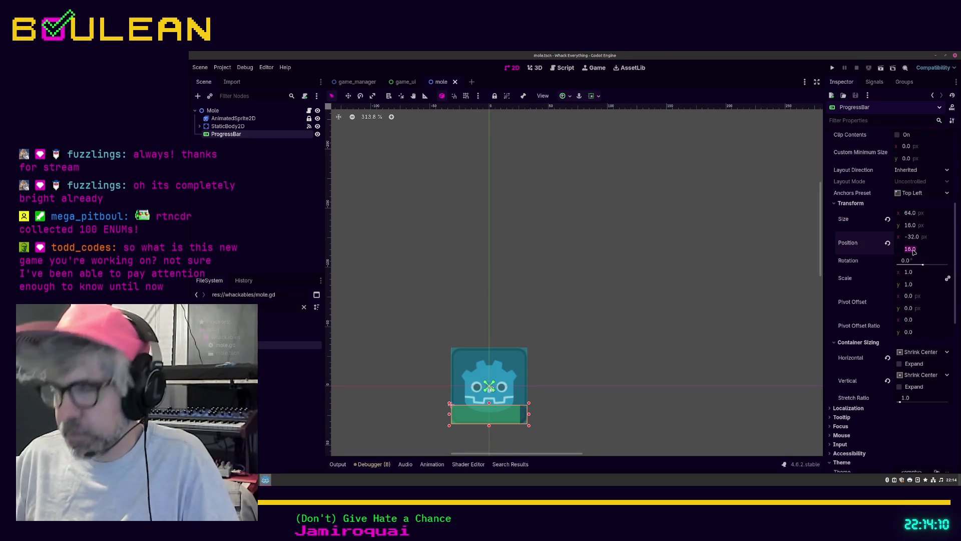
type("8")
key("Return")
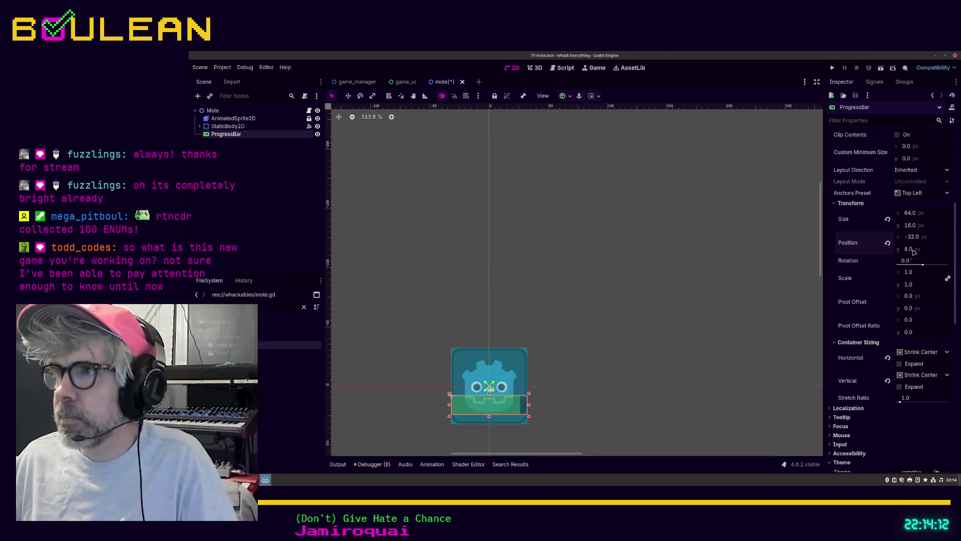
left_click(920, 237)
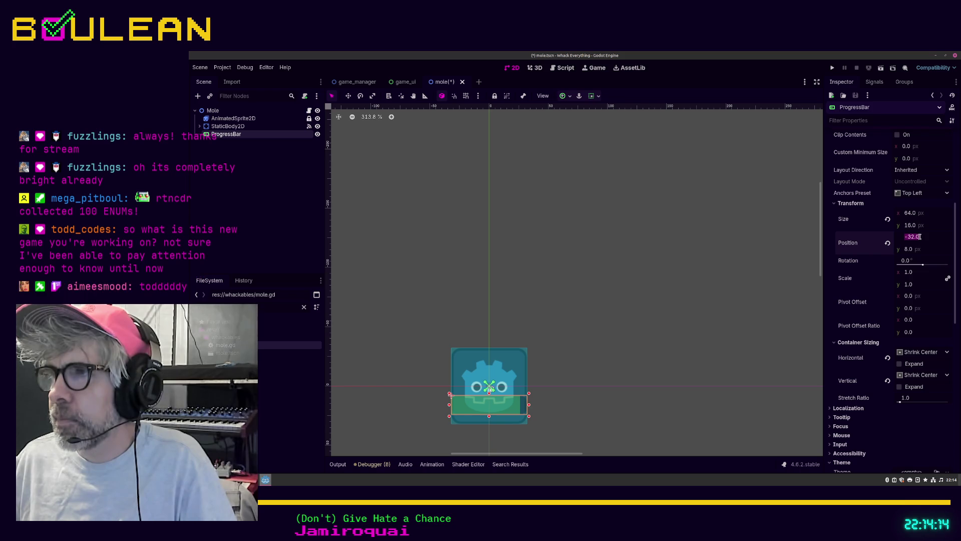
left_click(919, 226)
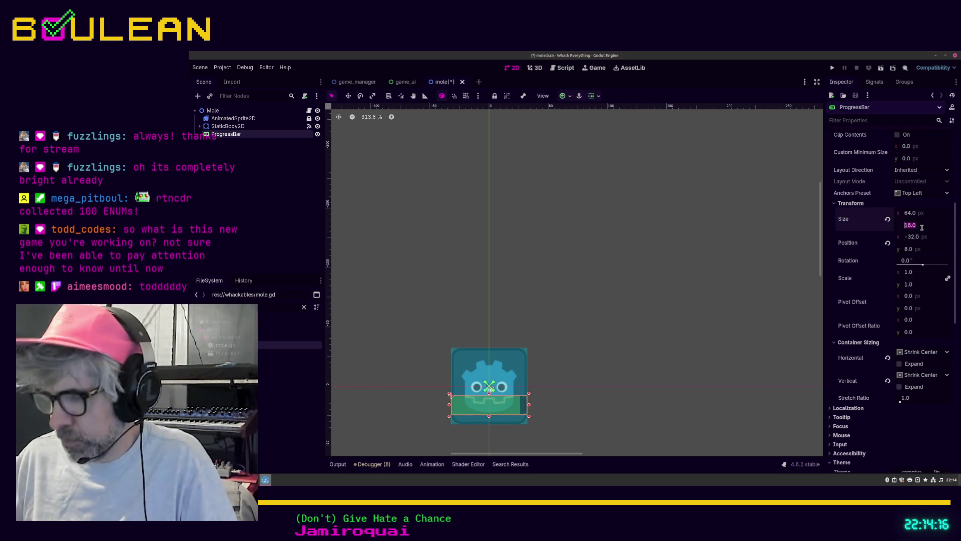
type("32")
key("Return")
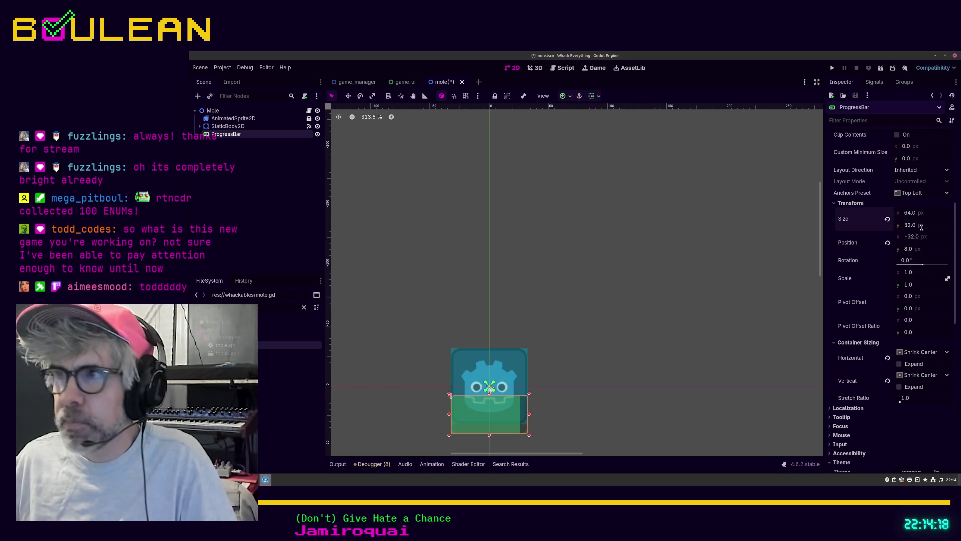
key("ctrl+z")
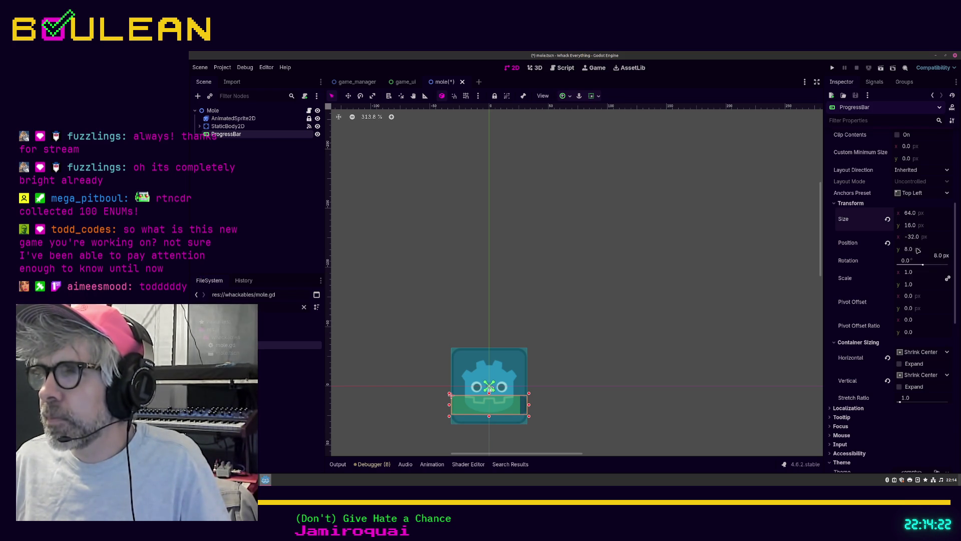
Step: Make the bar 8 px tall and place it at vertical position 24
left_click(918, 250)
type("6")
key("Return")
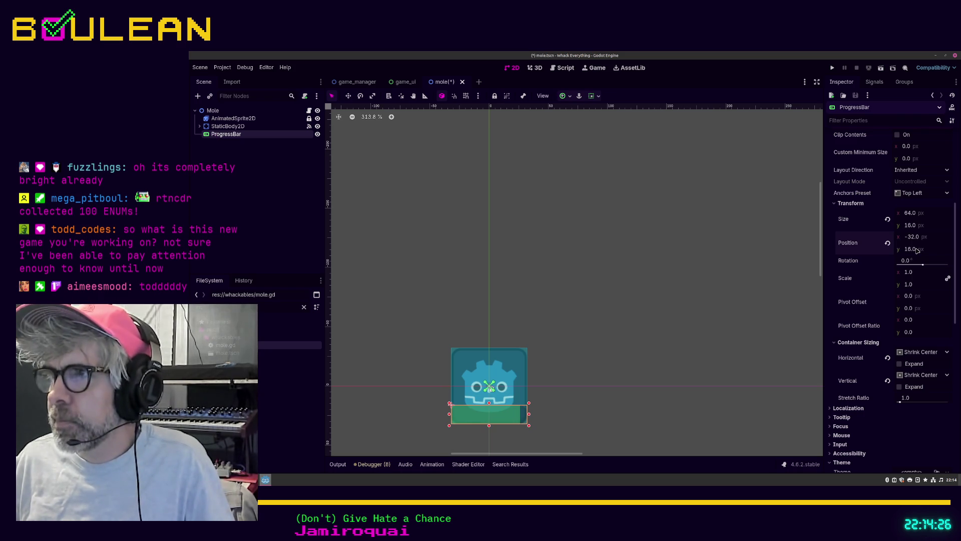
left_click(917, 227)
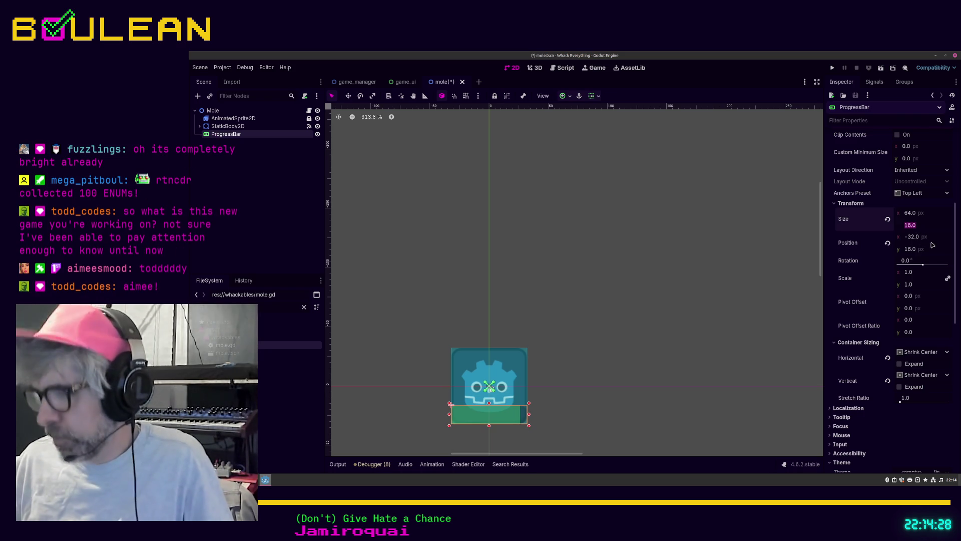
type("8")
key("Return")
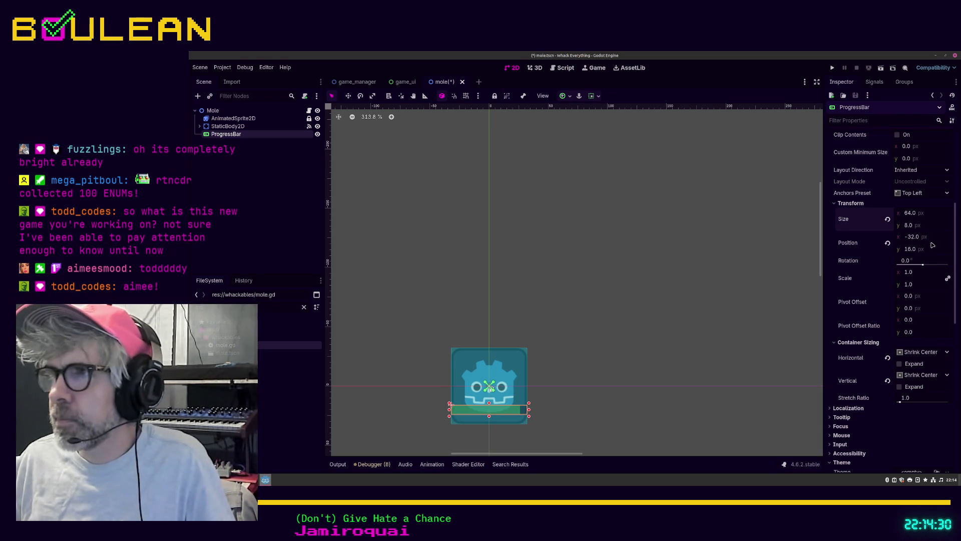
left_click(922, 249)
type("2")
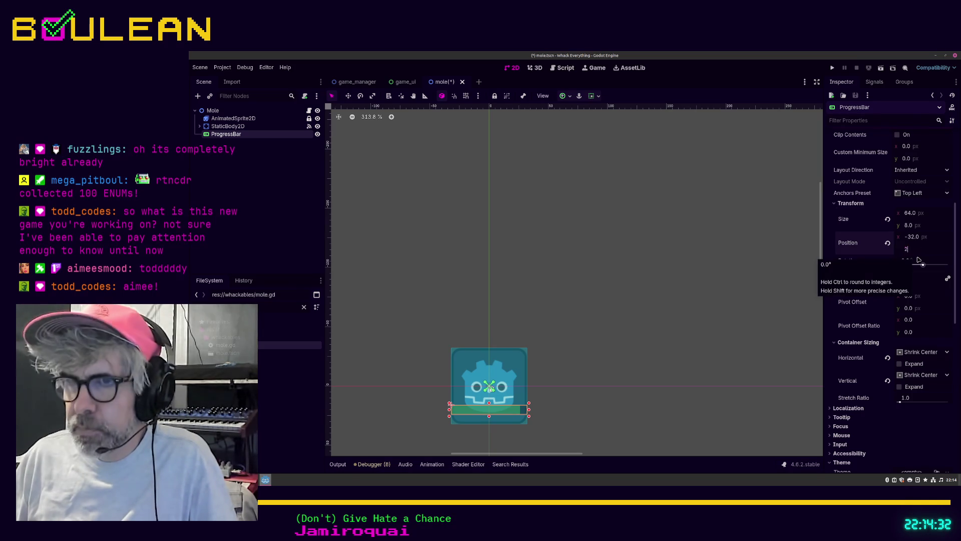
type("4")
key("Return")
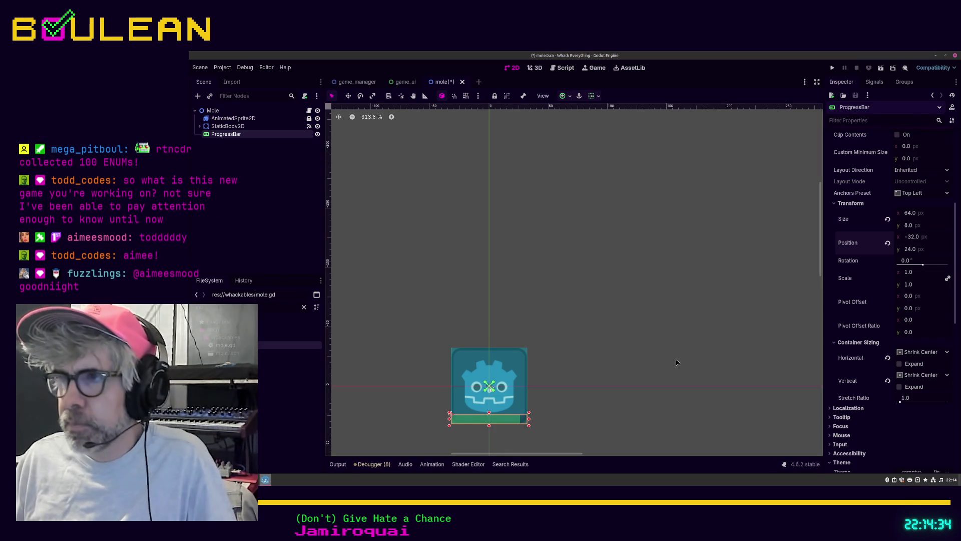
scroll(877, 326, "down", 5)
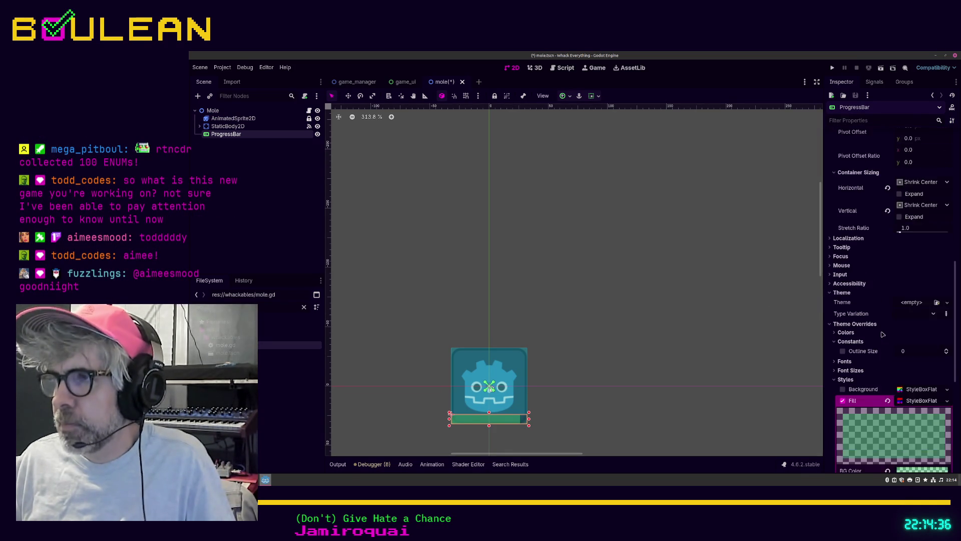
Step: Set the fill colour's alpha back to 255 for a fully opaque green
scroll(884, 334, "down", 1)
left_click(922, 428)
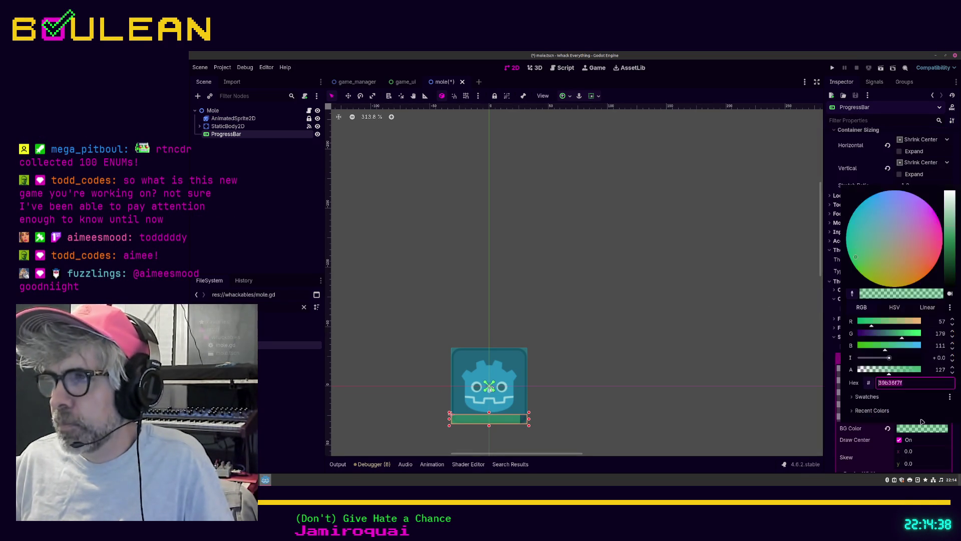
double_click(939, 371)
type("255")
key("Escape")
left_click(670, 393)
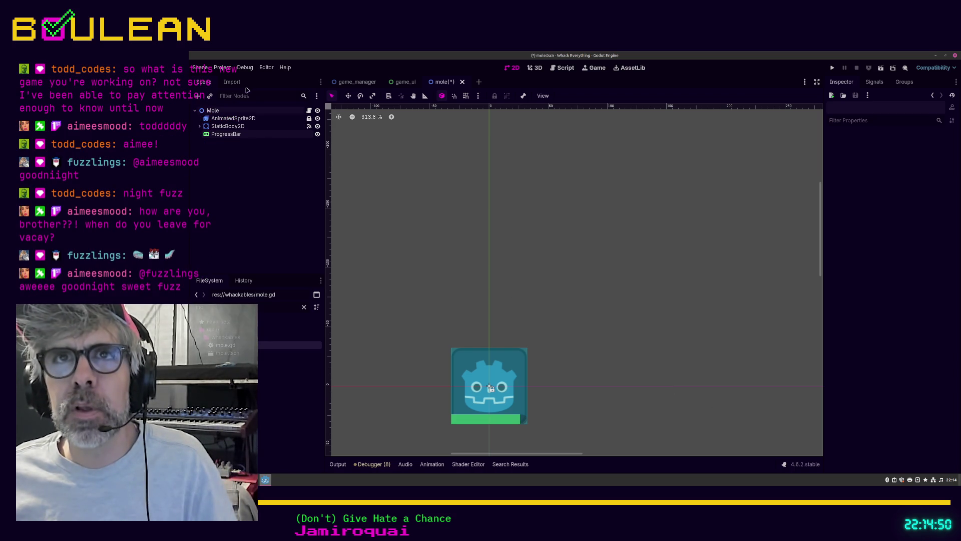
Step: Browse the Project and Debug menus, then save the mole scene
left_click(227, 71)
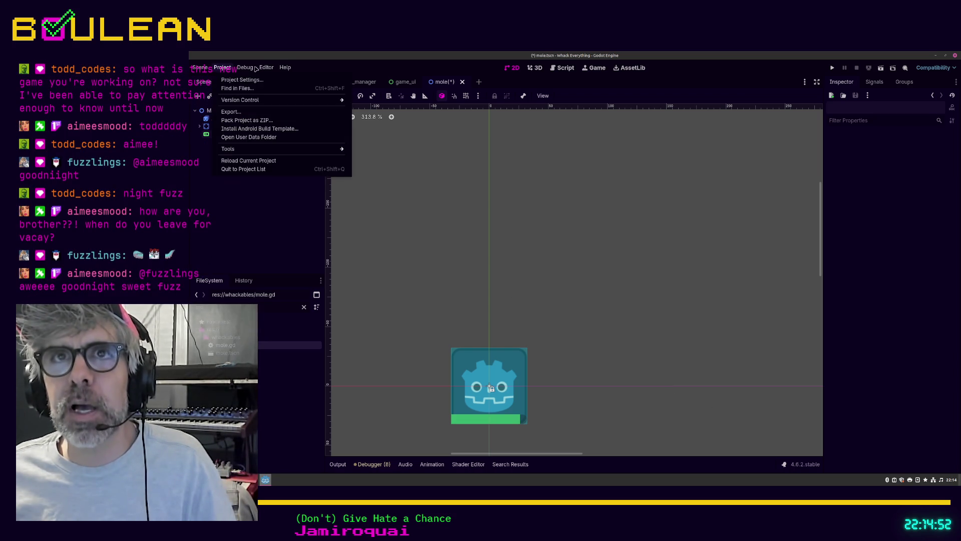
mouse_move(245, 69)
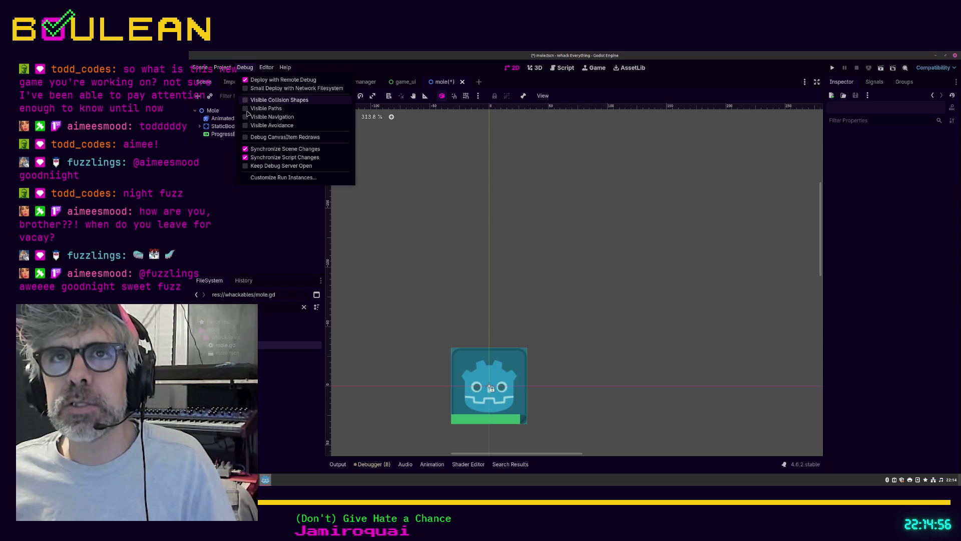
left_click(242, 224)
key("ctrl+s")
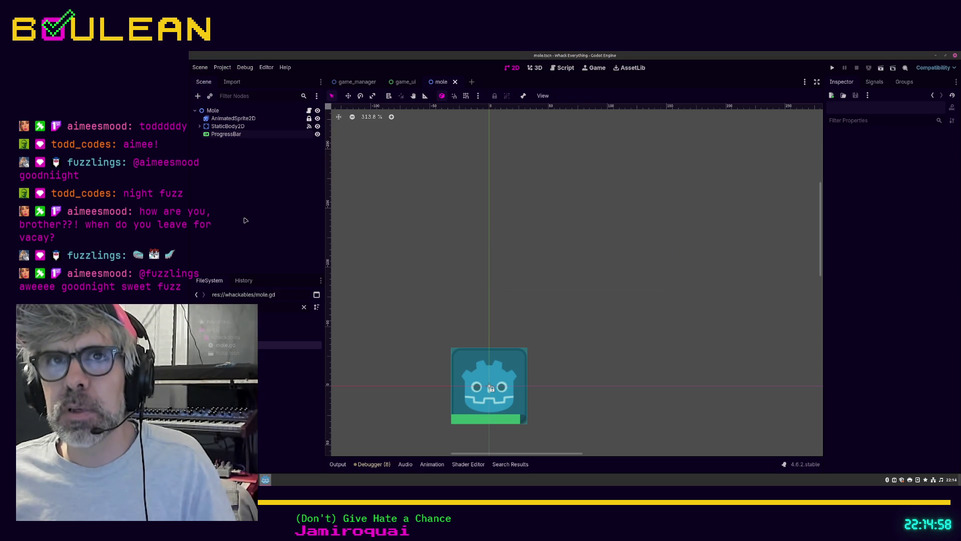
Step: Toggle StaticBody2D and AnimatedSprite2D visibility off and on, then run the game with F5
left_click(317, 126)
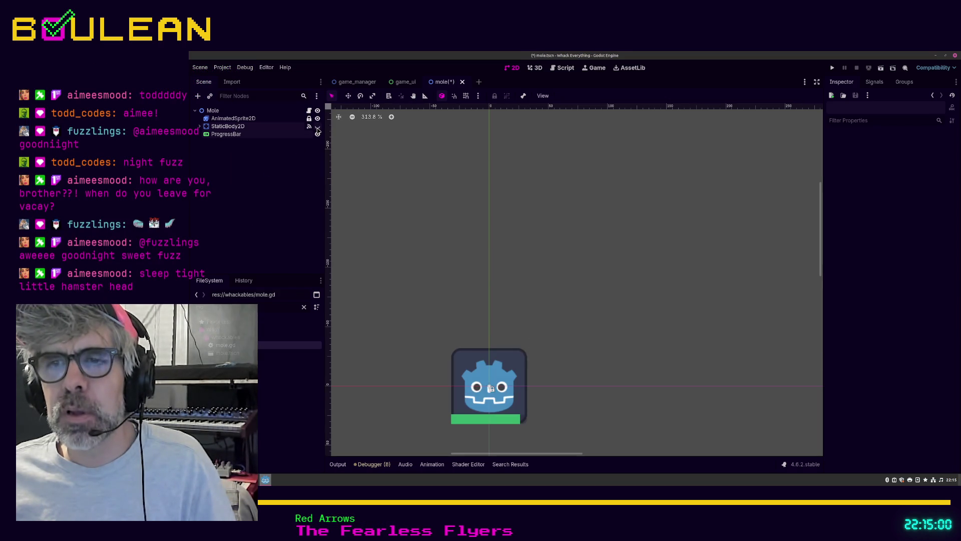
left_click(317, 119)
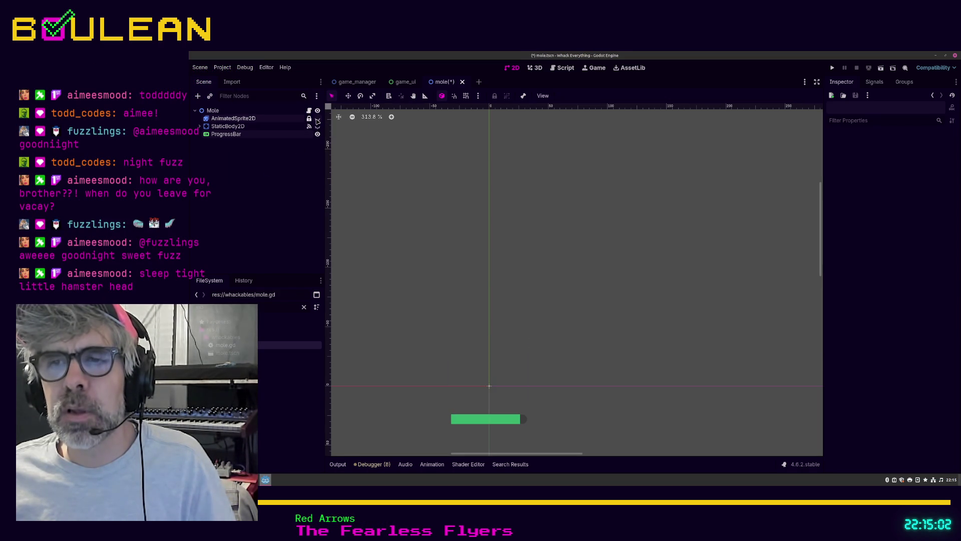
left_click(318, 119)
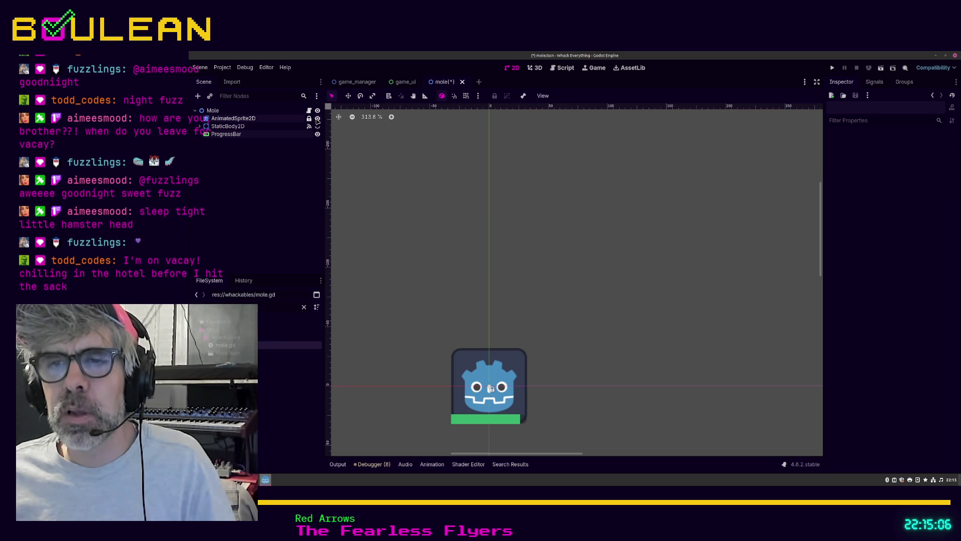
left_click(317, 119)
left_click(318, 118)
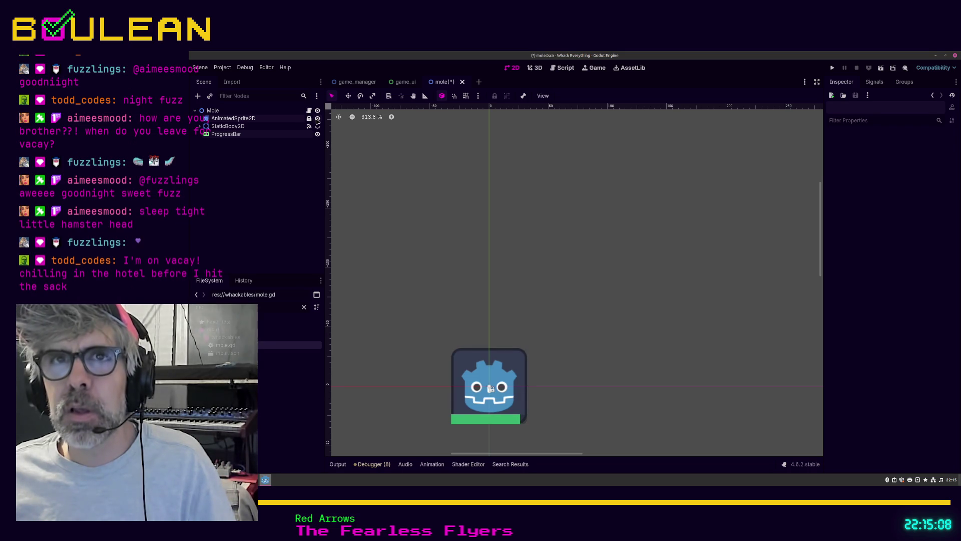
left_click(317, 126)
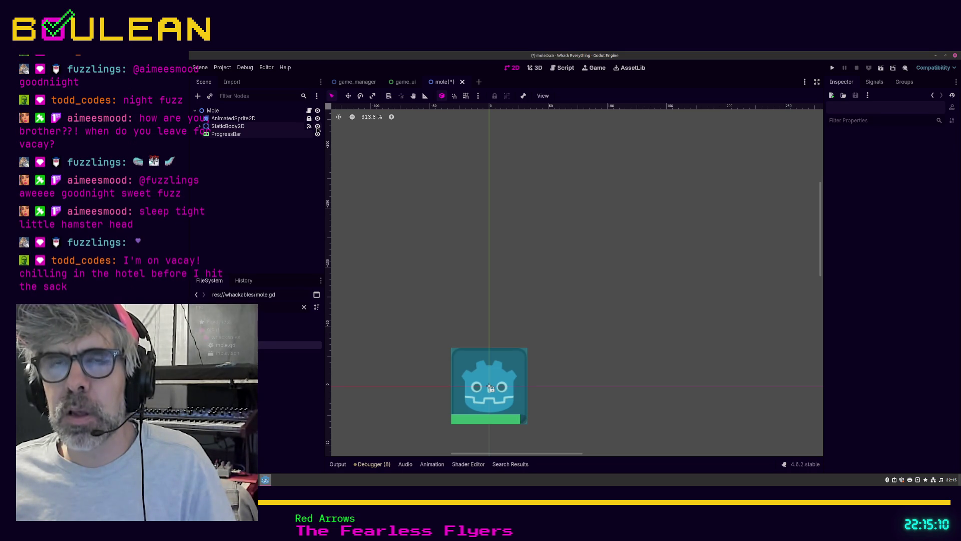
key("F5")
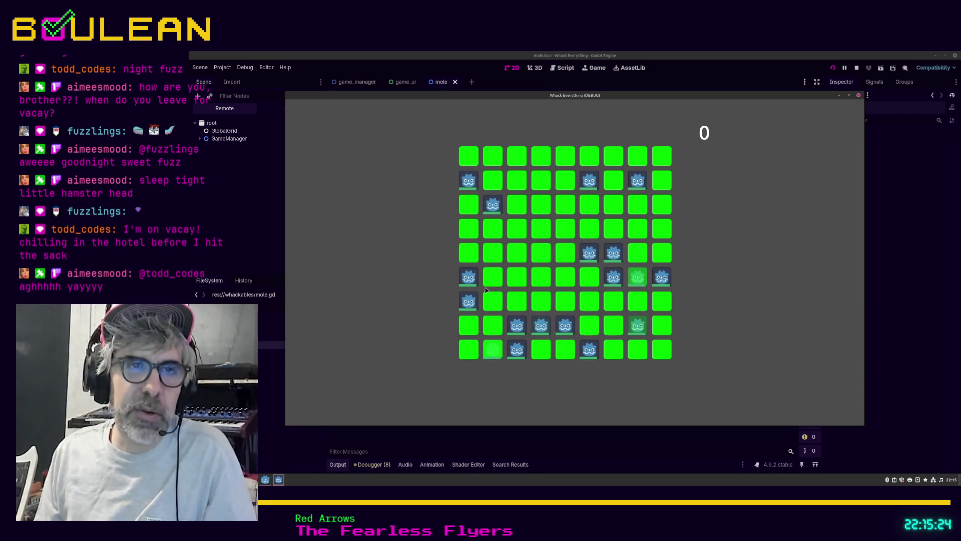
Step: Whack moles across the lower rows and right-hand columns of the running grid
left_click(542, 328)
left_click(522, 328)
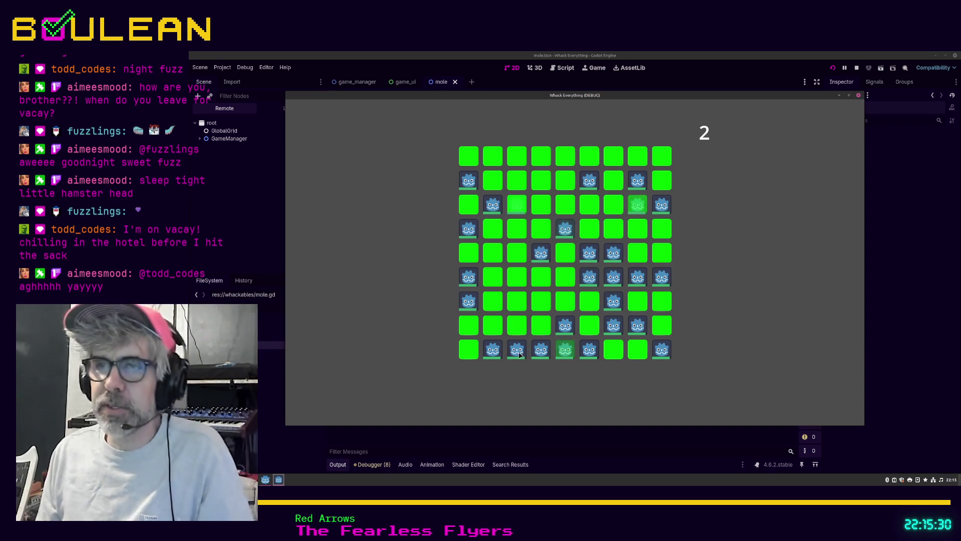
left_click(519, 350)
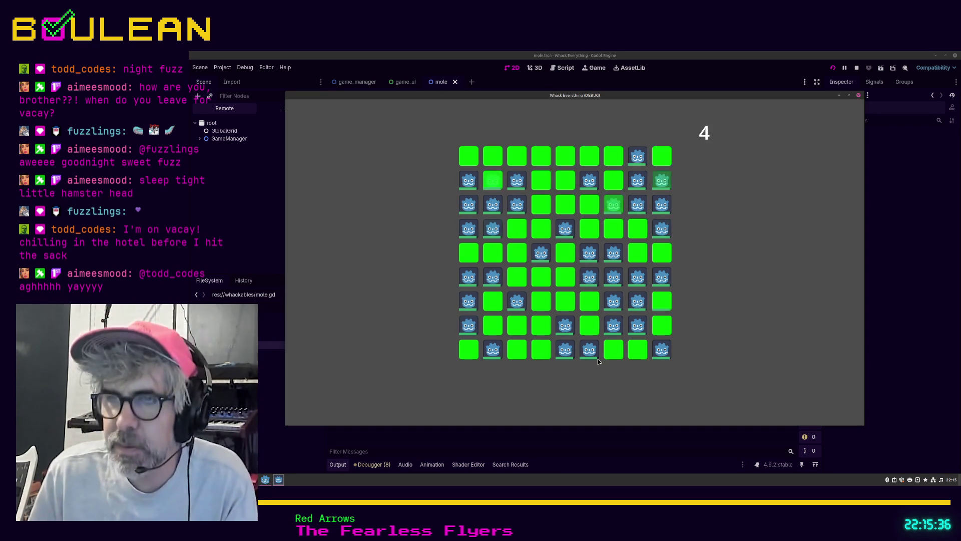
left_click(614, 326)
left_click(637, 325)
left_click(637, 301)
left_click(614, 301)
left_click(614, 276)
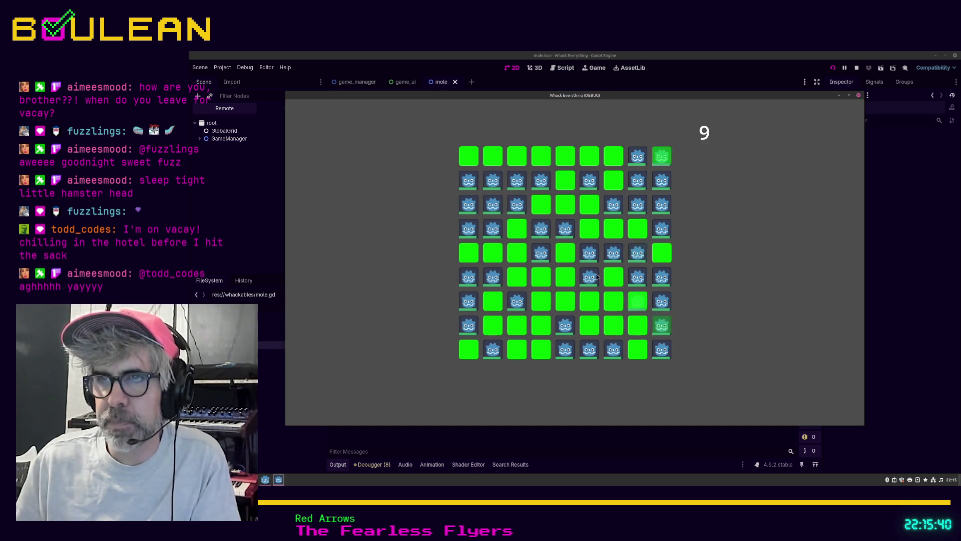
left_click(589, 276)
left_click(636, 253)
left_click(637, 277)
left_click(638, 301)
left_click(665, 282)
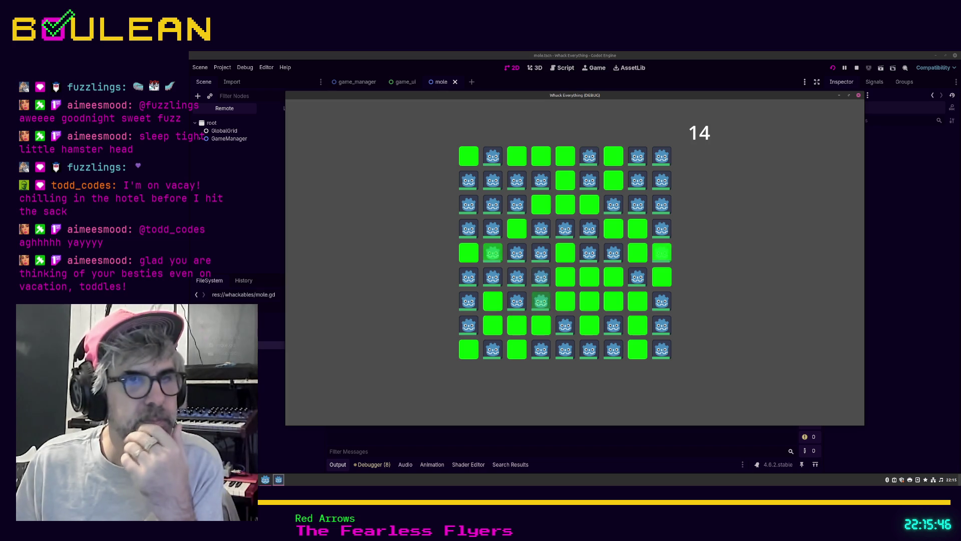
Step: Whack more moles along the bottom and left side, then stop the game and return to scripts
left_click(590, 349)
left_click(565, 349)
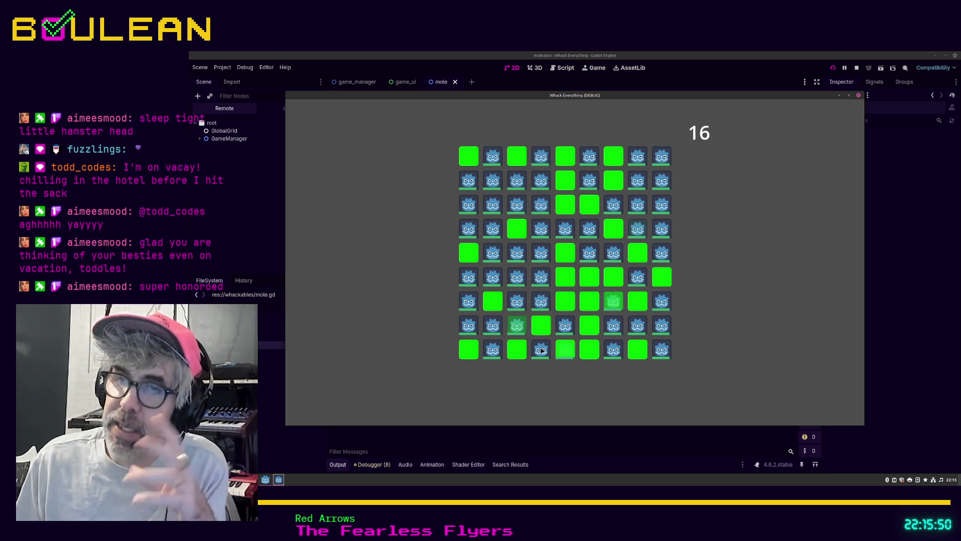
left_click(542, 351)
left_click(517, 327)
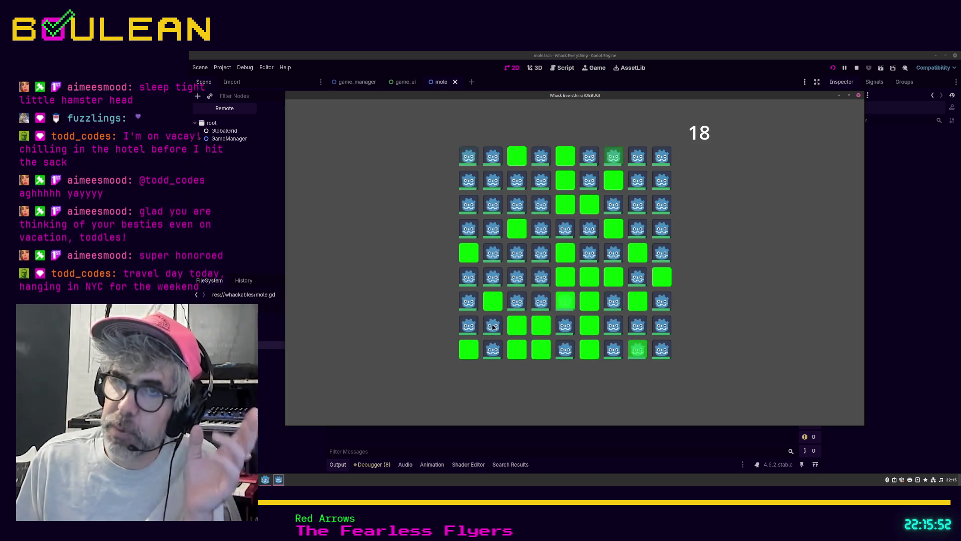
left_click(493, 326)
left_click(469, 325)
left_click(476, 306)
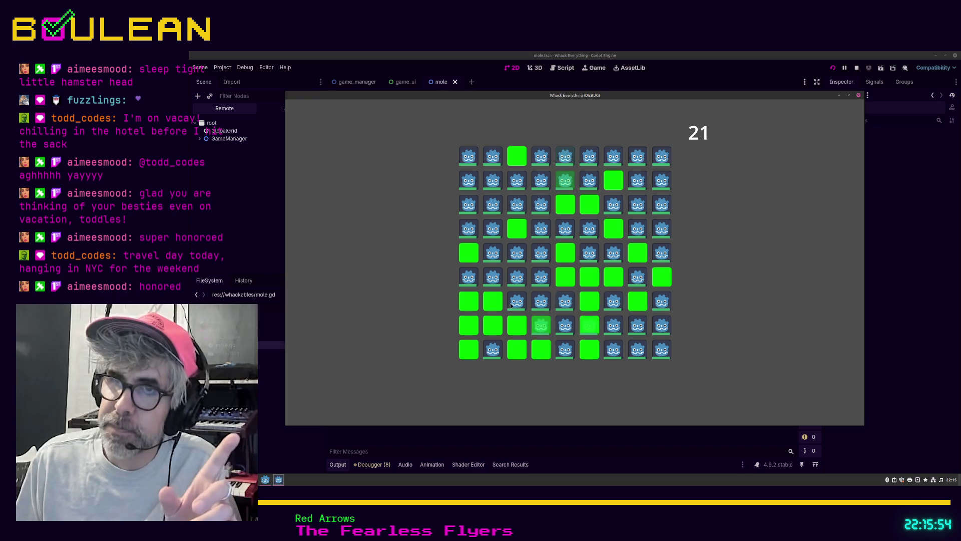
left_click(540, 305)
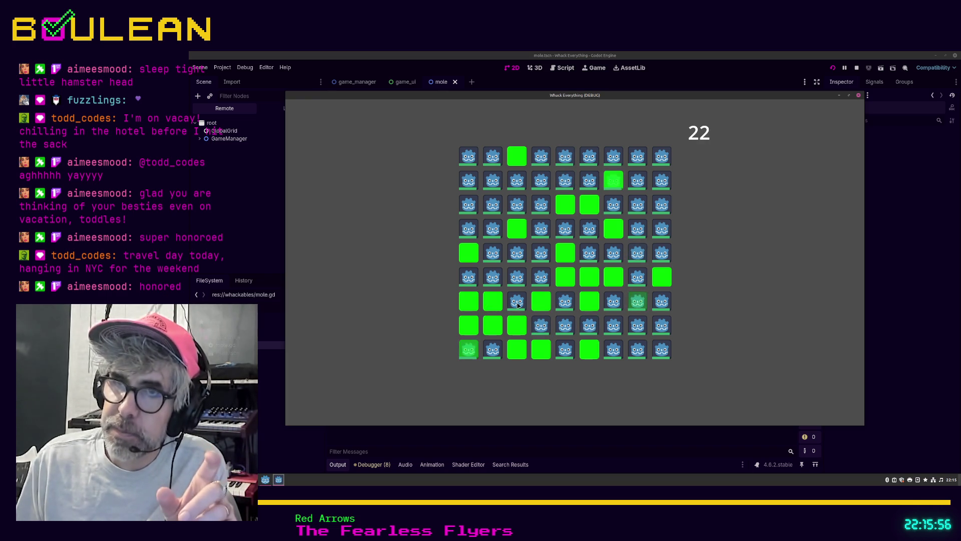
left_click(517, 301)
left_click(517, 277)
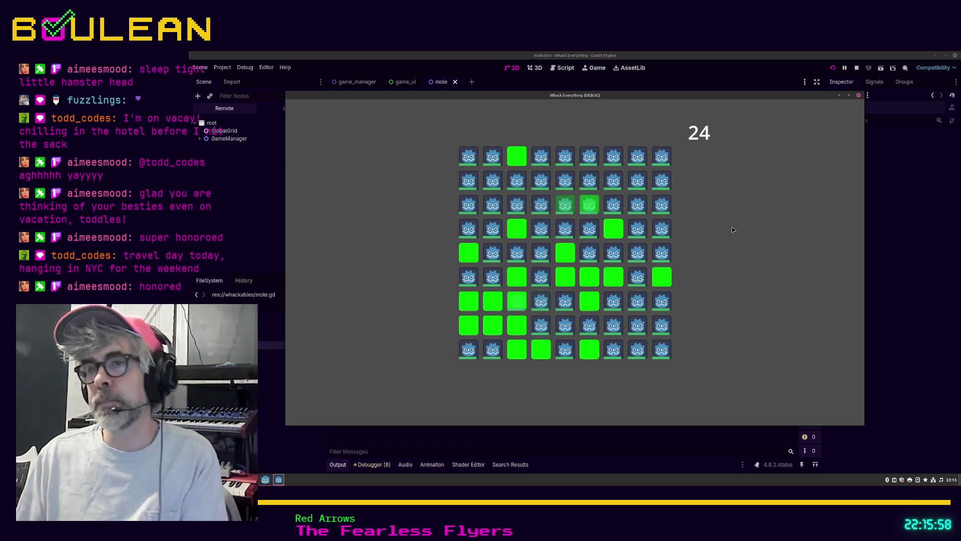
left_click(858, 95)
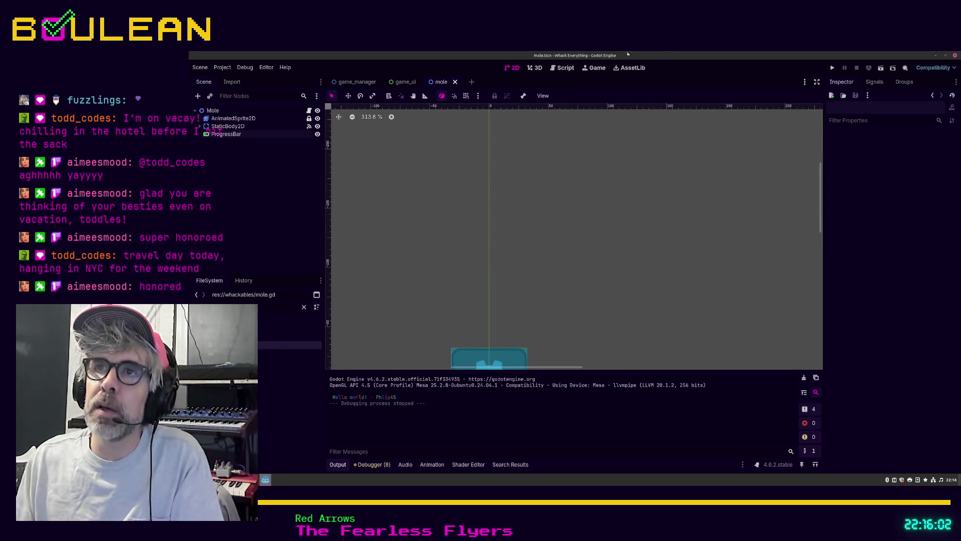
left_click(563, 70)
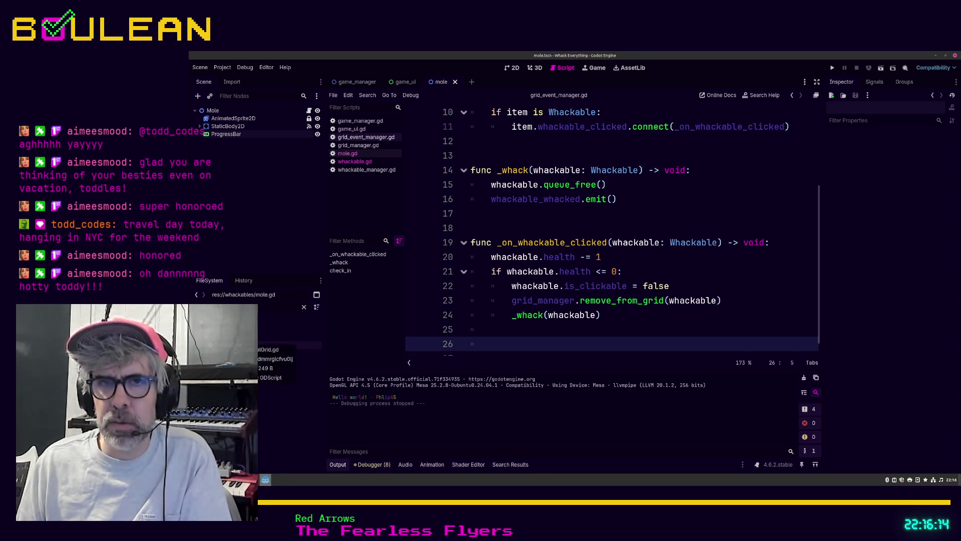
Step: In GlobalGrid.gd, change grid_columns and grid_rows from 9 to 3, save, and run the game
double_click(235, 345)
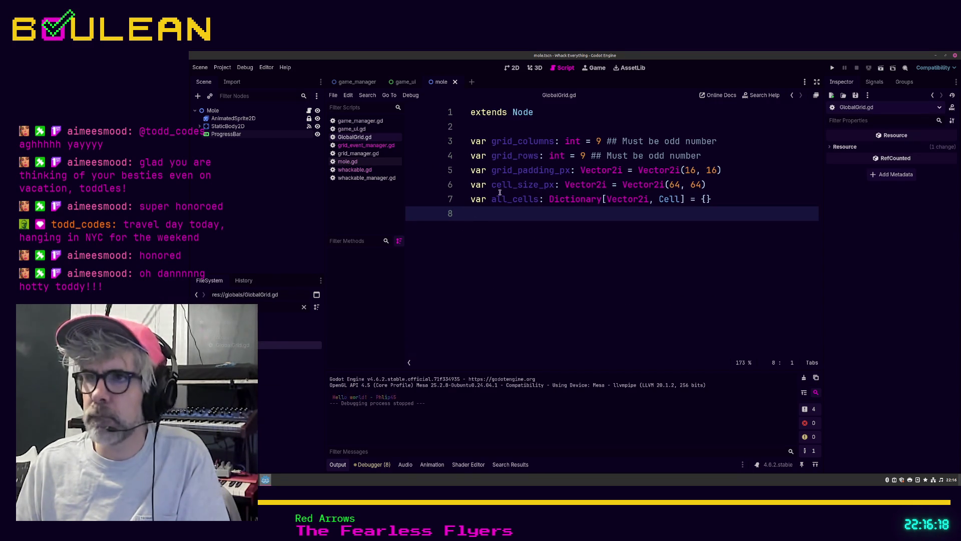
left_click(602, 141)
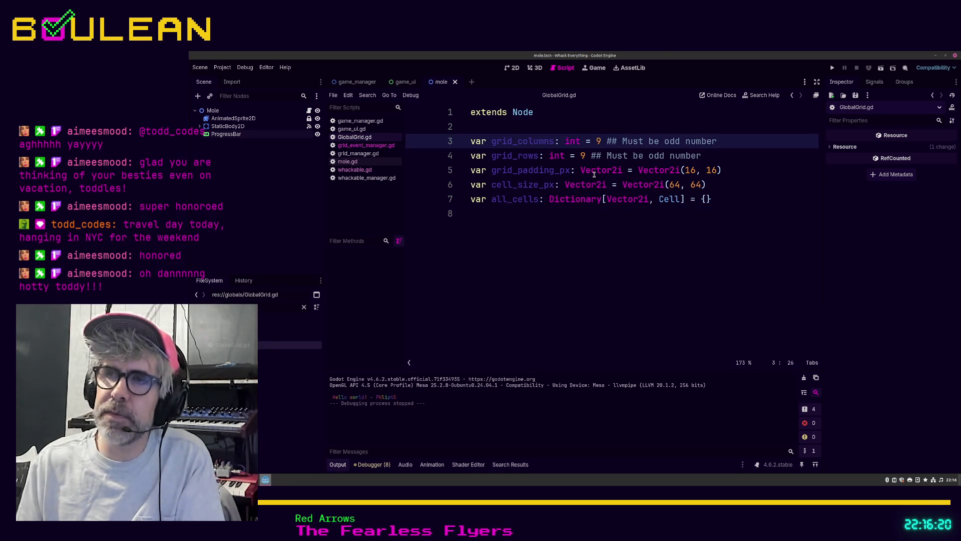
key("BackSpace")
type("3")
left_click(596, 156)
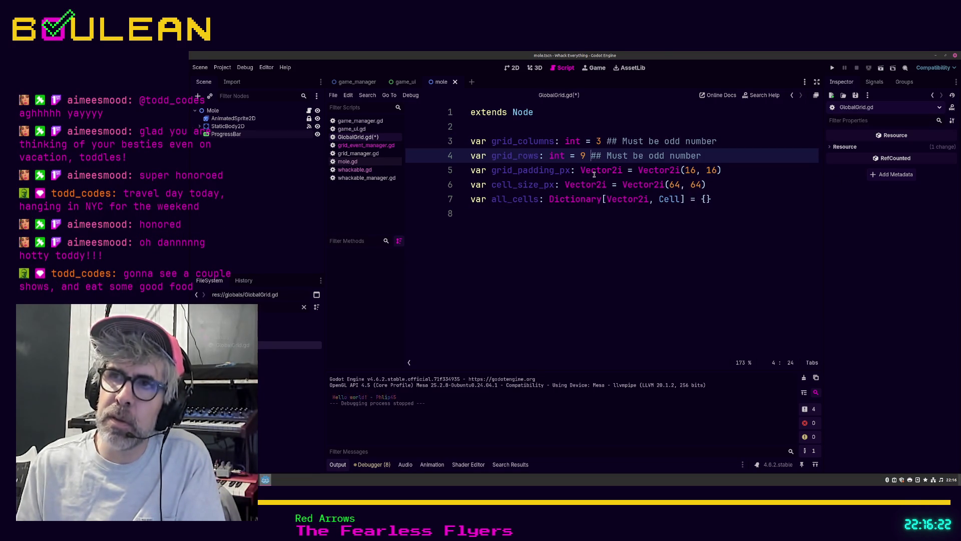
key("Left")
key("BackSpace")
type("3")
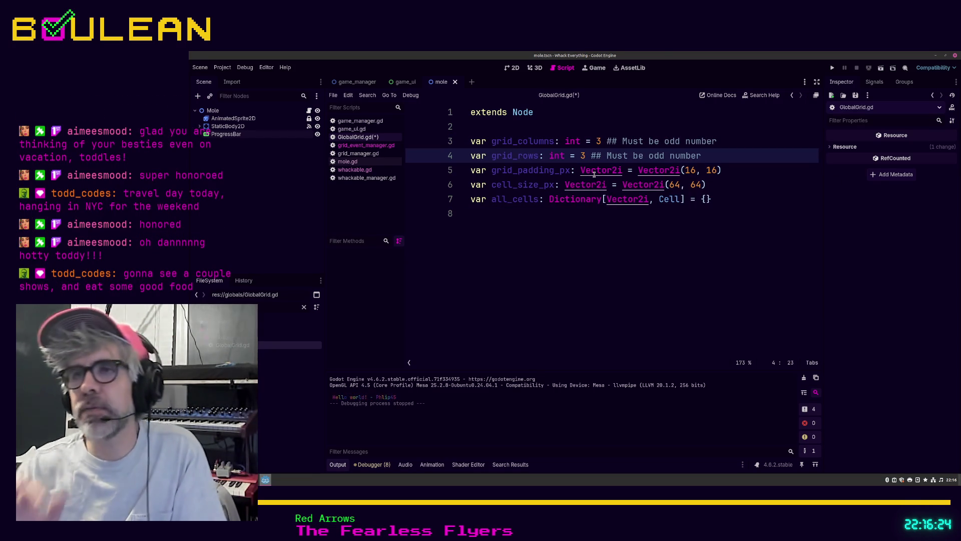
key("ctrl+s")
key("F5")
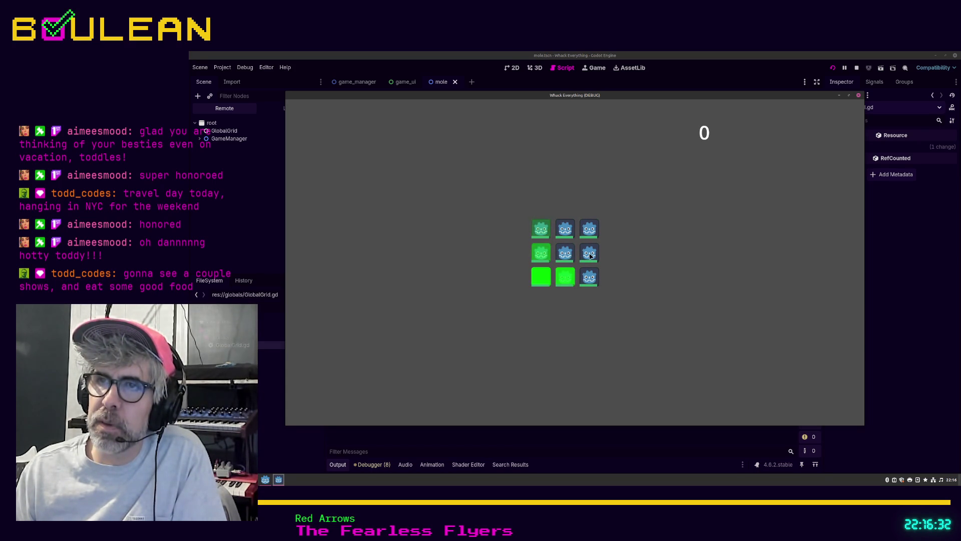
Step: Whack moles in the 3×3 test run until the score reaches 12, then stop the game
left_click(590, 256)
left_click(589, 277)
left_click(564, 279)
left_click(565, 253)
left_click(541, 253)
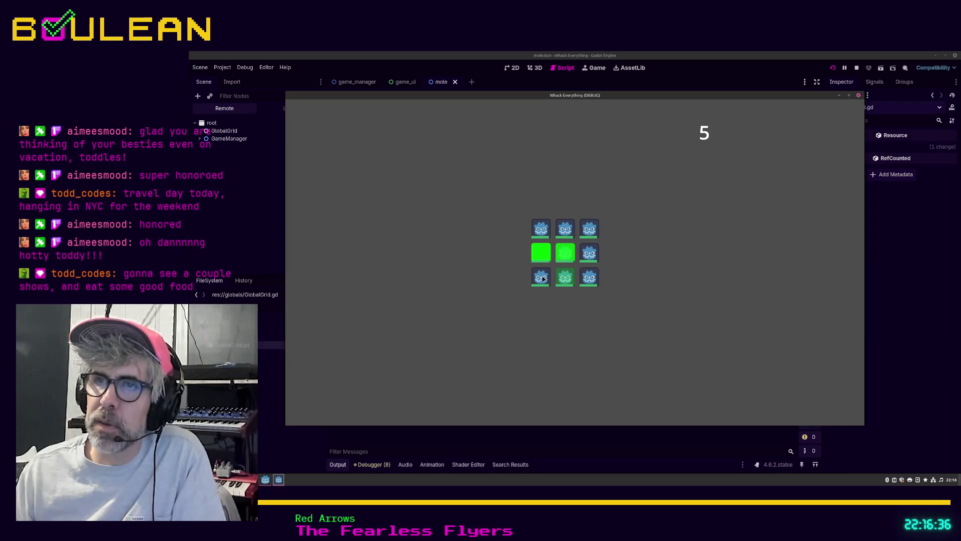
left_click(565, 277)
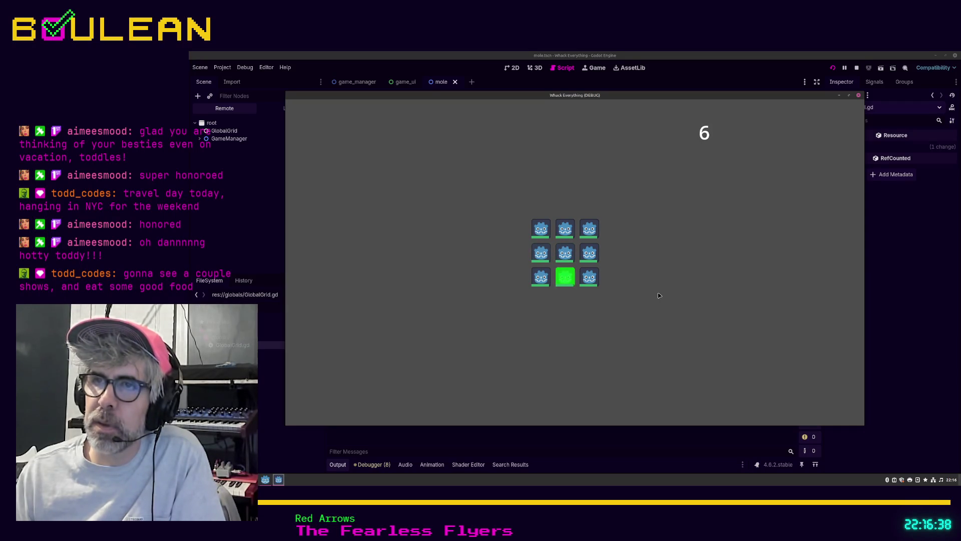
left_click(589, 232)
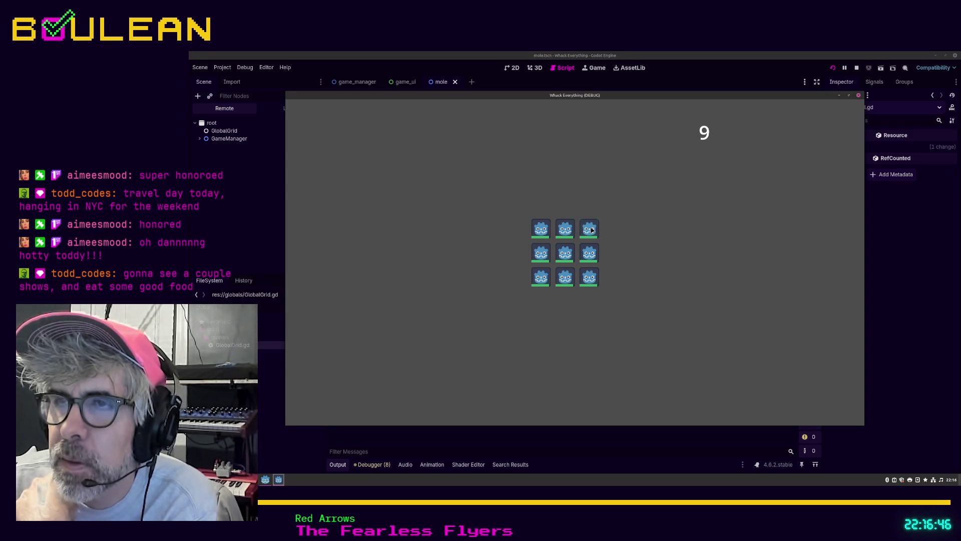
left_click(589, 229)
left_click(589, 228)
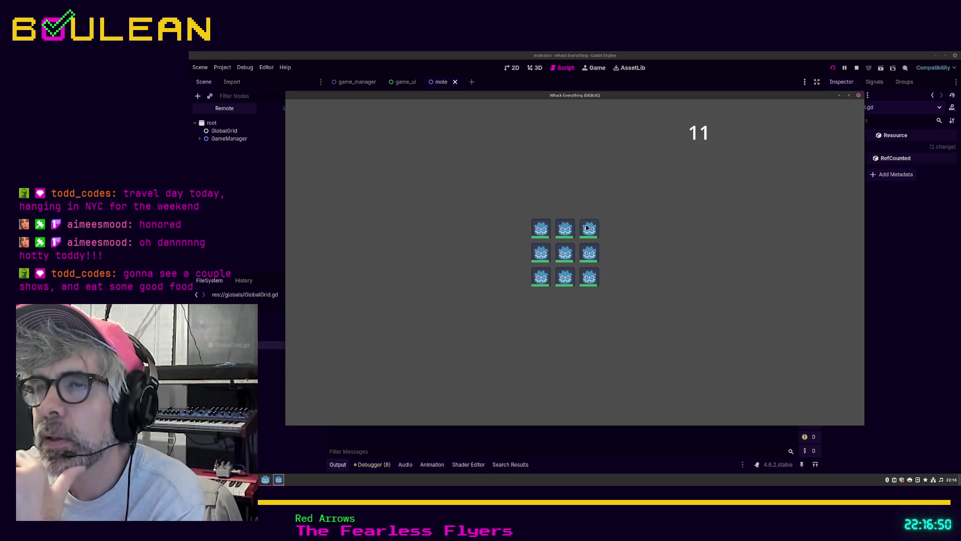
left_click(590, 231)
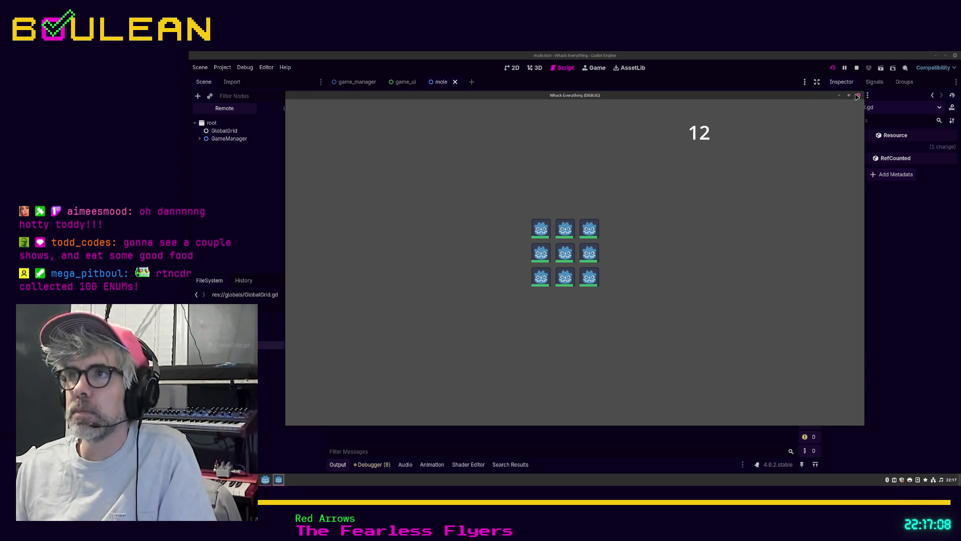
left_click(859, 96)
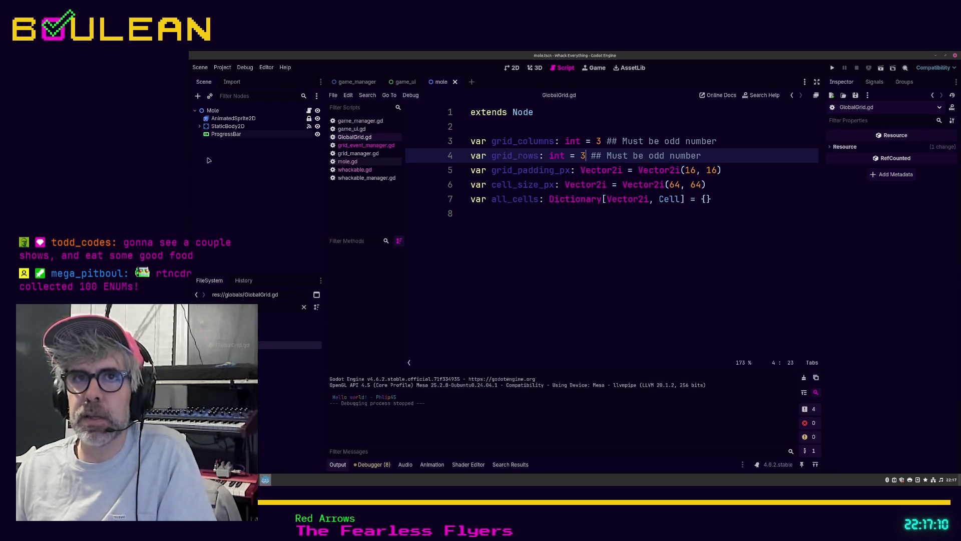
Step: Select AnimatedSprite2D, search 'animate' in the Create New Node dialog, then cancel it
left_click(222, 121)
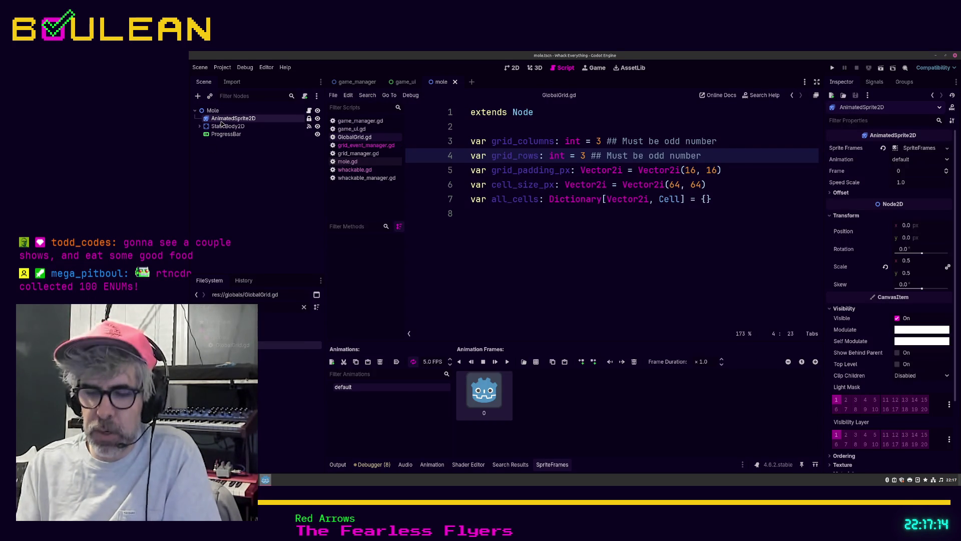
key("ctrl+a")
type("animate")
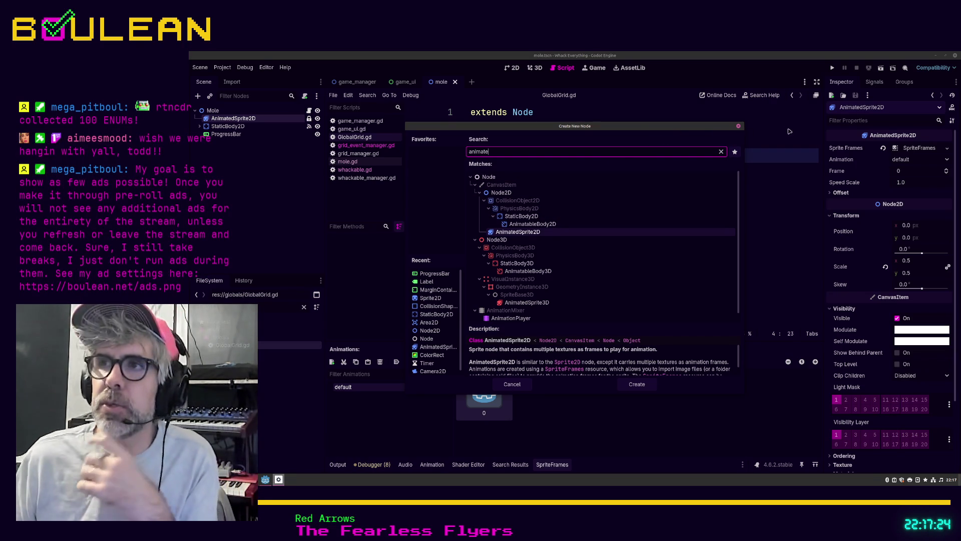
left_click(740, 127)
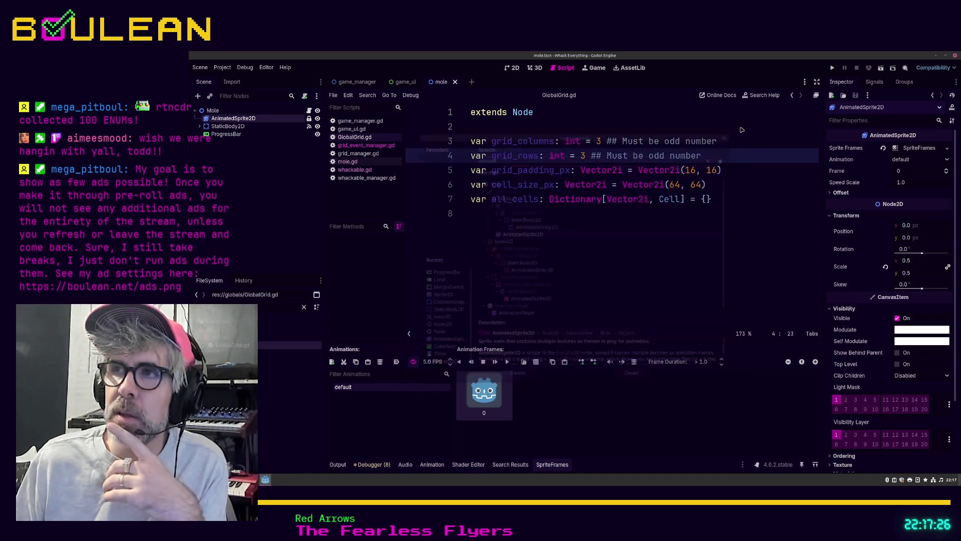
Step: Review the Mole and ProgressBar nodes in the 2D view and nest ProgressBar under AnimatedSprite2D
left_click(220, 111)
left_click(229, 120)
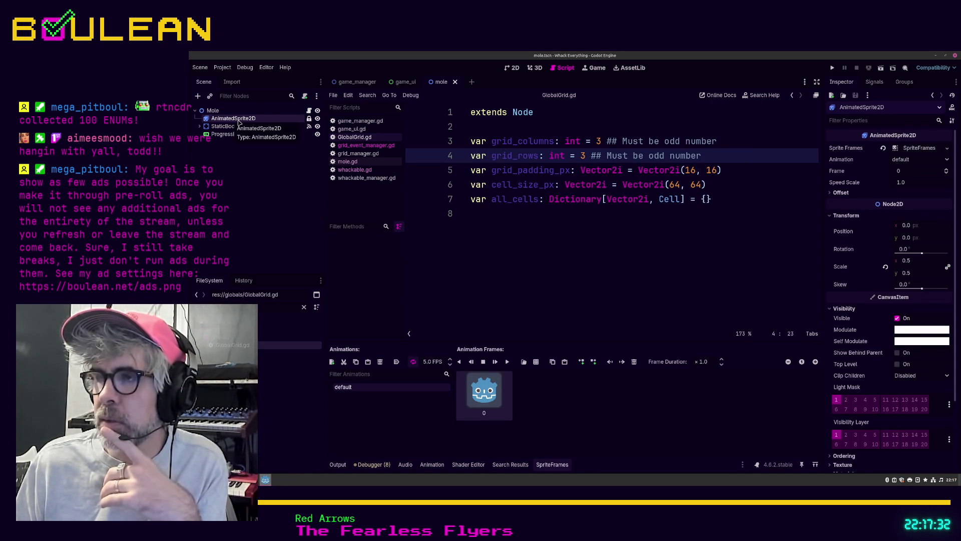
left_click(221, 135)
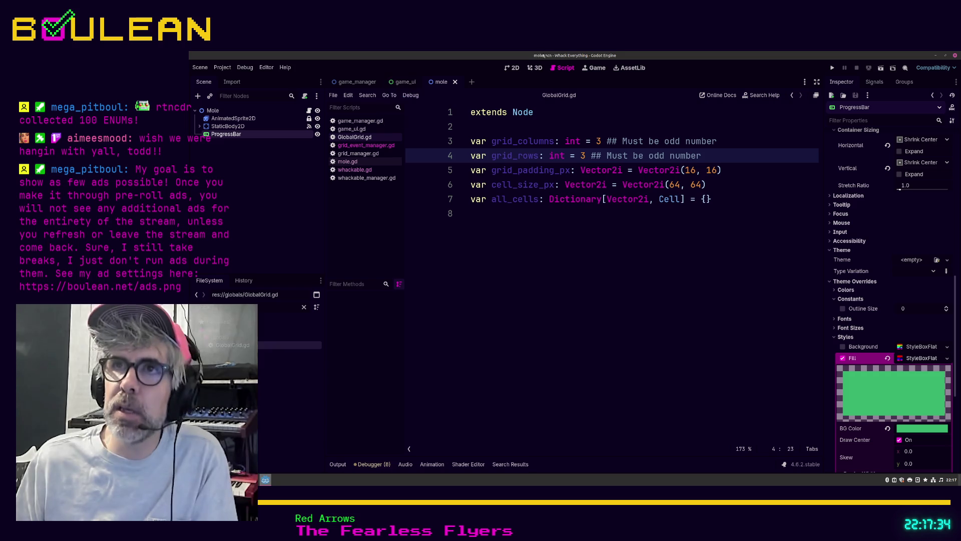
left_click(515, 68)
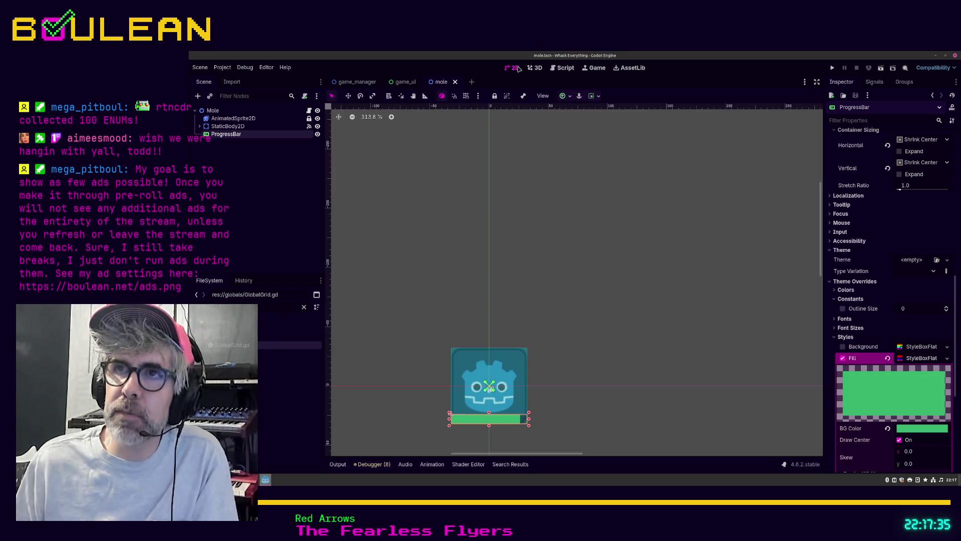
left_click(228, 142)
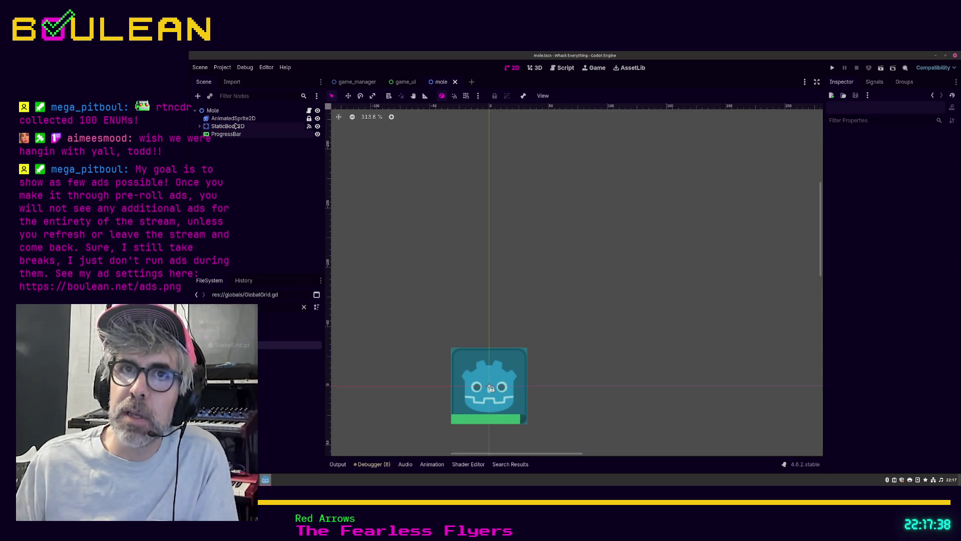
left_click_drag(222, 137, 245, 118)
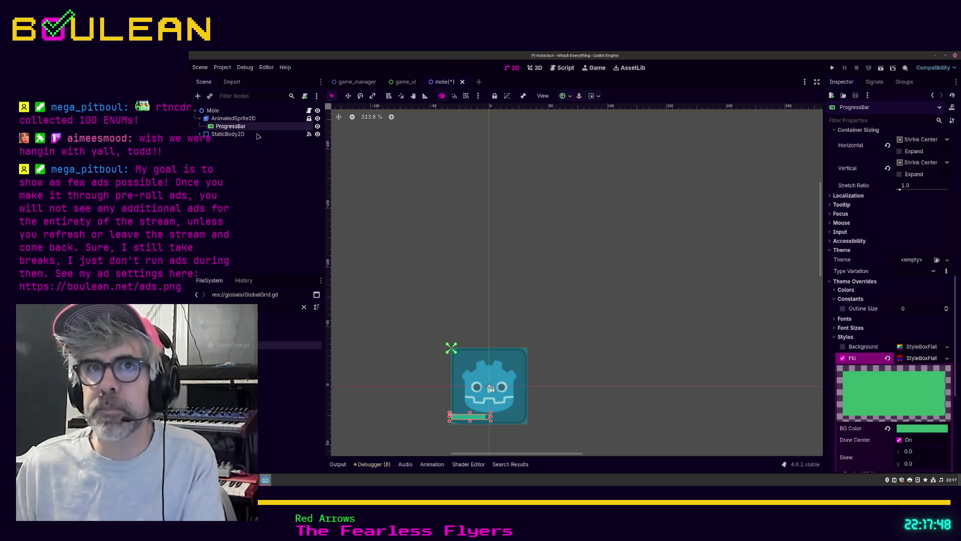
Step: Resize the ProgressBar to 128 × 16 px, save the mole scene, and run the game
left_click(259, 128)
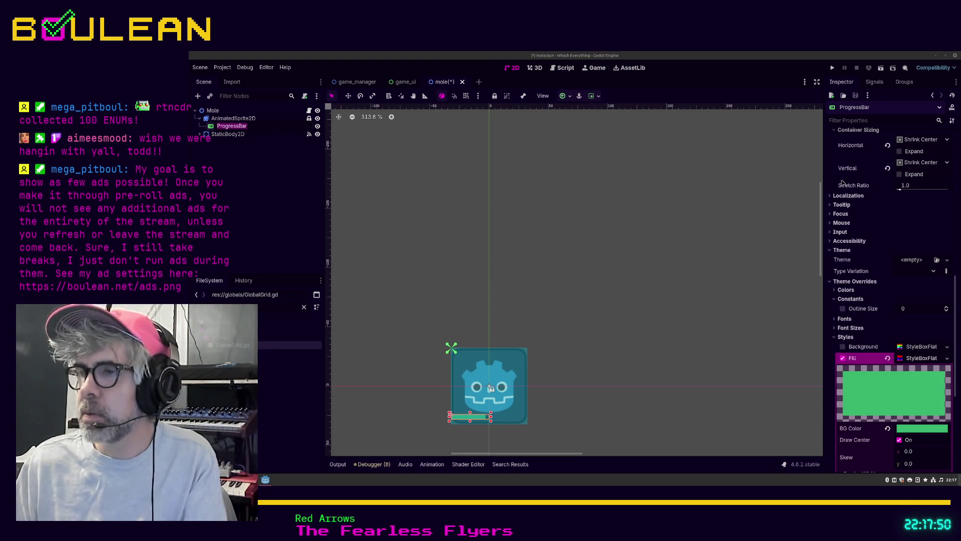
scroll(885, 206, "up", 10)
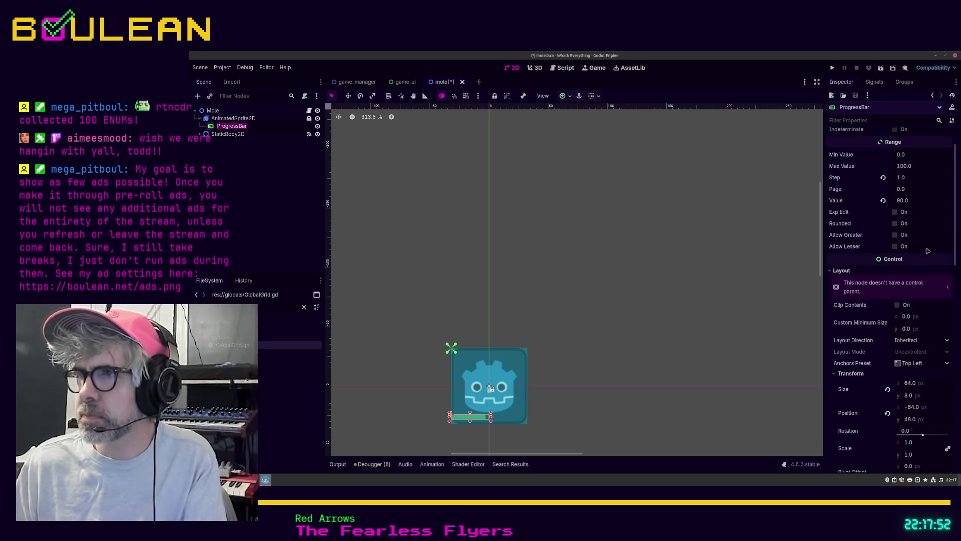
scroll(927, 255, "up", 2)
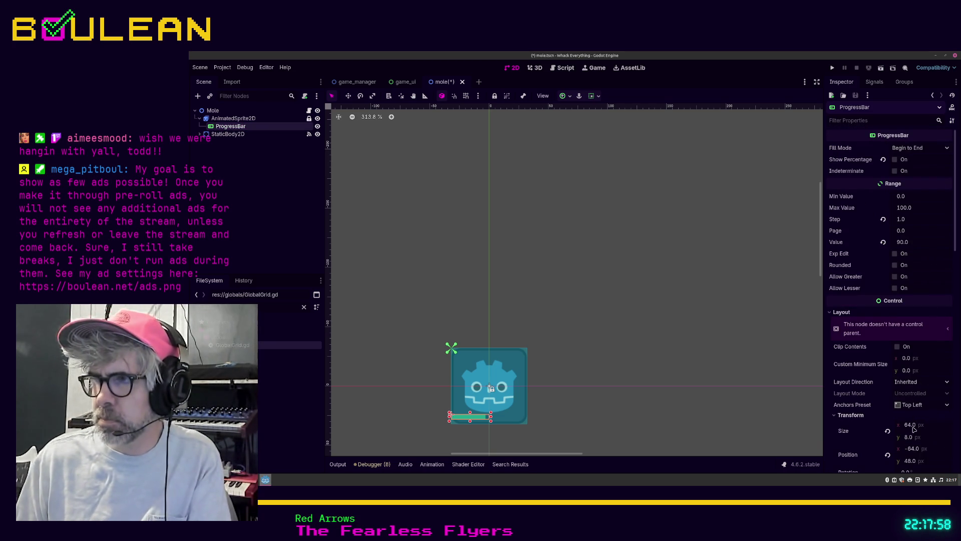
left_click(910, 425)
type("128")
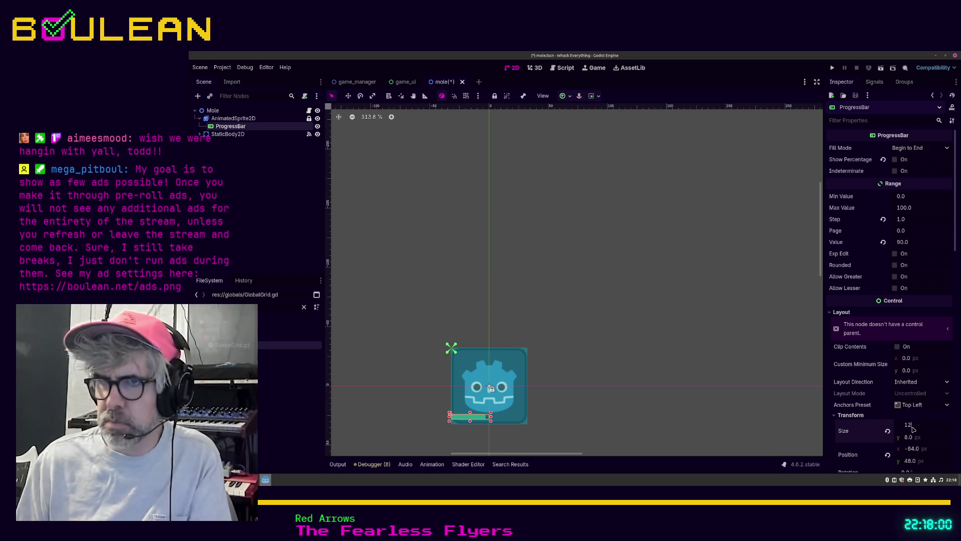
key("Return")
key("Tab")
type("16")
key("Return")
key("ctrl+s")
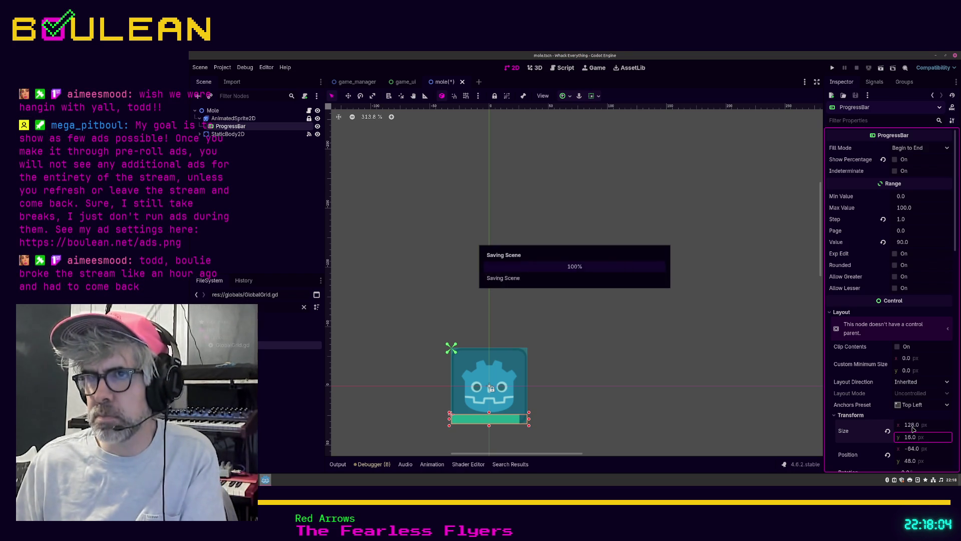
key("F5")
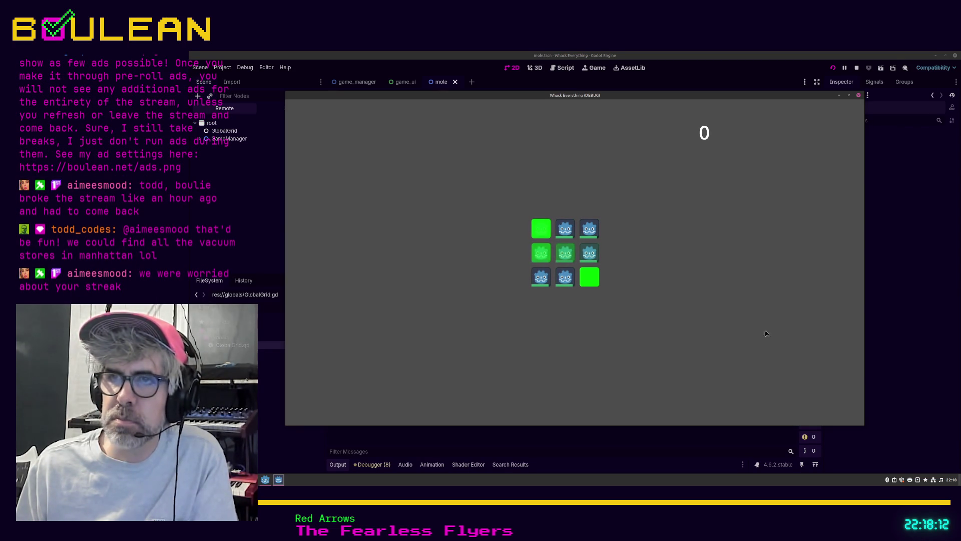
Step: Whack the lit moles until the score reaches 8, then close the game window
left_click(591, 281)
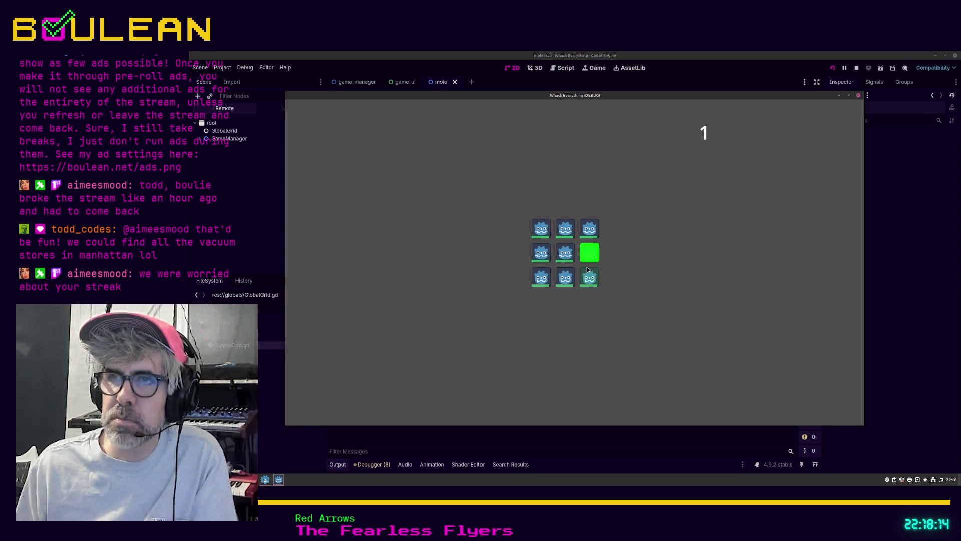
left_click(589, 253)
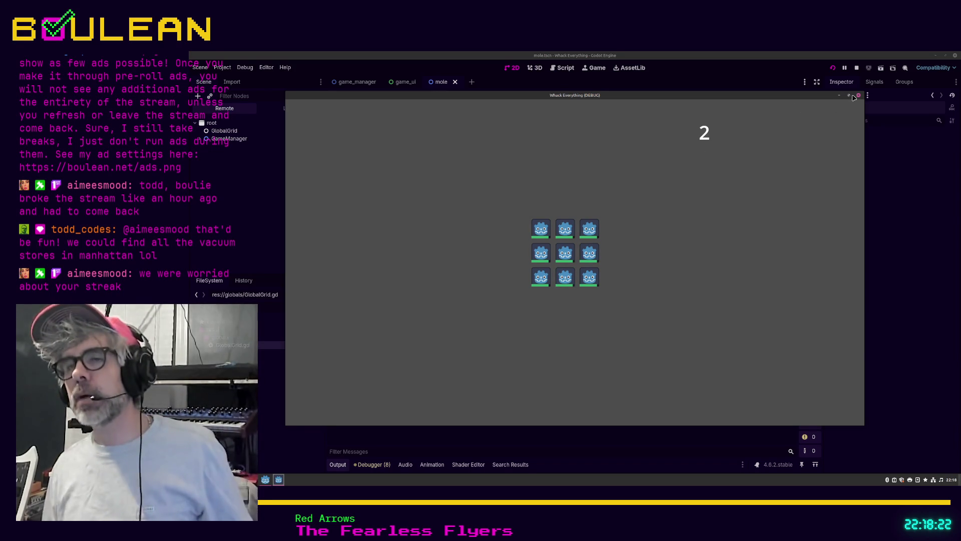
left_click(564, 230)
left_click(541, 232)
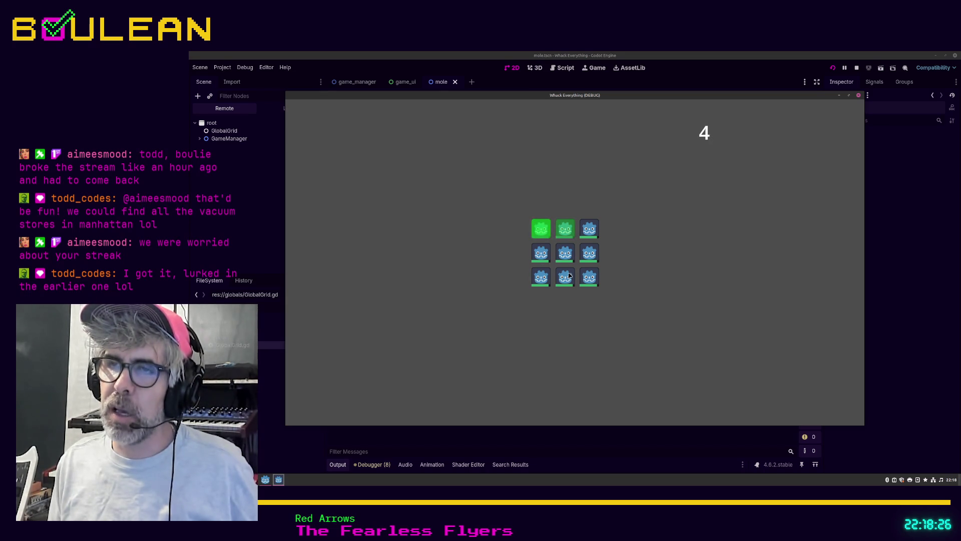
left_click(584, 276)
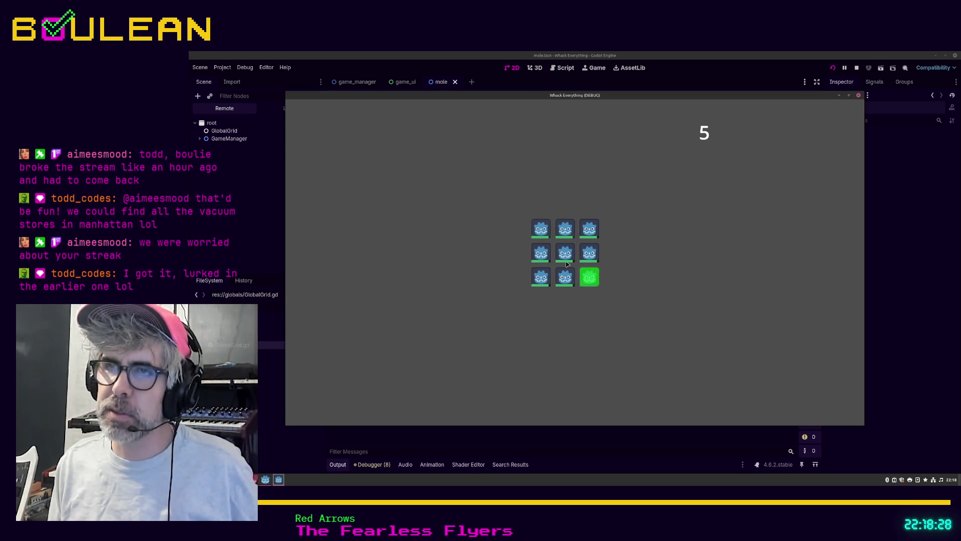
left_click(566, 253)
left_click(541, 253)
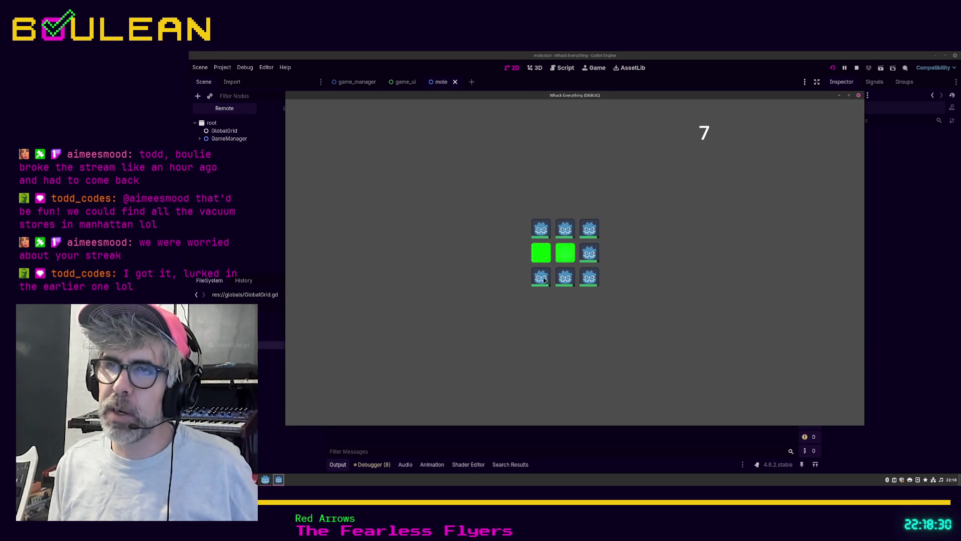
left_click(565, 277)
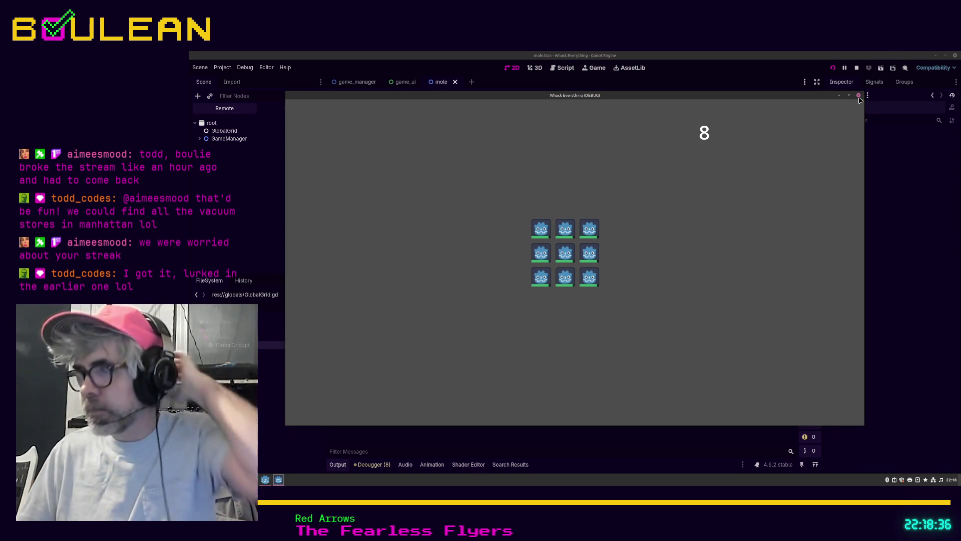
left_click(859, 97)
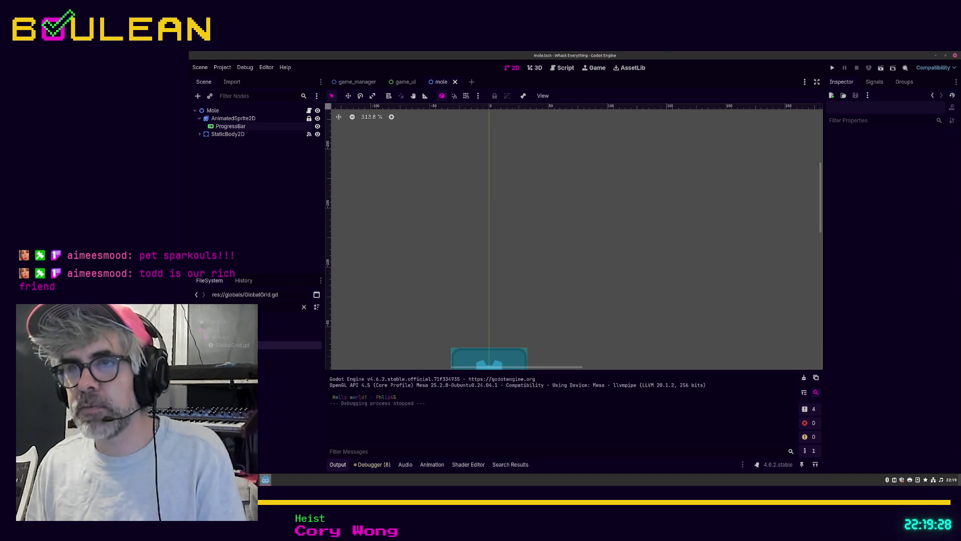
Step: Relaunch the Whack Everything game to test it, then close it with Alt+F4
key("F5")
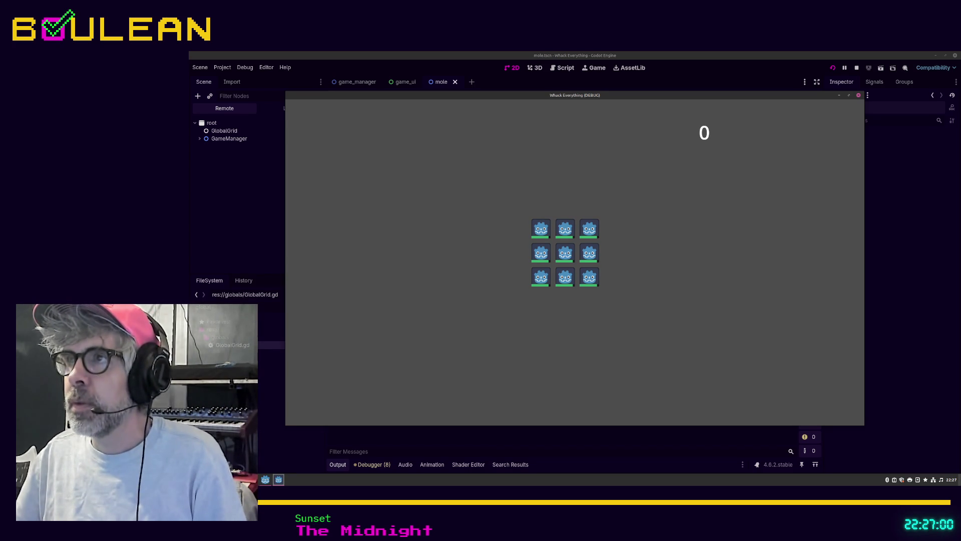
key("alt+F4")
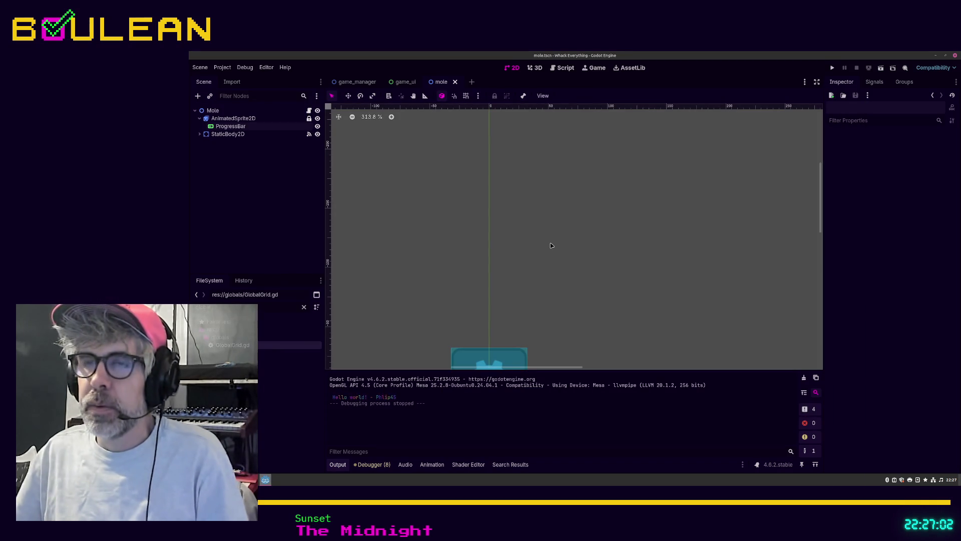
Step: Open mole.gd and set the ProgressBar node to Access as Unique Name
key("ctrl+F3")
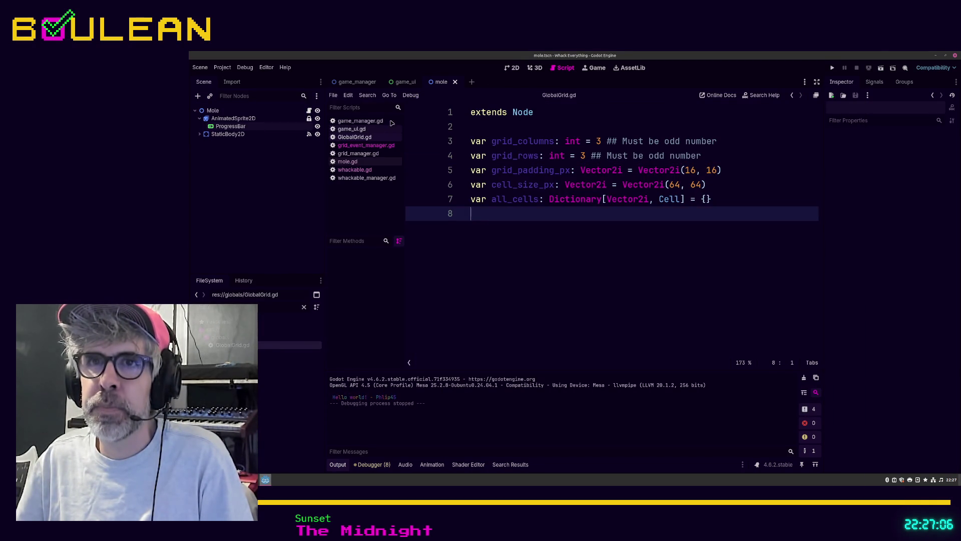
left_click(350, 162)
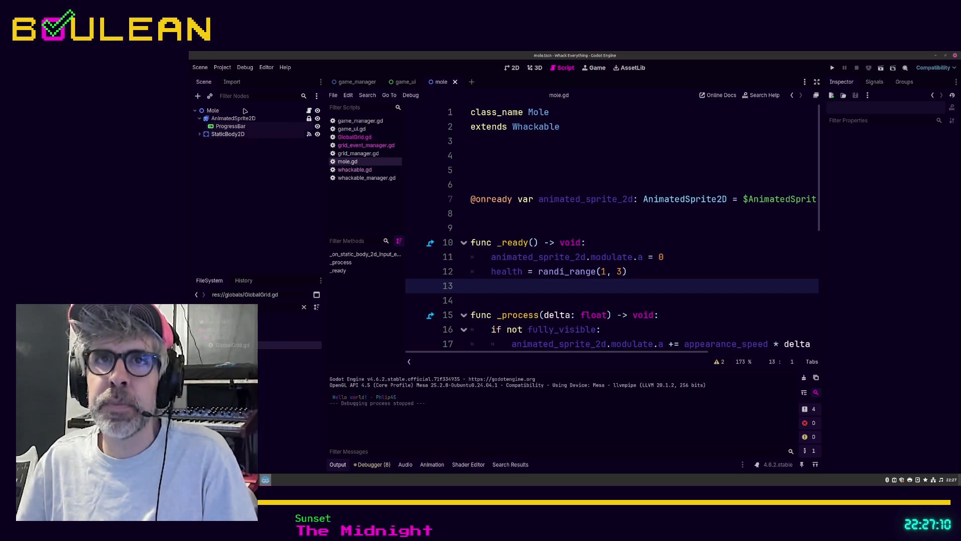
right_click(231, 129)
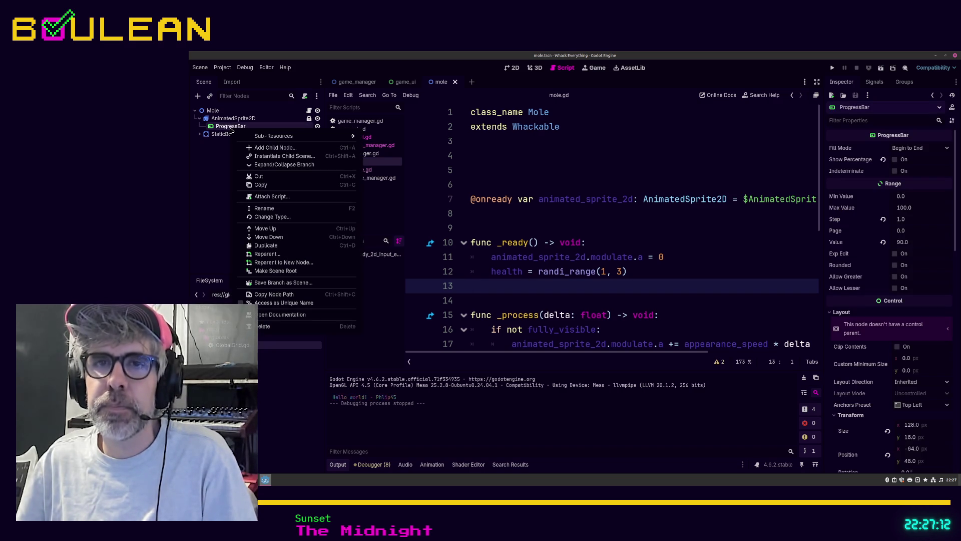
left_click(294, 303)
scroll(435, 176, "down", 1)
scroll(481, 177, "up", 1)
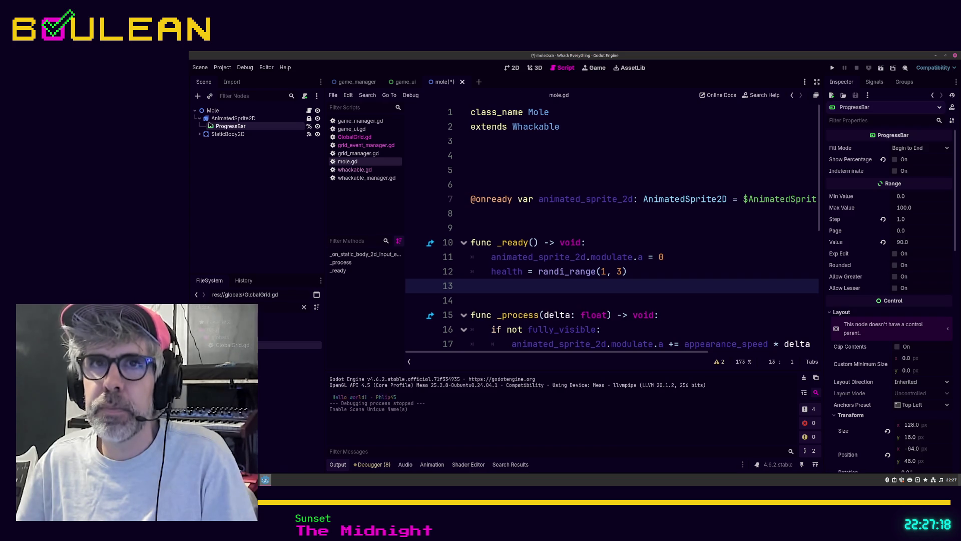
left_click_drag(212, 126, 479, 156)
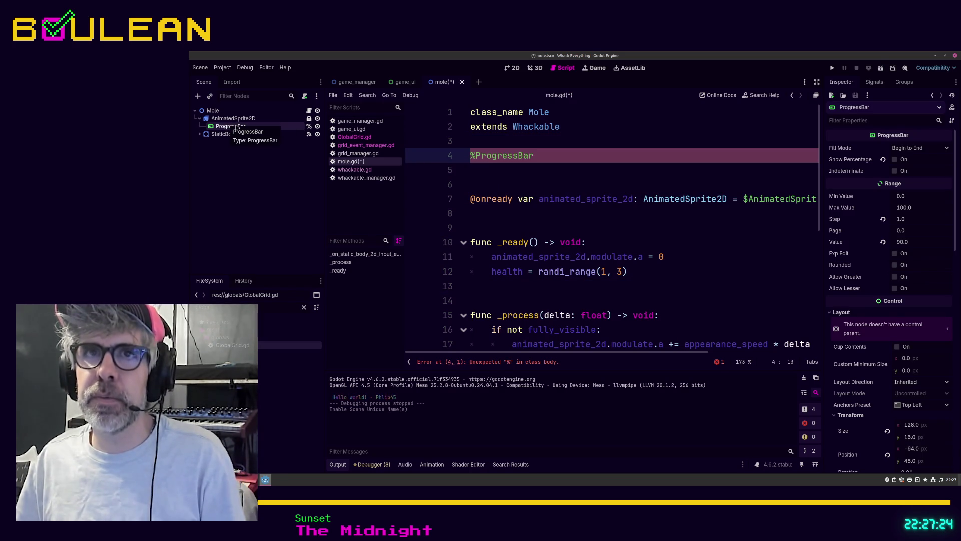
key("ctrl+z")
double_click(234, 128)
type("Hea")
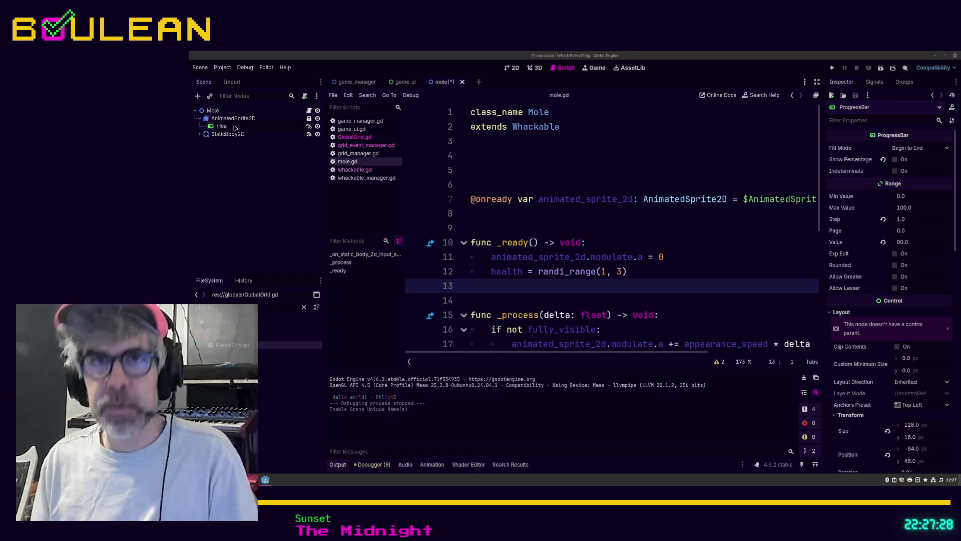
key("Return")
left_click_drag(227, 126, 490, 156)
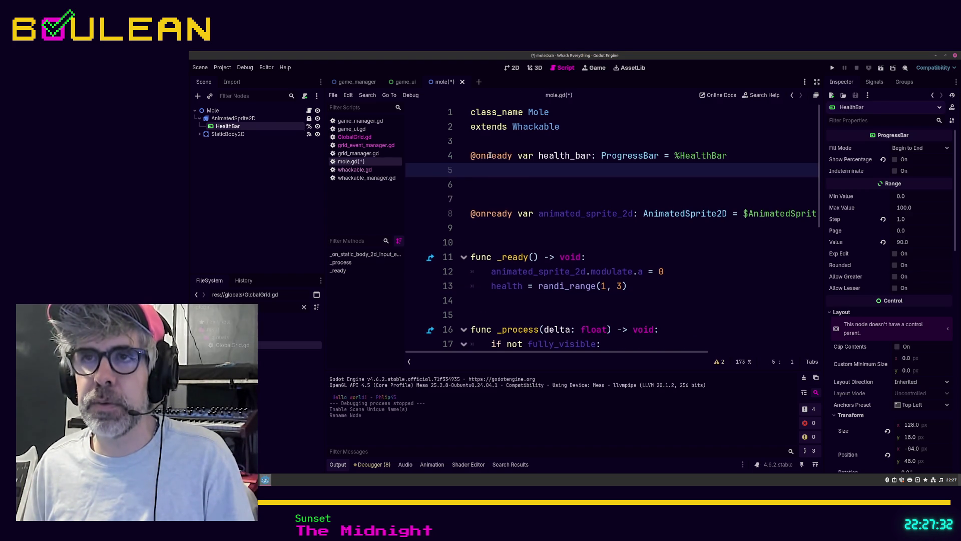
Step: At the end of _ready, add health_bar.max_value = health
left_click(483, 196)
scroll(495, 189, "down", 2)
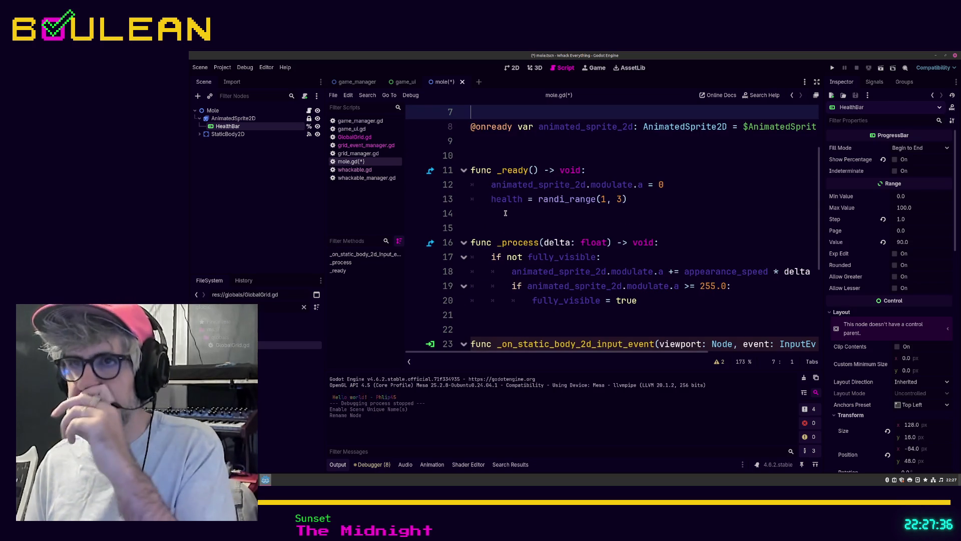
left_click(550, 214)
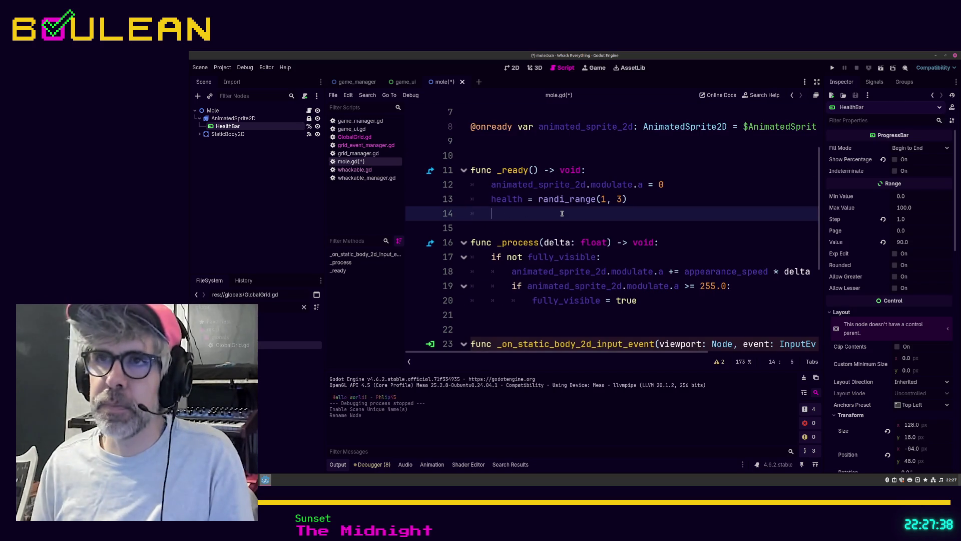
type("health")
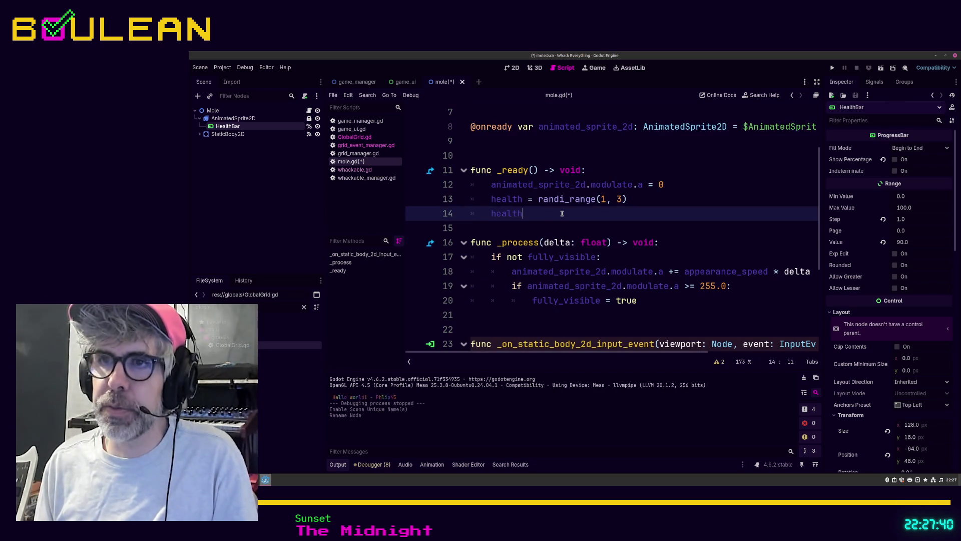
key("Return")
type(".")
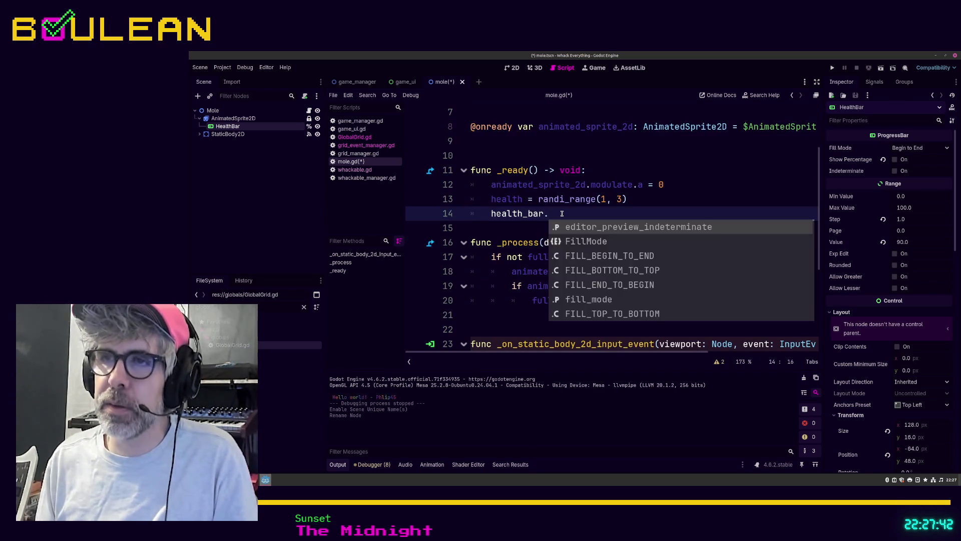
type("ma")
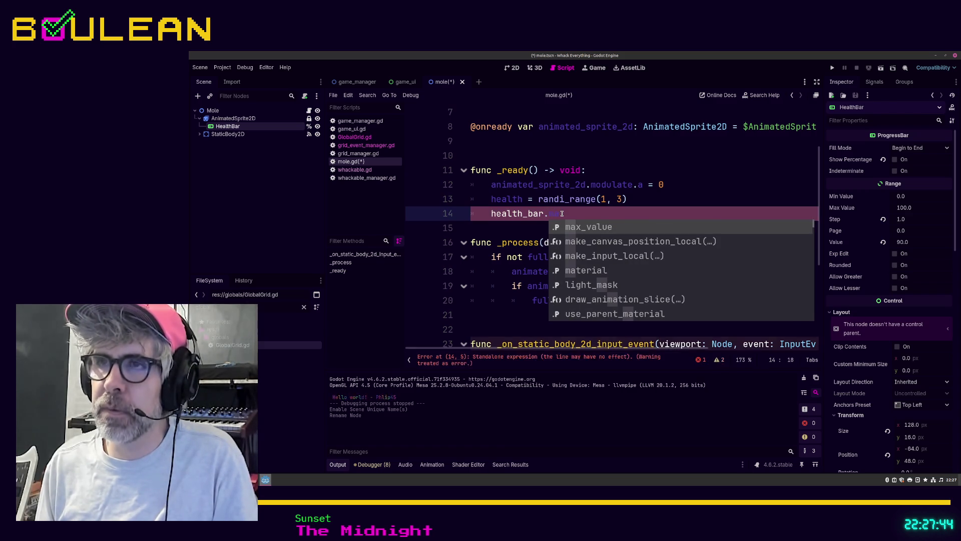
key("Return")
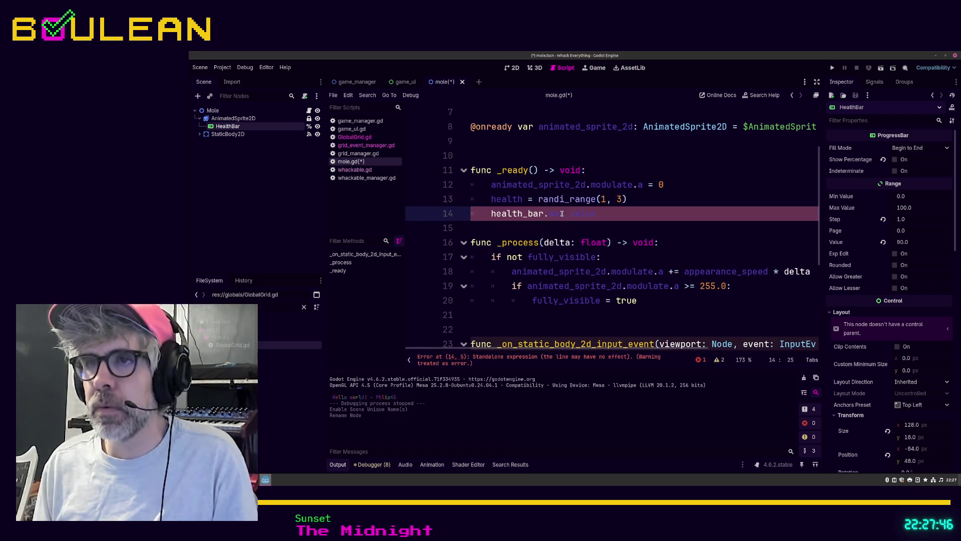
type("= ")
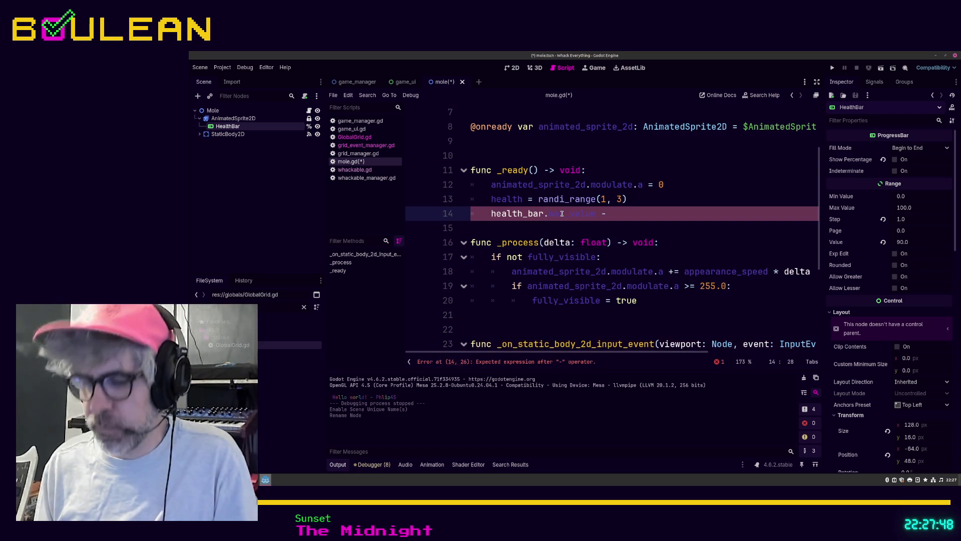
type("health")
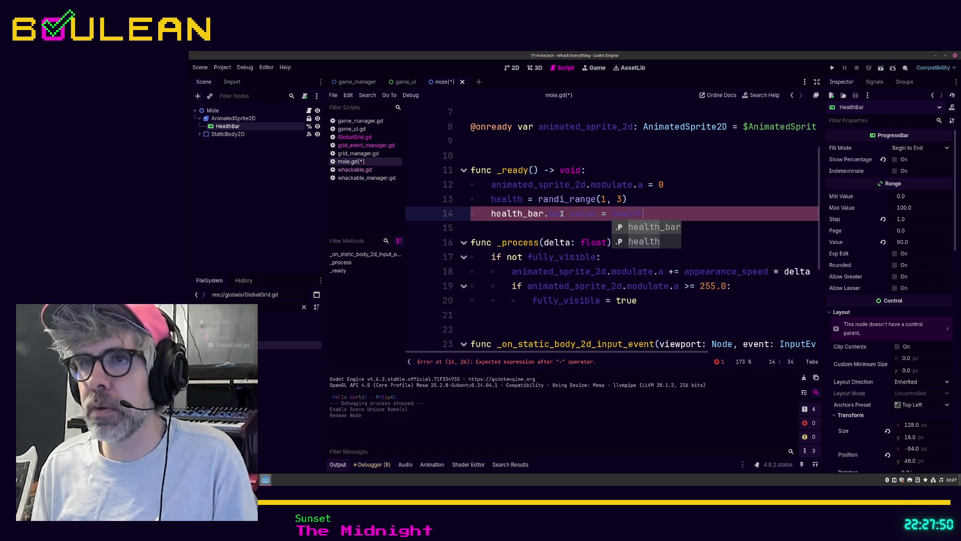
key("Return")
key("BackSpace")
key("BackSpace")
key("BackSpace")
Step: Add health_bar.value = health below it, leave a blank line, and save mole.gd
key("Return")
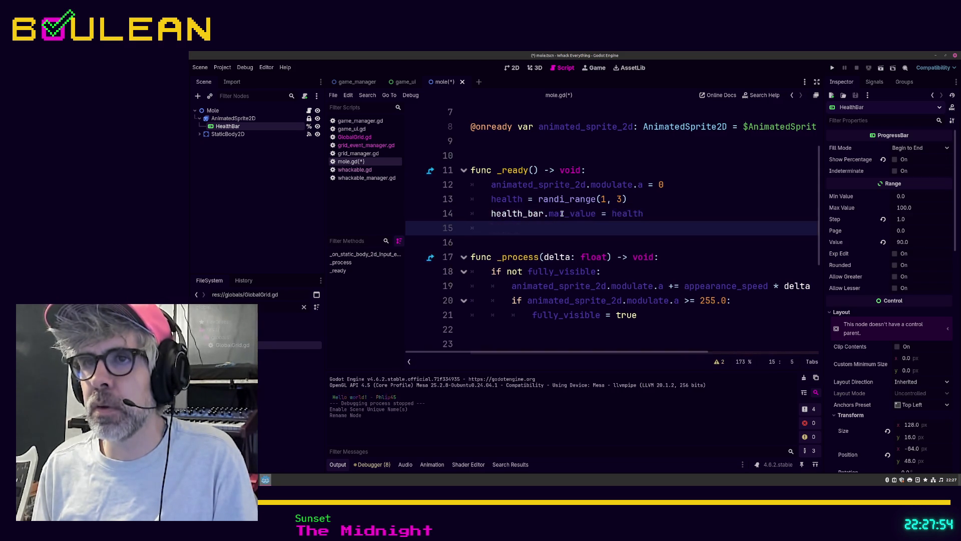
type("health_bar")
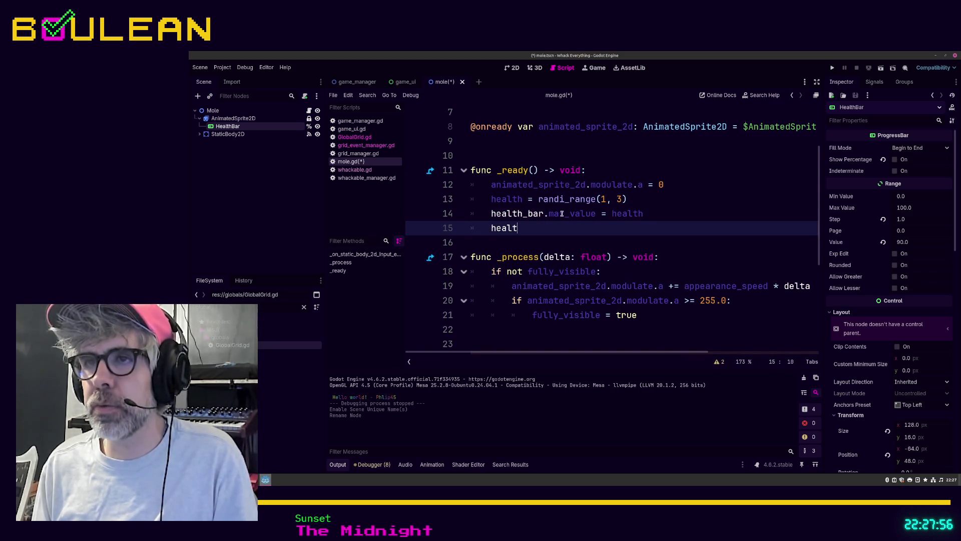
type(".v")
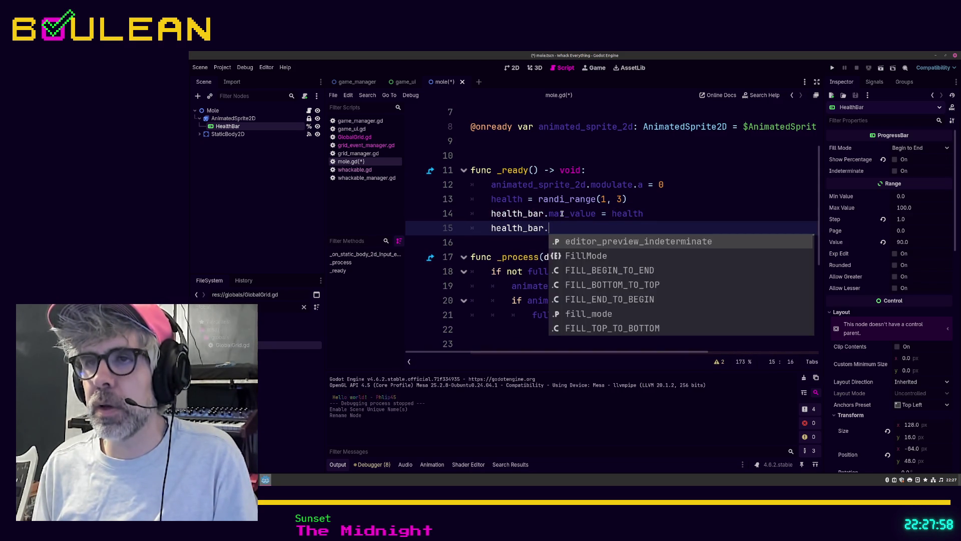
key("Return")
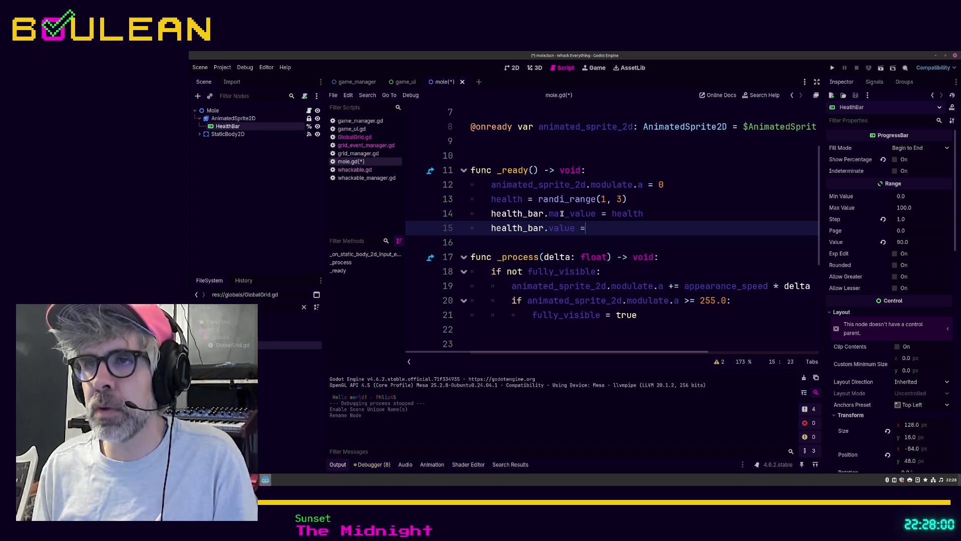
type("= health")
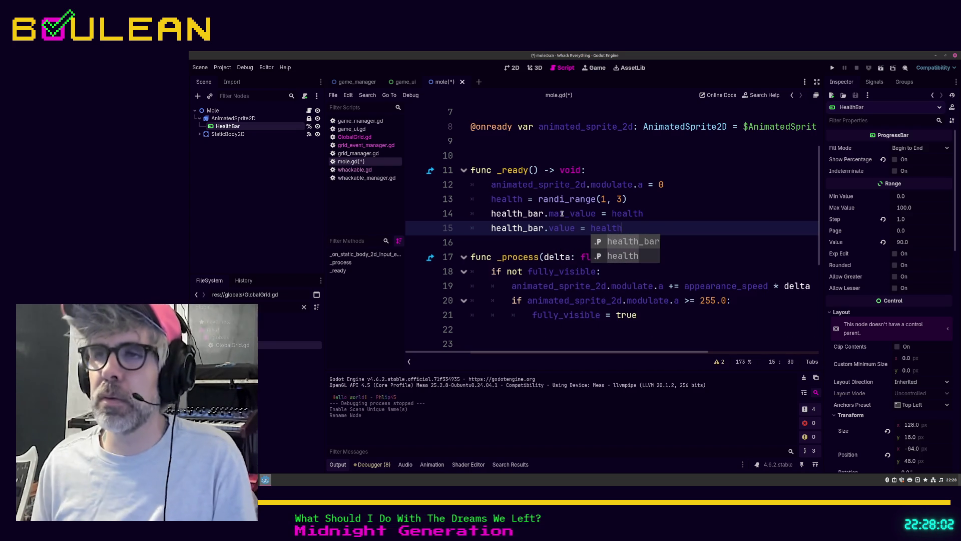
left_click(553, 241)
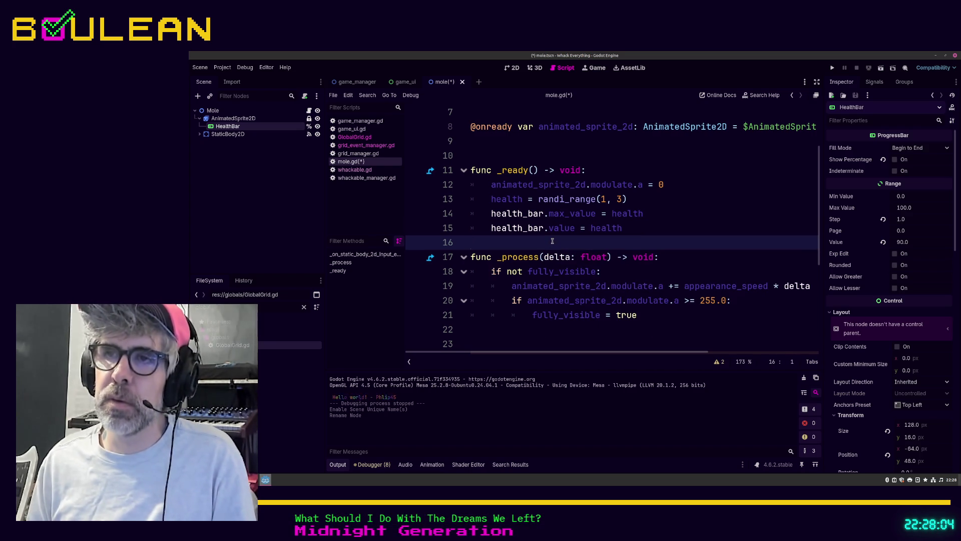
key("Return")
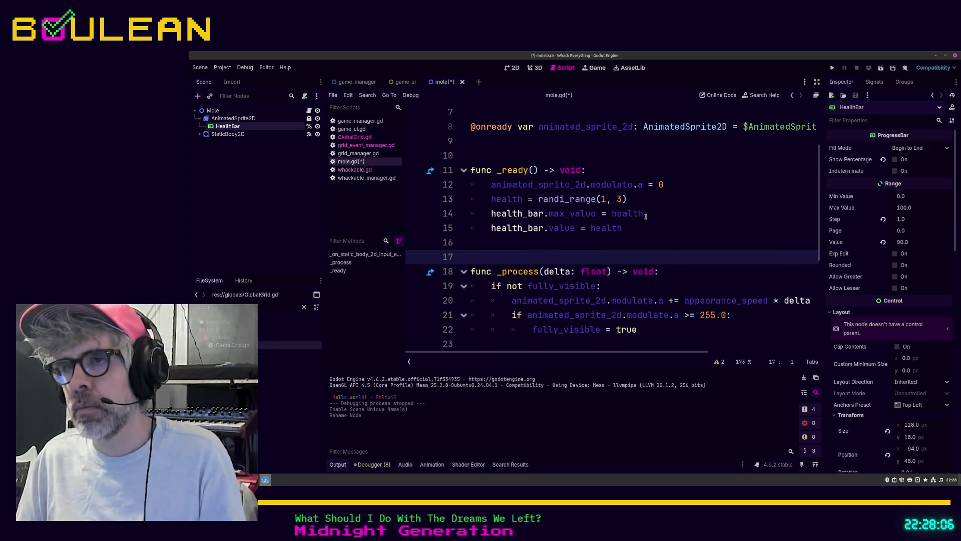
key("ctrl+s")
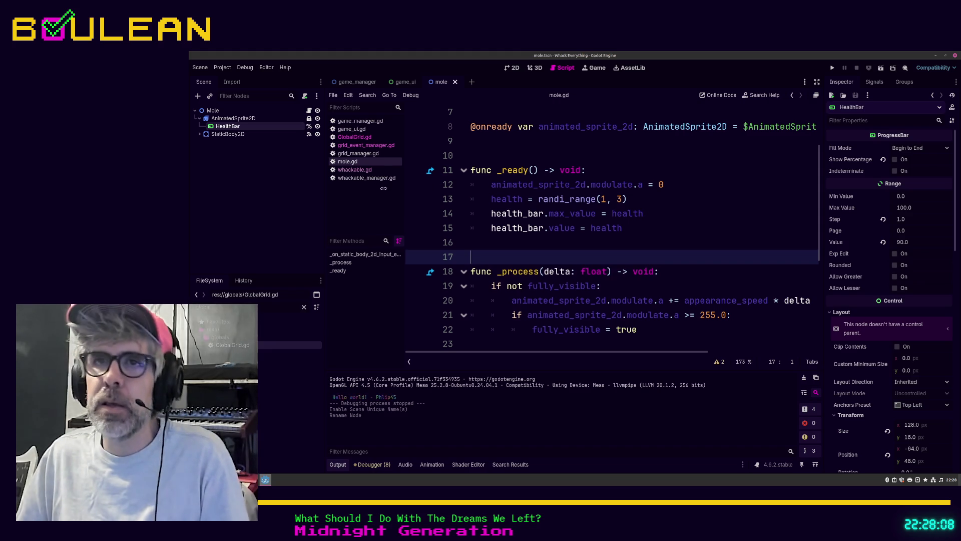
Step: Check grid_event_manager.gd, then return to mole.gd and fold _on_static_body_2d_input_event
left_click(366, 146)
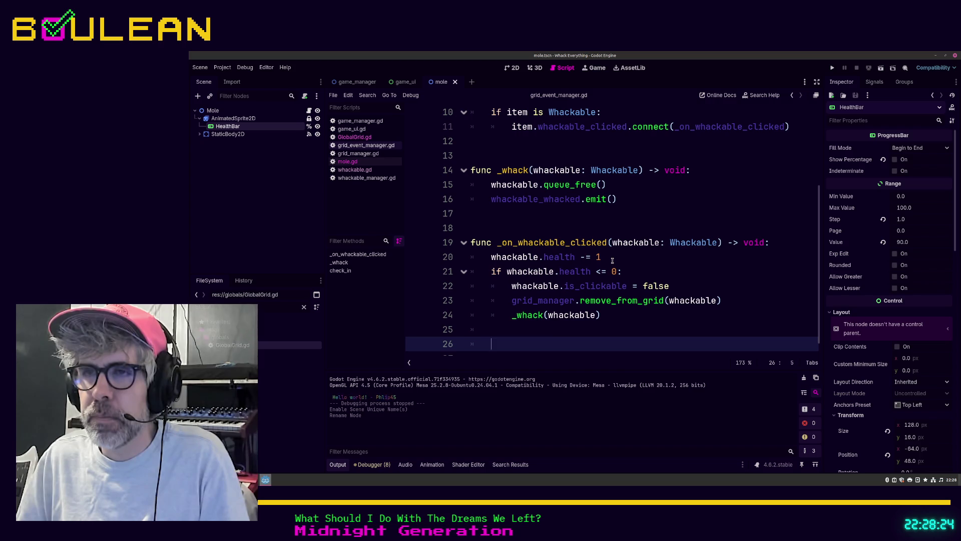
left_click(347, 161)
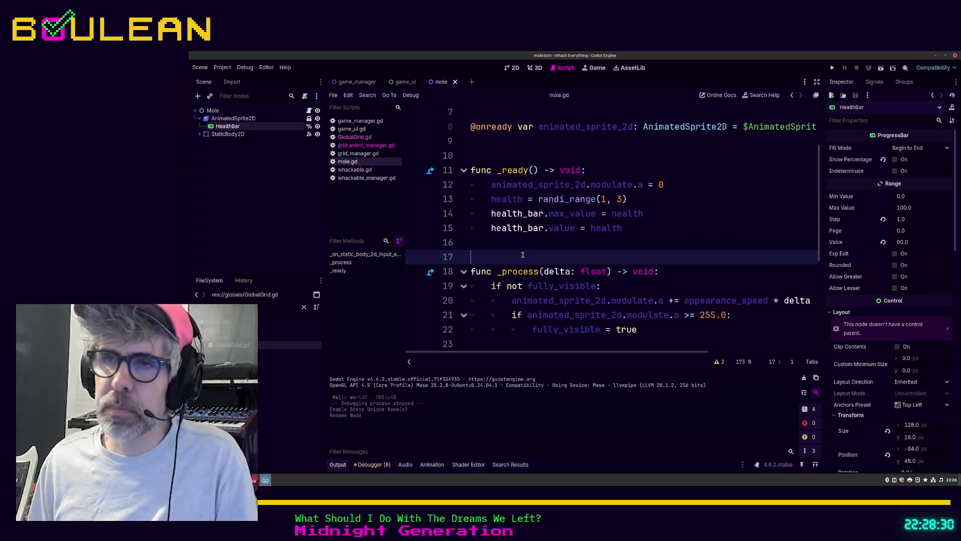
scroll(518, 271, "up", 1)
scroll(511, 287, "down", 2)
left_click(530, 300)
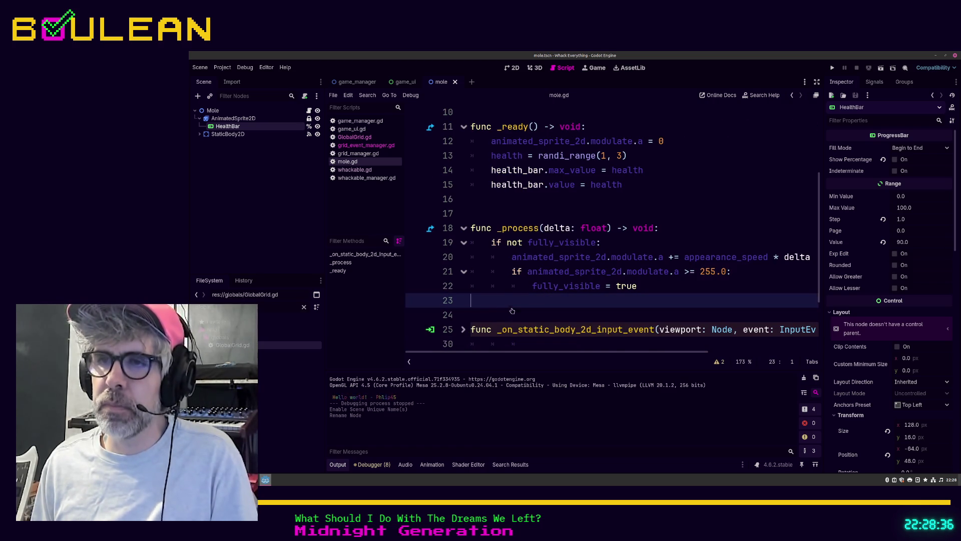
left_click(464, 330)
Step: Select the planning comment lines 30–35 below it and delete them
scroll(501, 315, "down", 1)
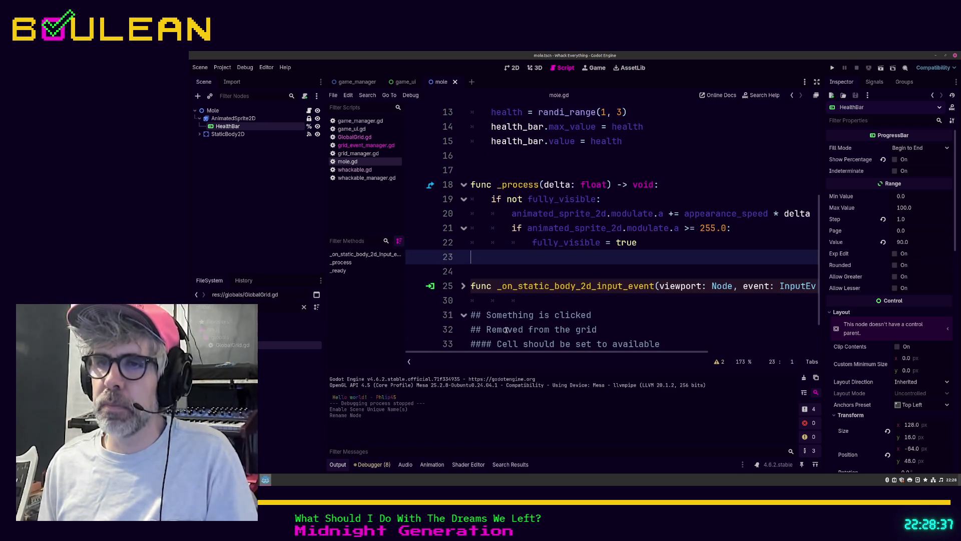
left_click(478, 307)
scroll(575, 317, "down", 1)
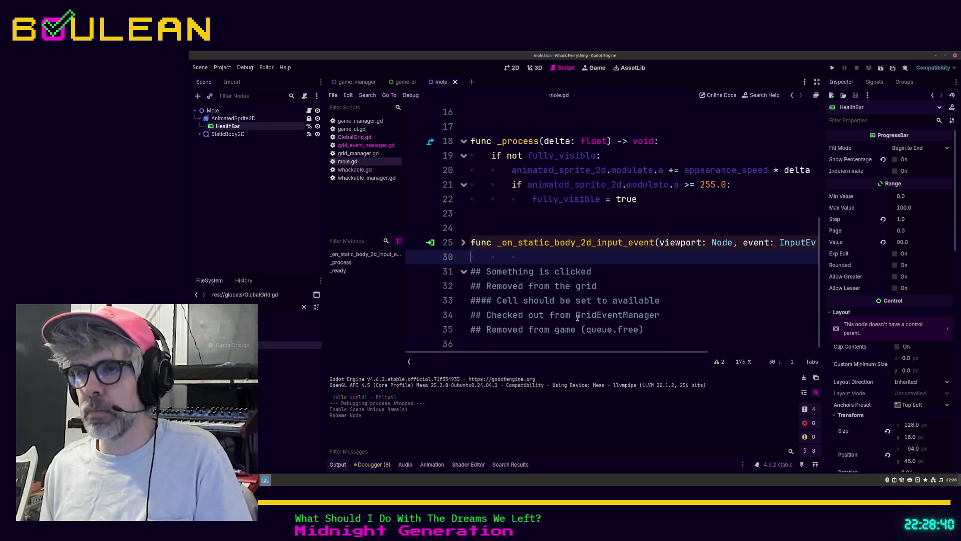
left_click(654, 334, "shift")
key("Delete")
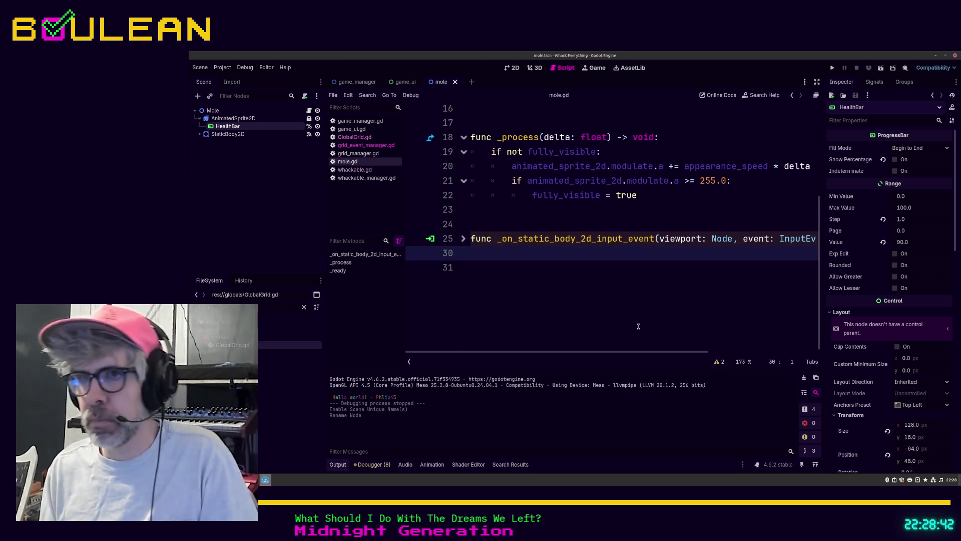
Step: Write func _update_health_bar() -> void: with the indented body health_bar.value = health
key("Return")
key("Return")
type("func _update_health_ba")
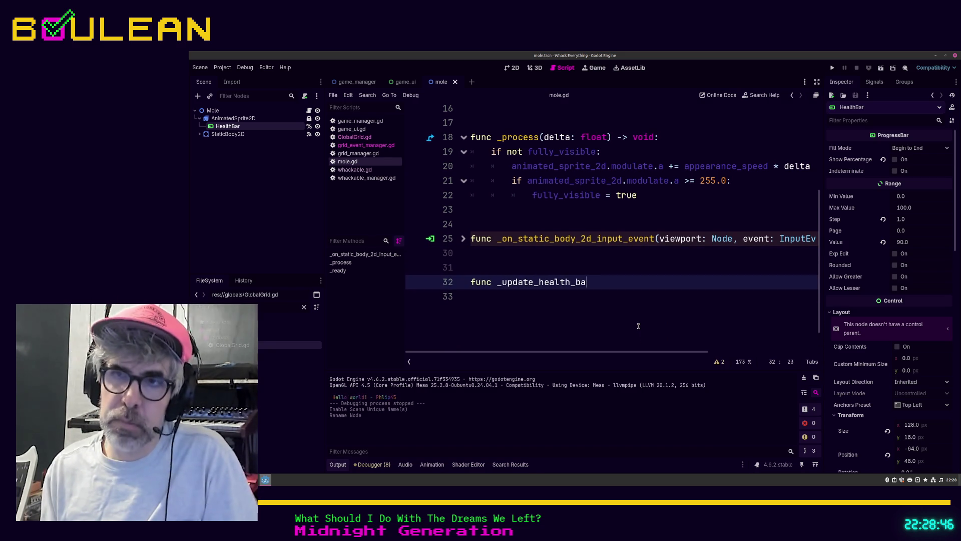
type("r")
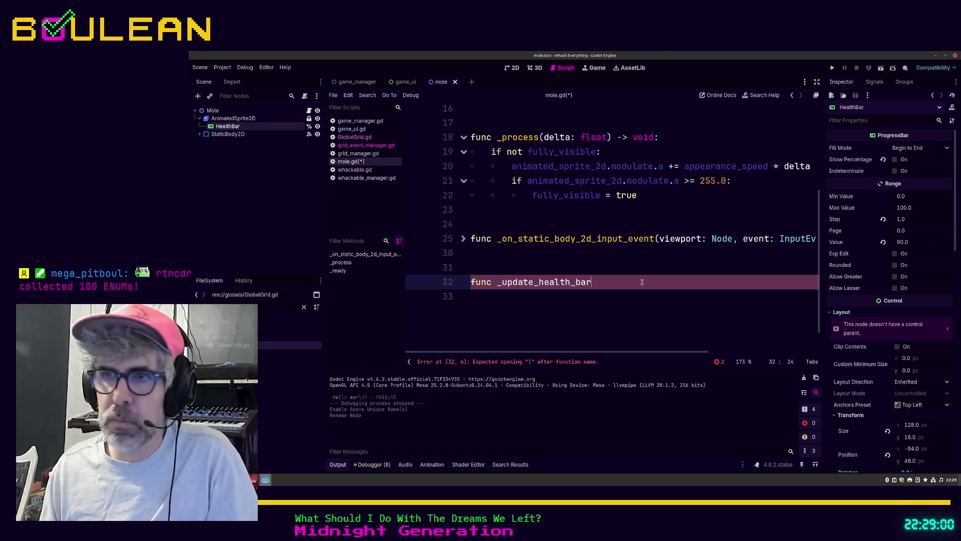
type("() -")
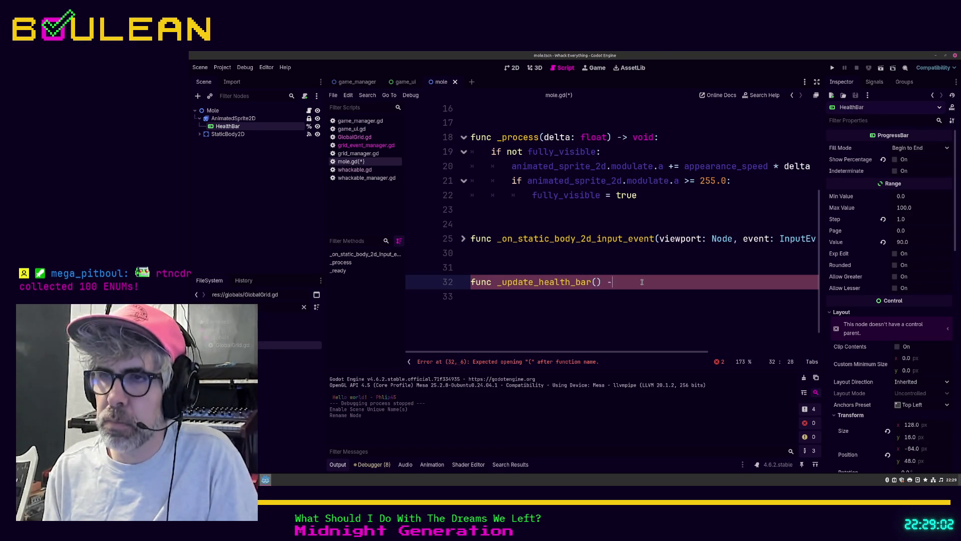
type("> void:")
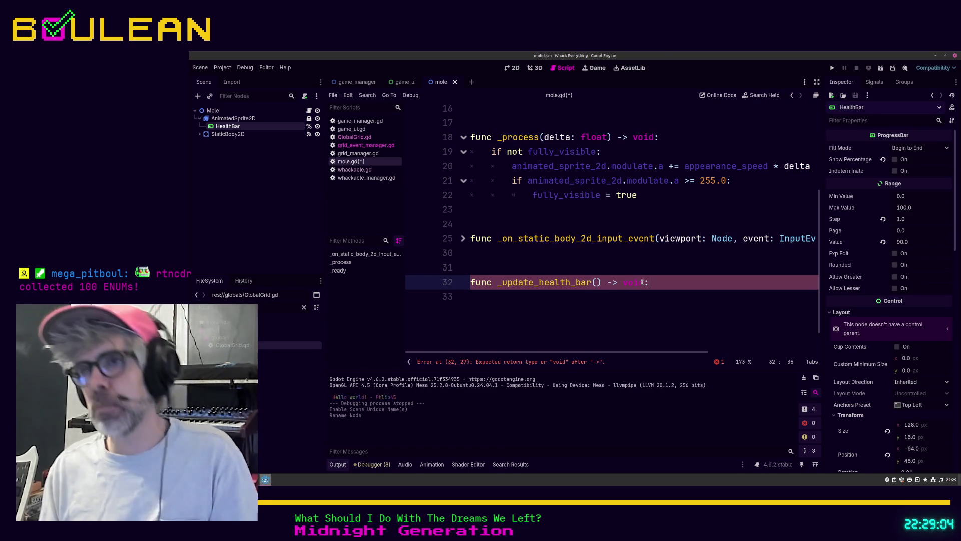
key("Return")
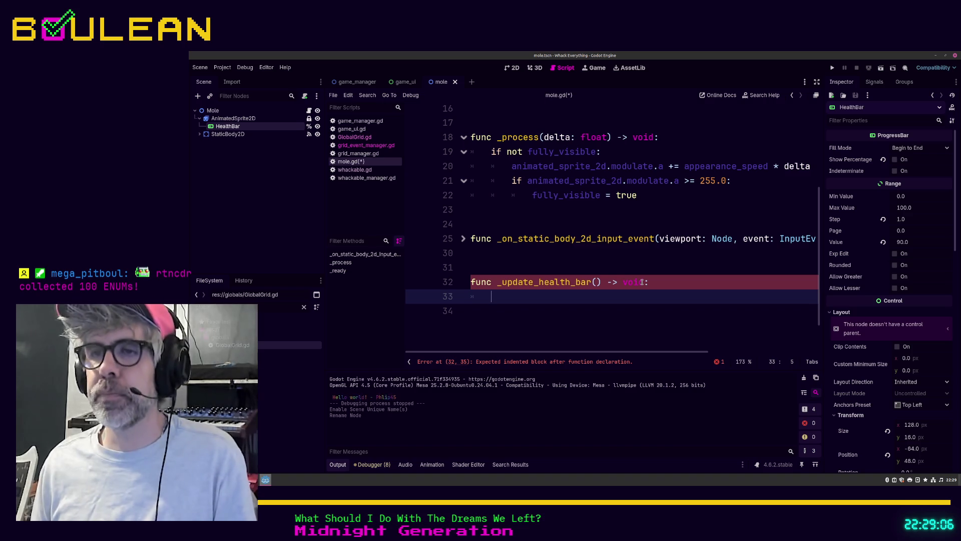
type("health")
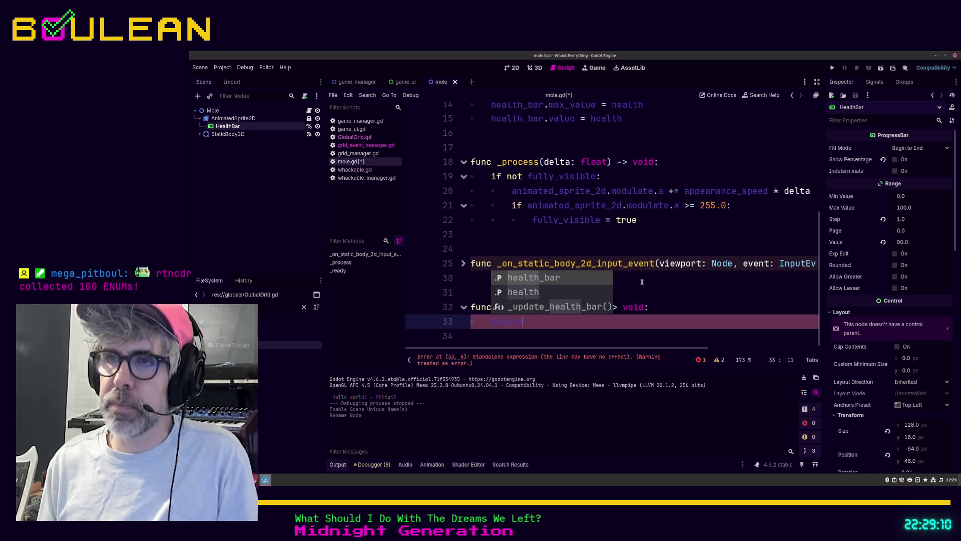
type("_bar.value")
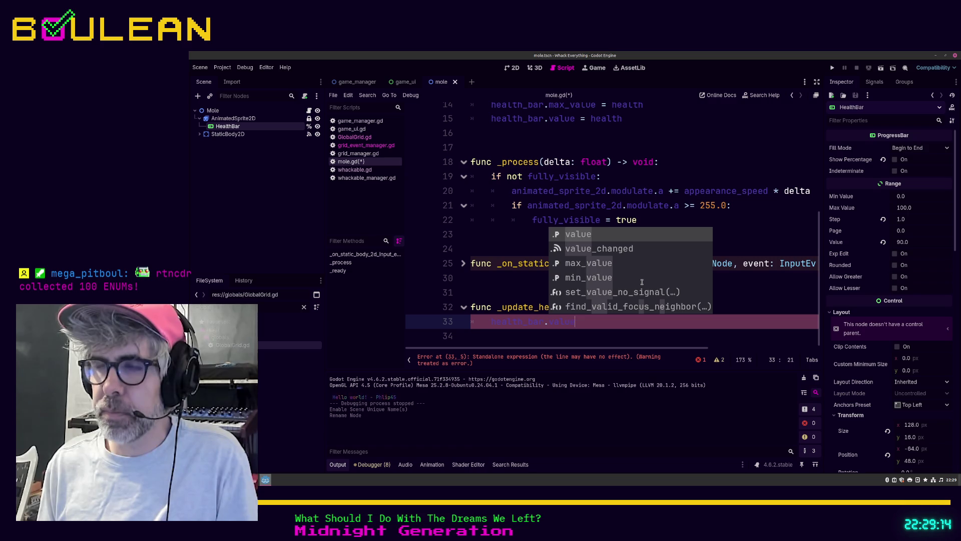
type(" = ma")
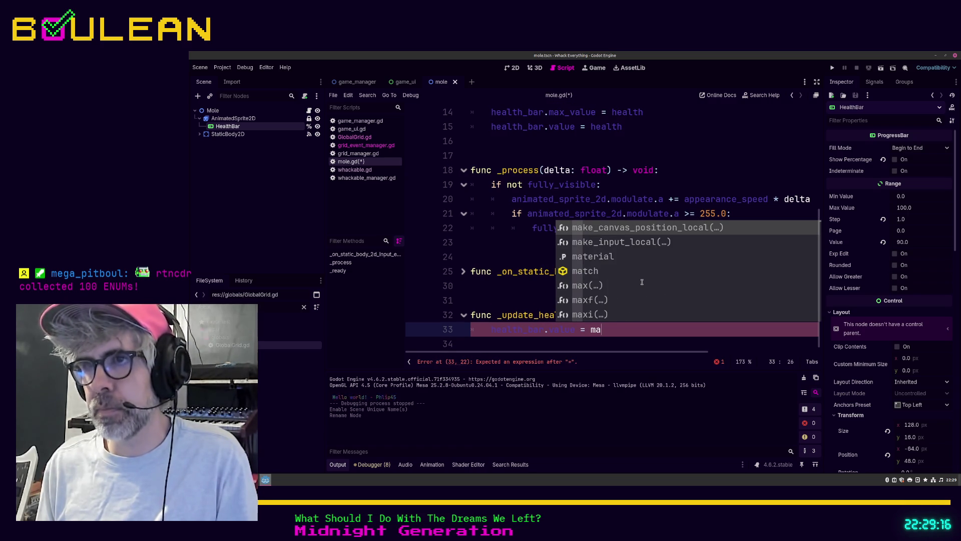
key("BackSpace")
key("BackSpace")
type("health")
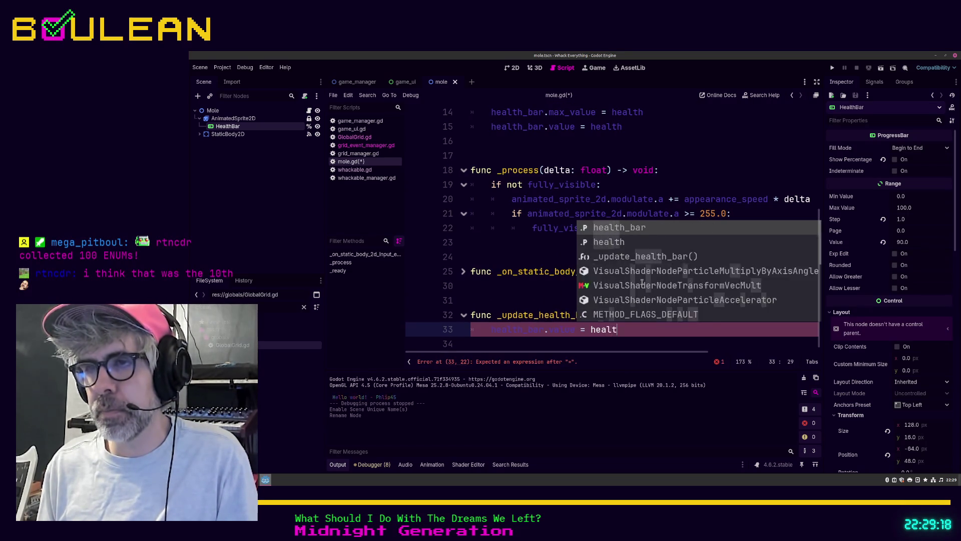
key("Escape")
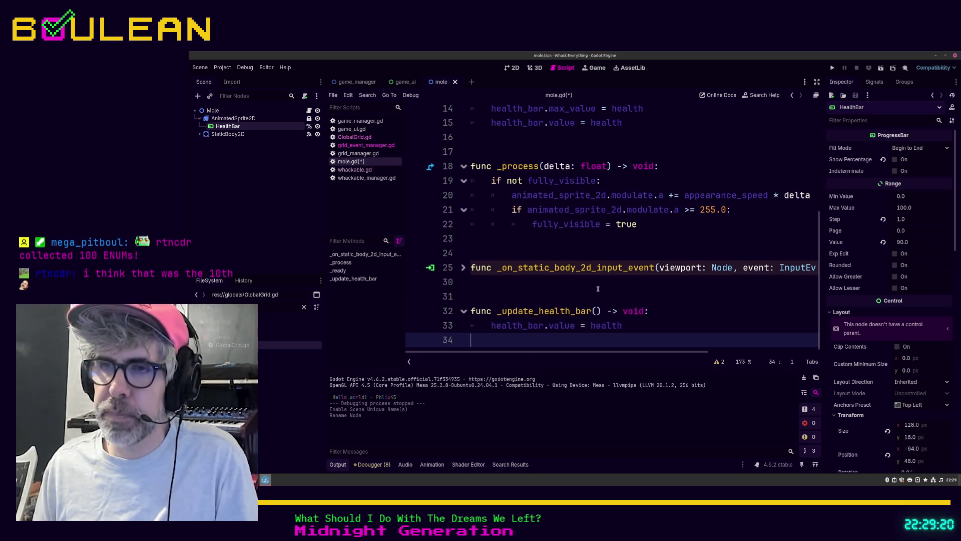
key("Down")
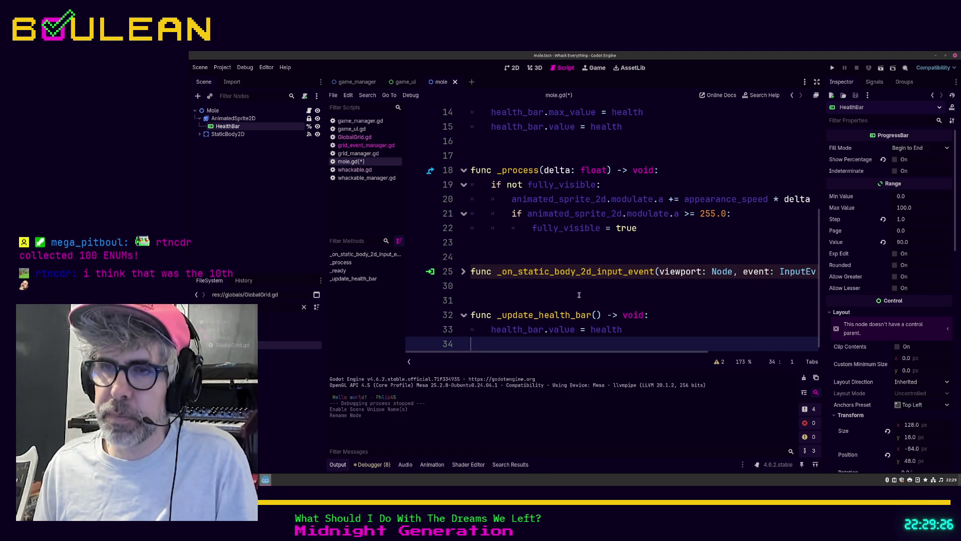
Step: Add an empty 'func _setup_health_bar() -> void:' function above _update_health_bar
left_click(574, 296)
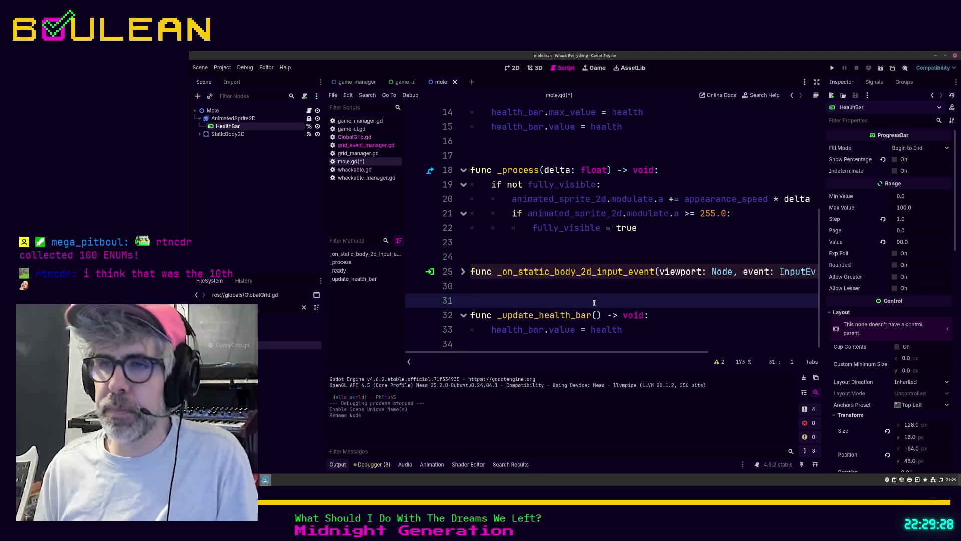
key("Return")
key("Return")
key("Up")
key("Up")
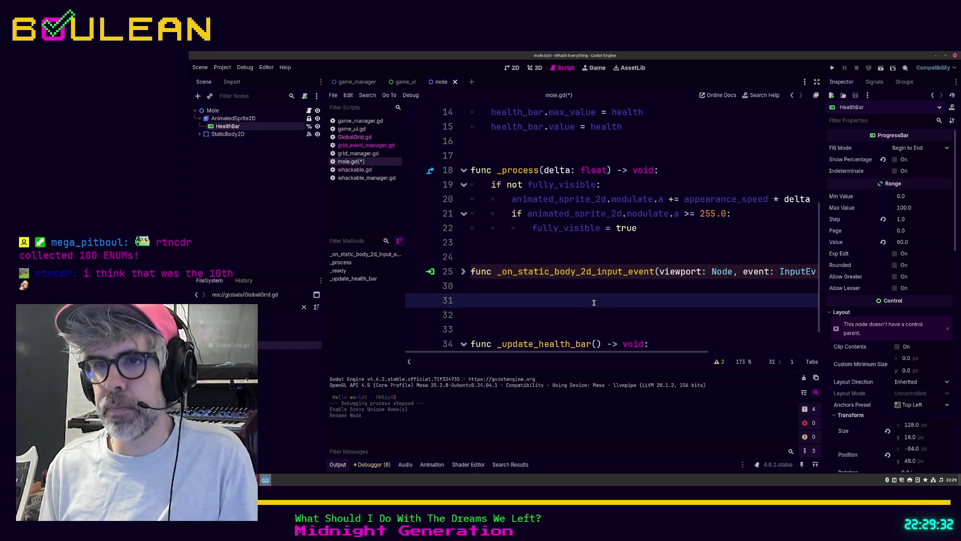
type("func _set")
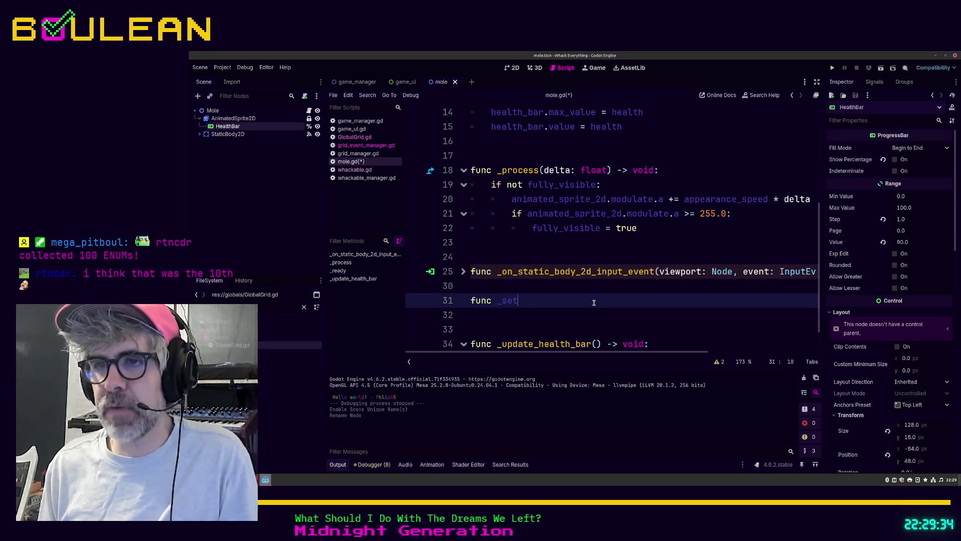
type("up_health")
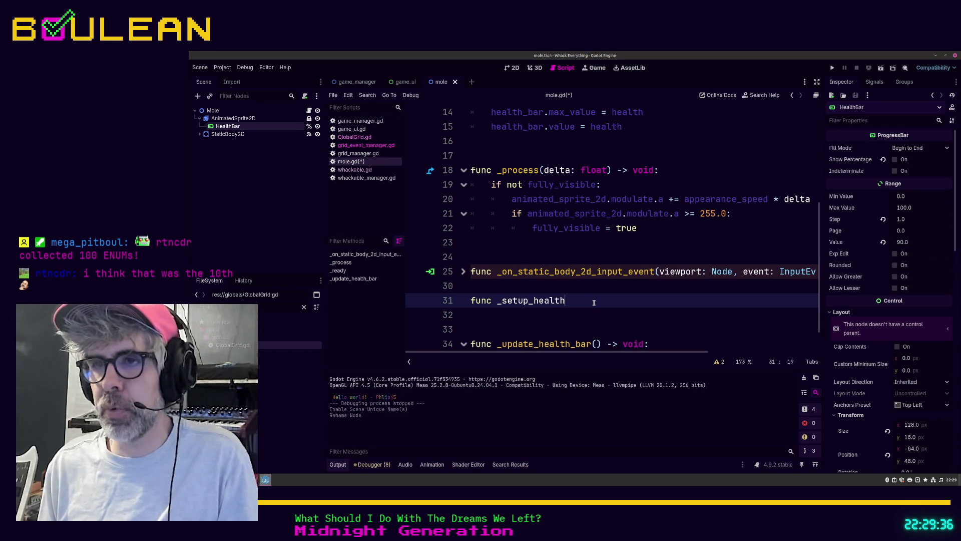
type("_bar() -> void:")
key("Return")
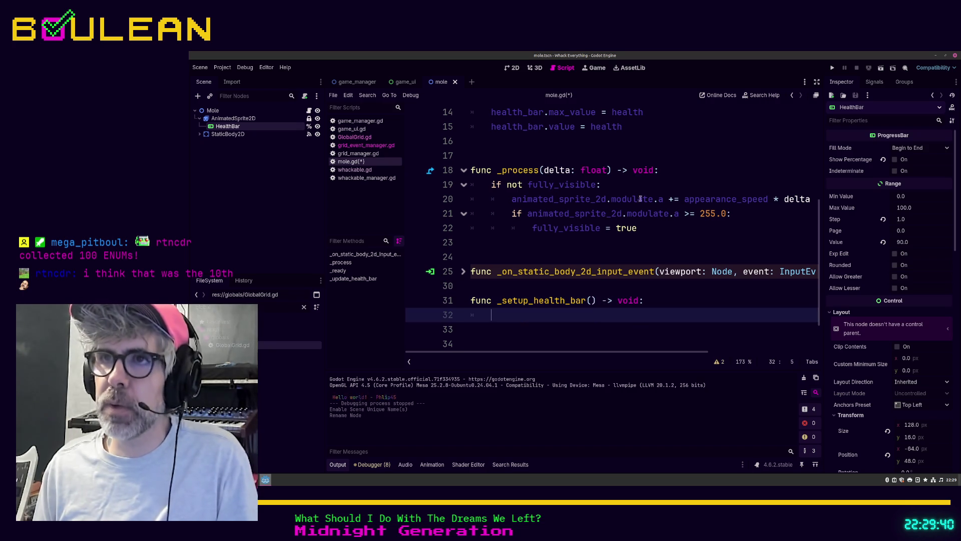
Step: Cut the health_bar.max_value and health_bar.value assignments from _ready and paste them into _setup_health_bar
left_click(641, 126)
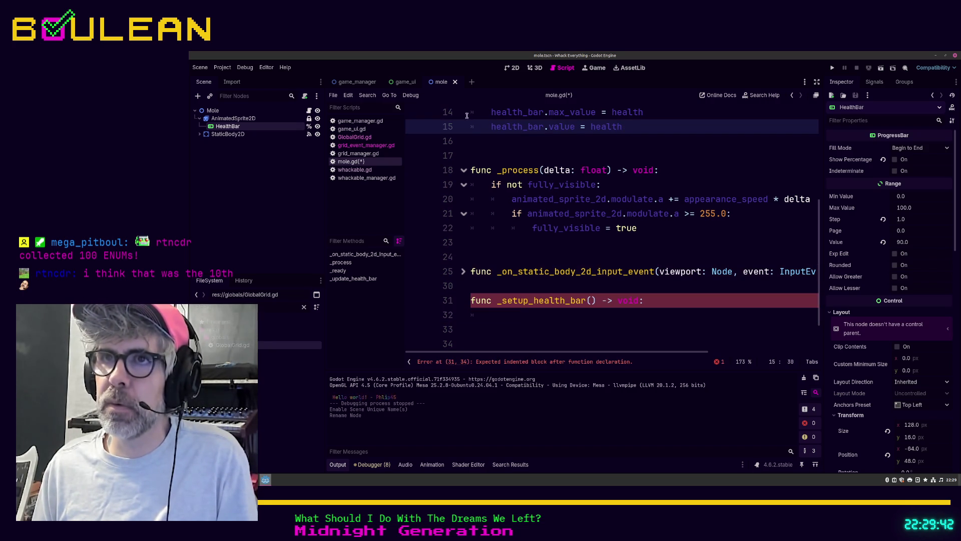
left_click(471, 113, "shift")
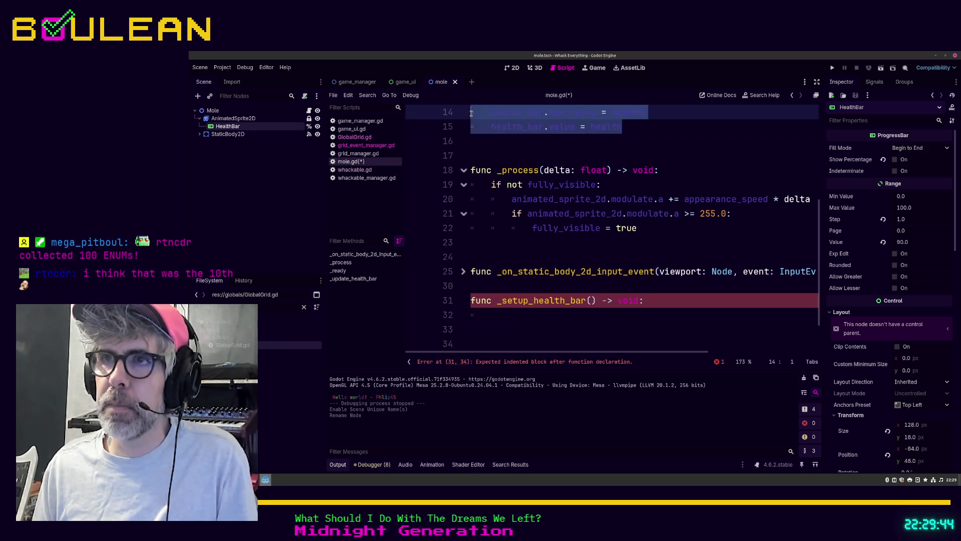
key("ctrl+x")
left_click(480, 300)
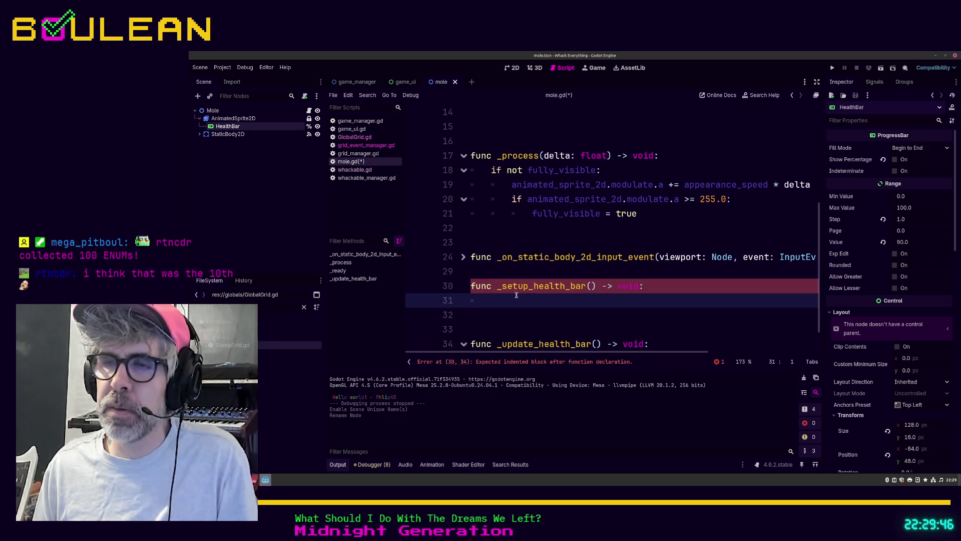
key("ctrl+v")
scroll(636, 279, "down", 1)
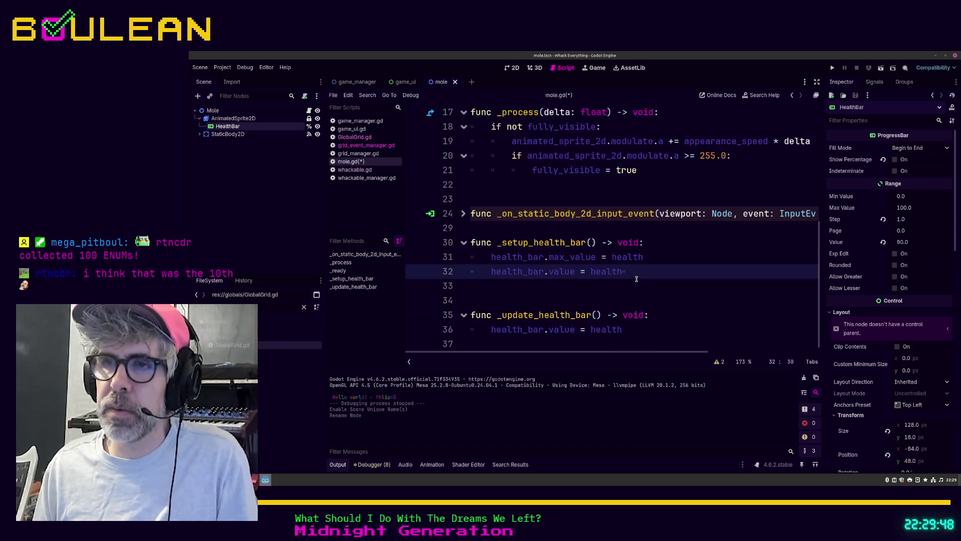
left_click(560, 299)
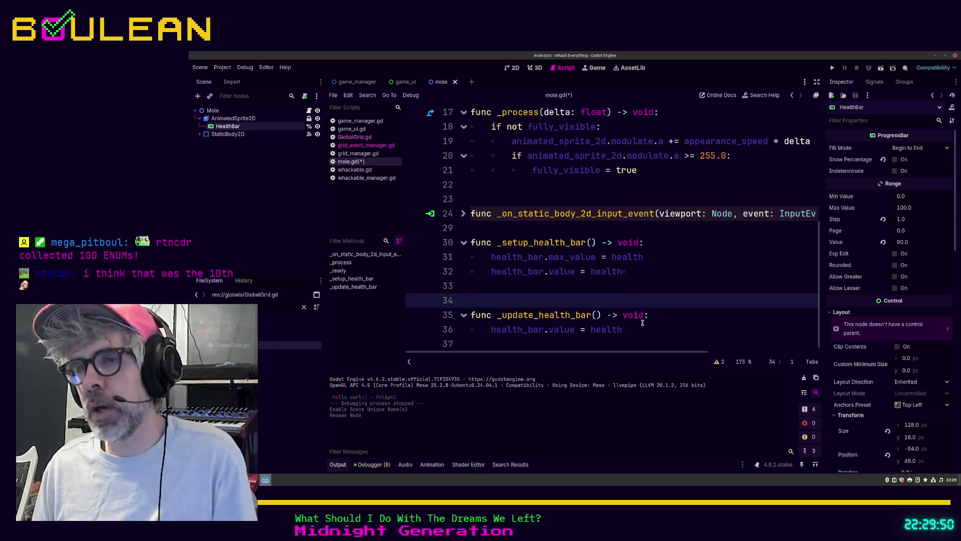
left_click(624, 329)
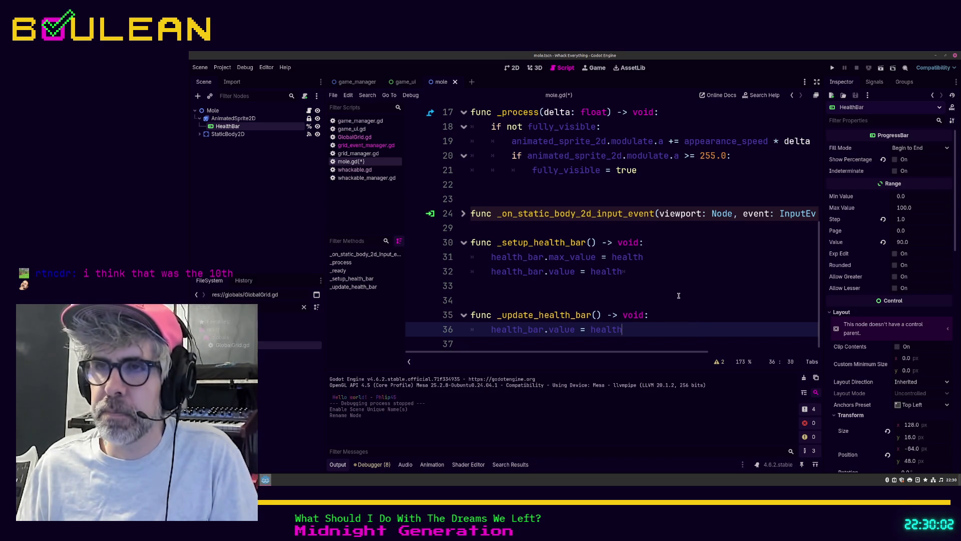
left_click(616, 295)
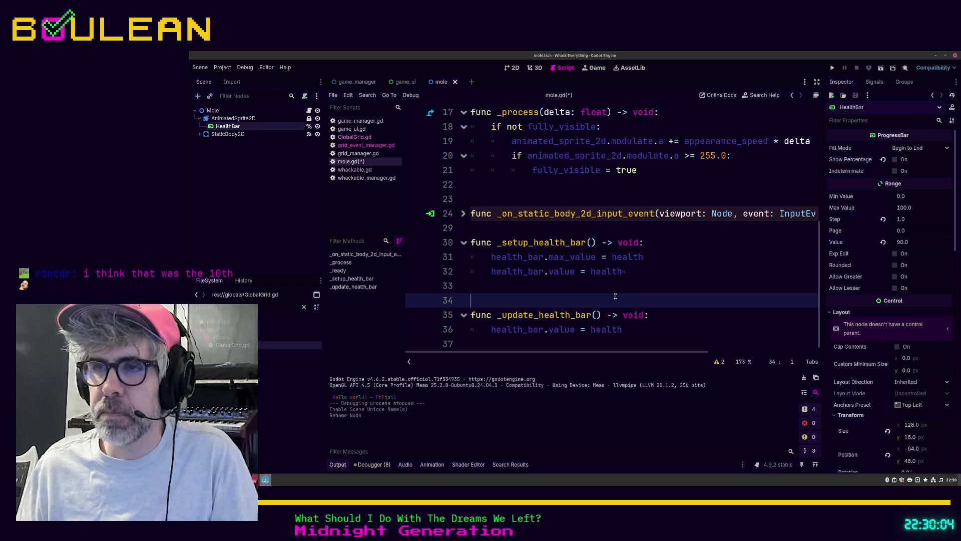
Step: Save mole.gd and add a _setup_health_bar() call on line 14 of _ready
key("ctrl+s")
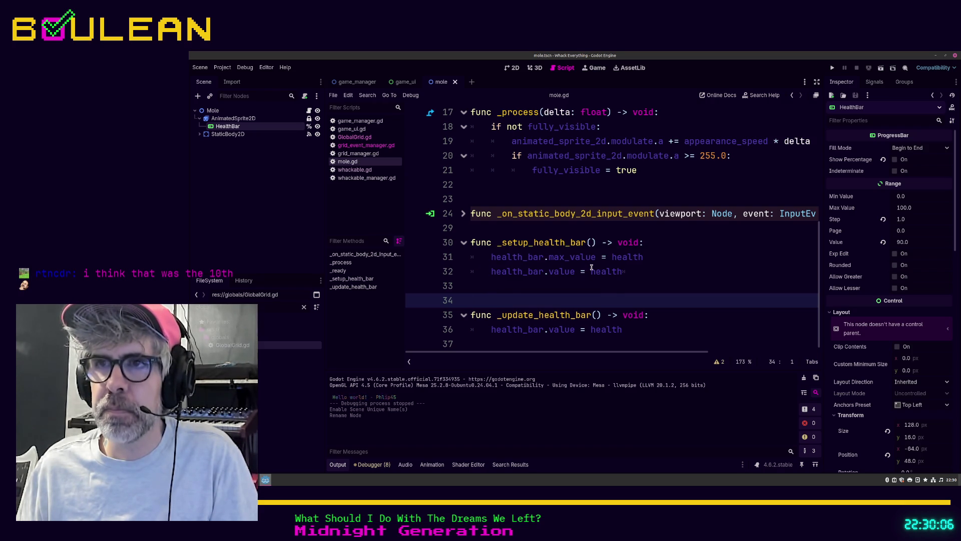
scroll(591, 267, "up", 1)
scroll(591, 267, "up", 1)
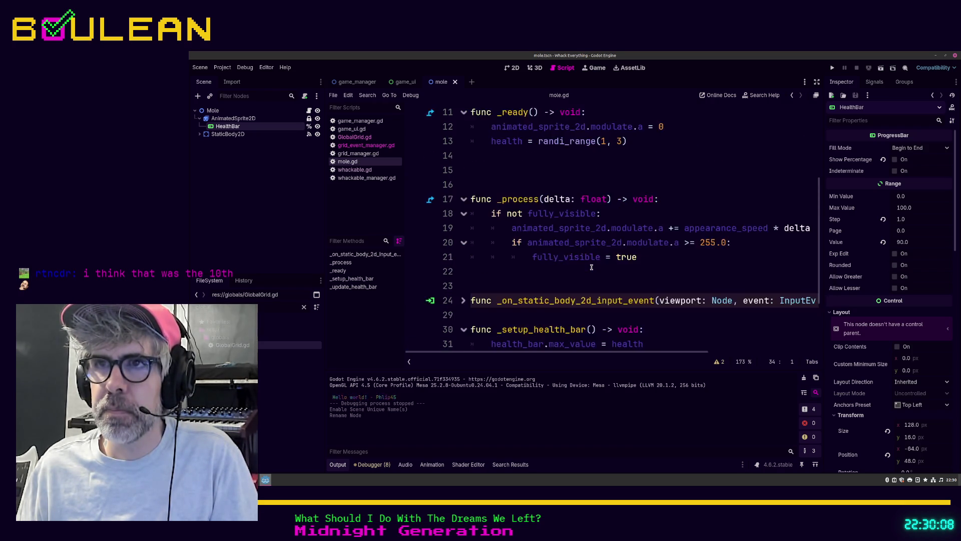
scroll(592, 268, "up", 1)
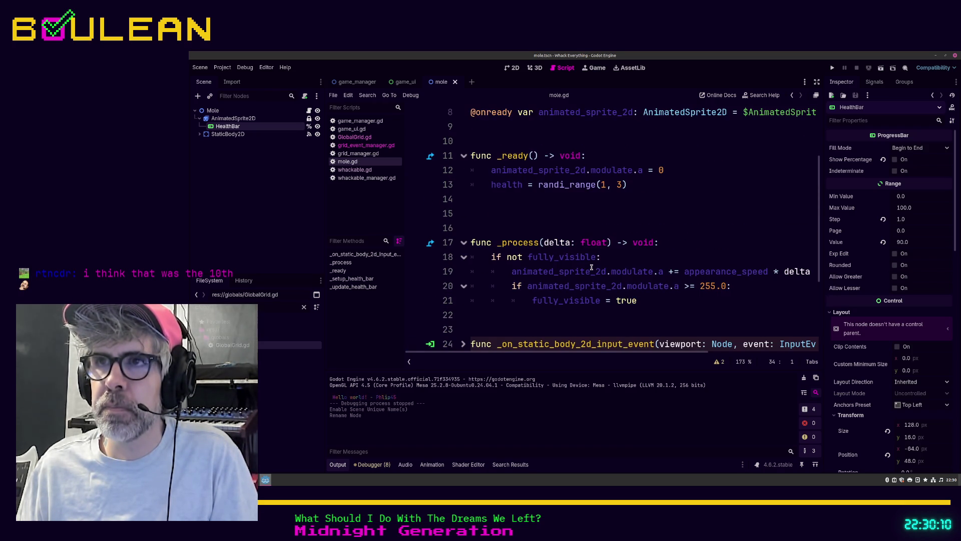
left_click(597, 199)
key("Tab")
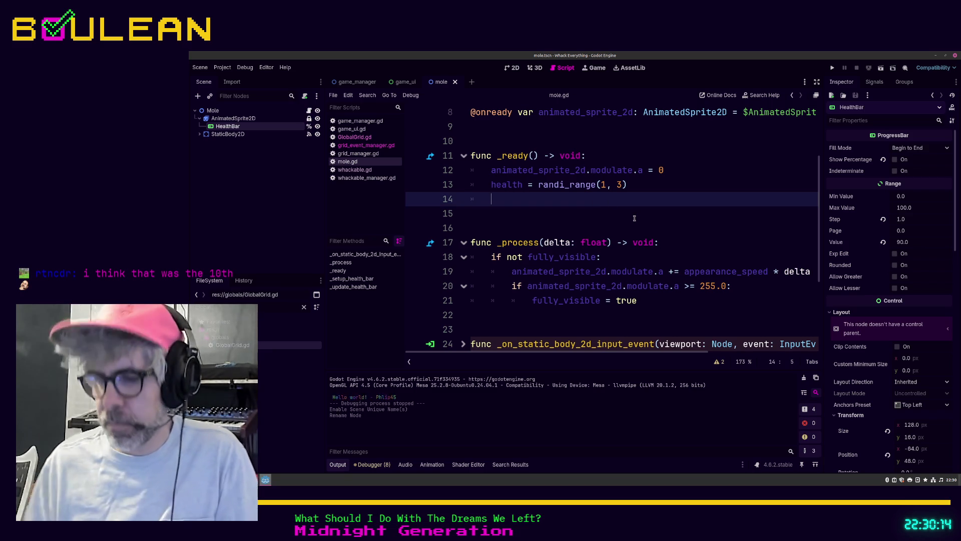
type("_setup_h")
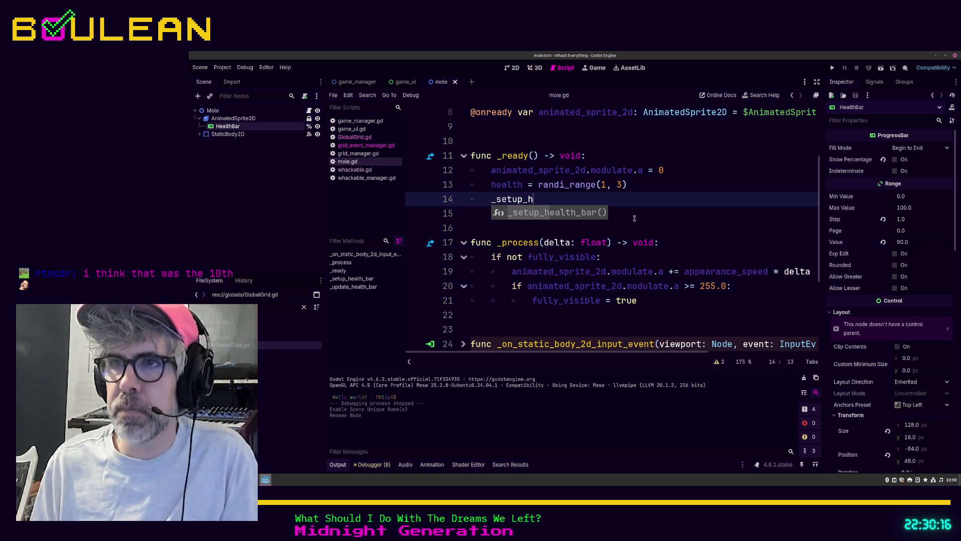
key("Return")
Step: Save the script again and switch to grid_event_manager.gd
left_click(569, 215)
key("ctrl+s")
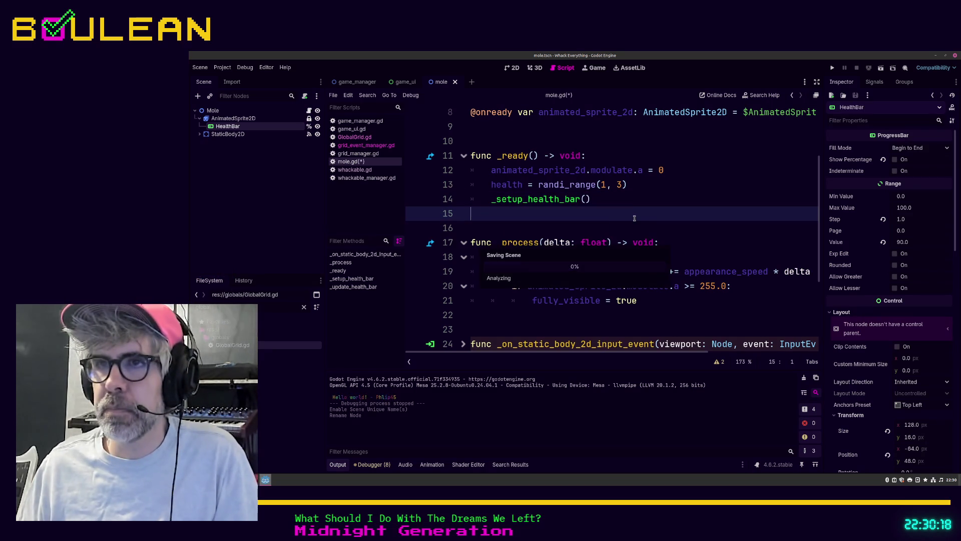
left_click(368, 146)
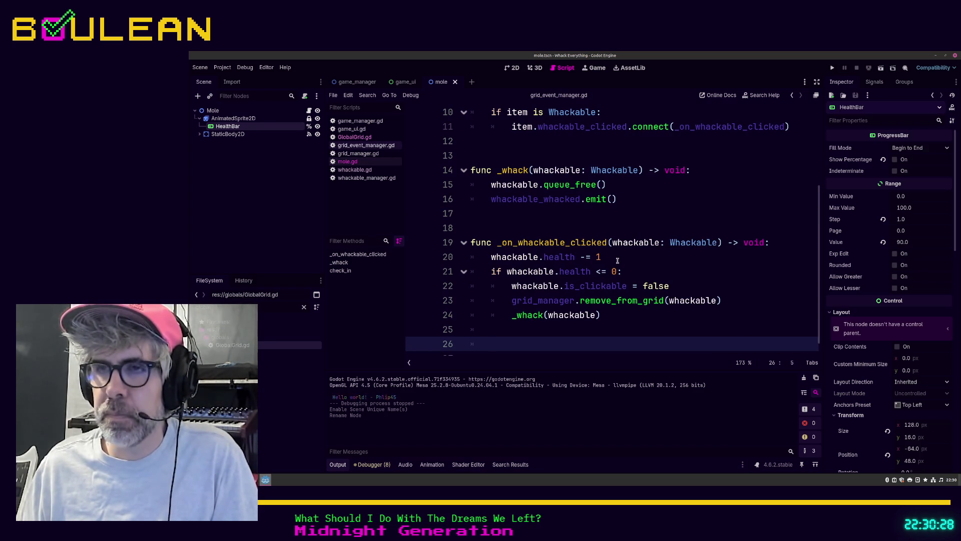
Step: Start a whackable.update_health line after the health decrement, delete it, and return to mole.gd
left_click(618, 260)
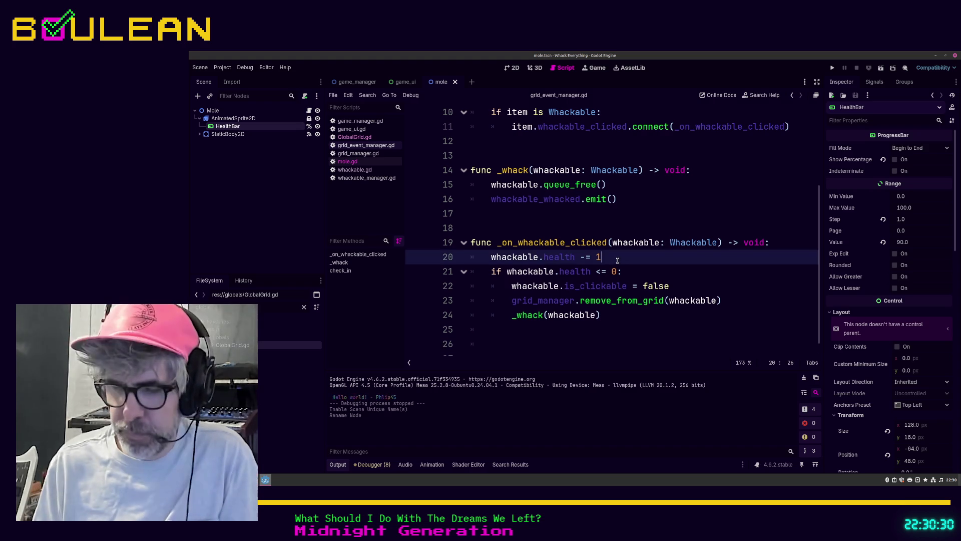
key("Return")
type("whack")
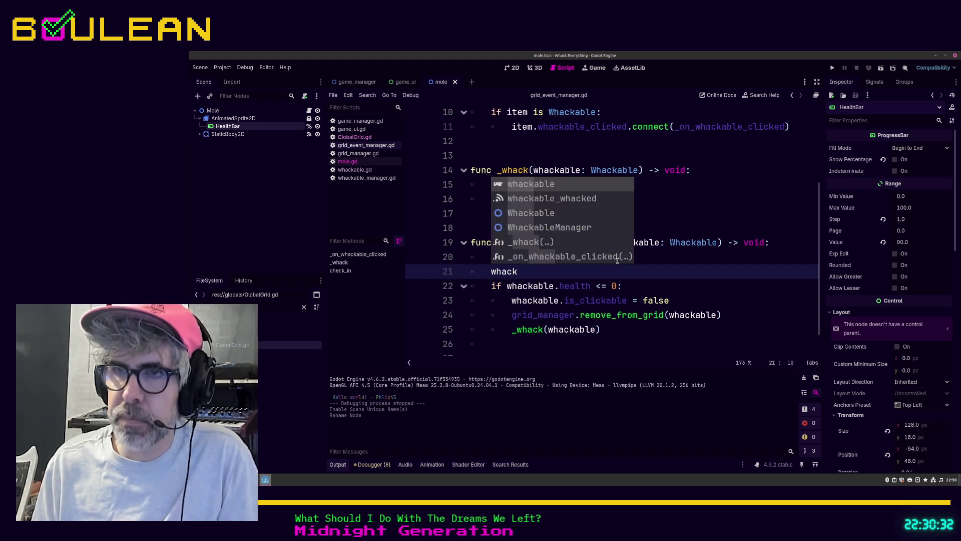
key("Return")
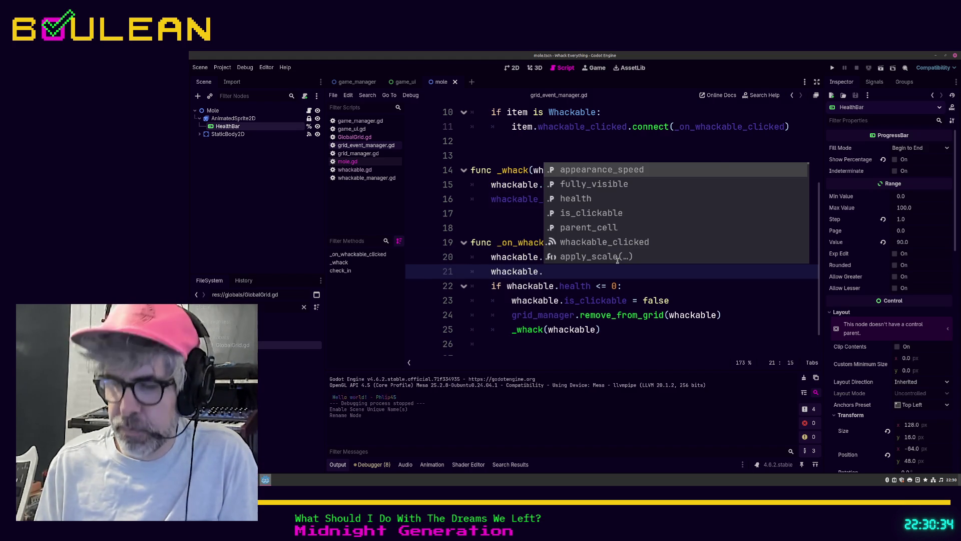
type("update")
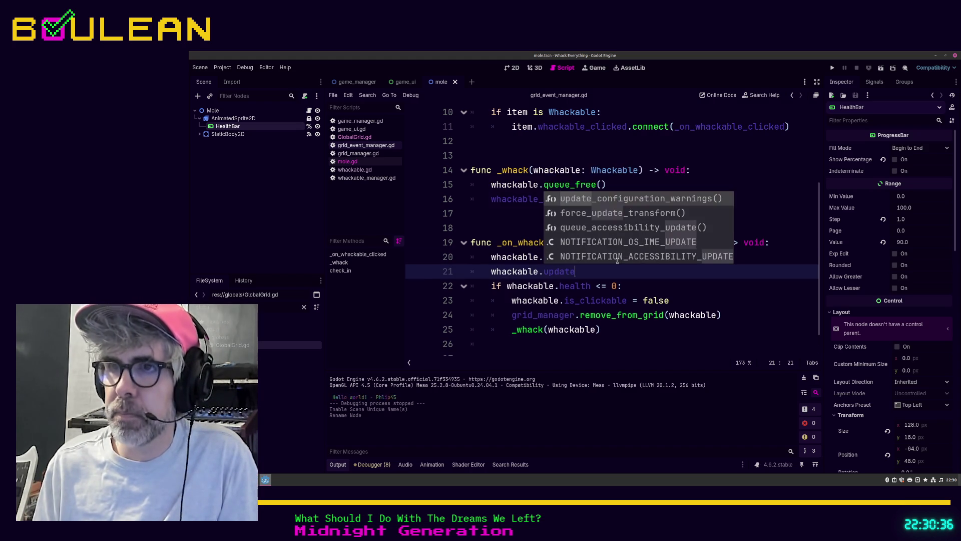
type("_health_")
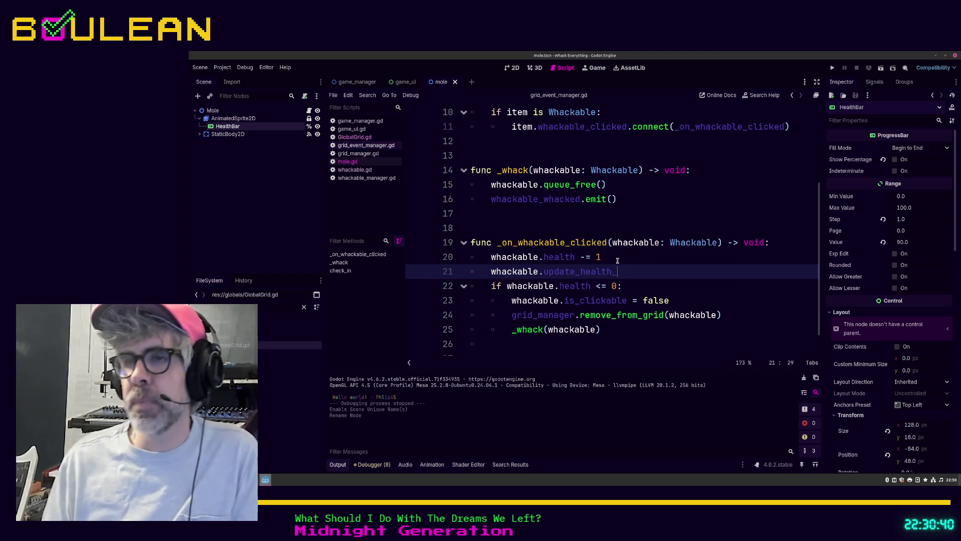
key("ctrl+BackSpace")
key("ctrl+BackSpace")
key("ctrl+BackSpace")
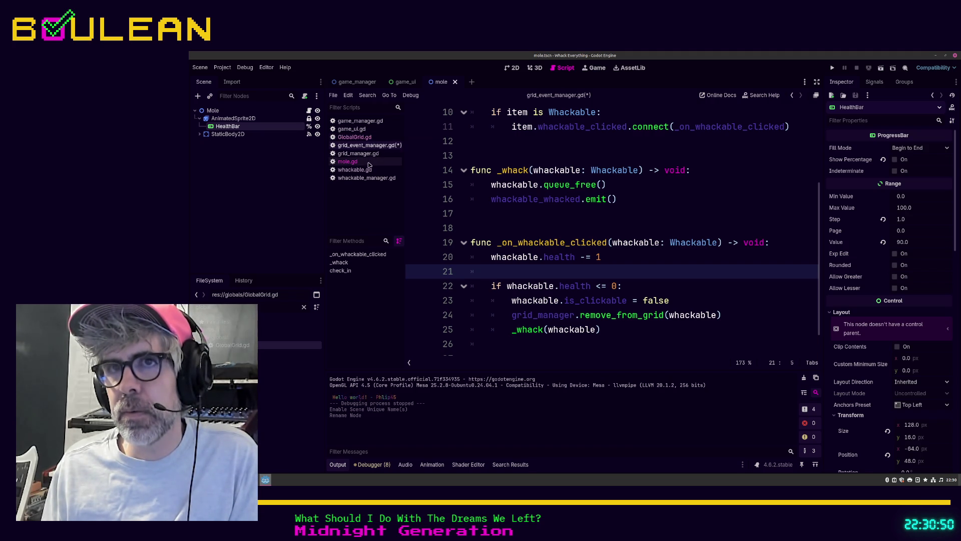
left_click(368, 165)
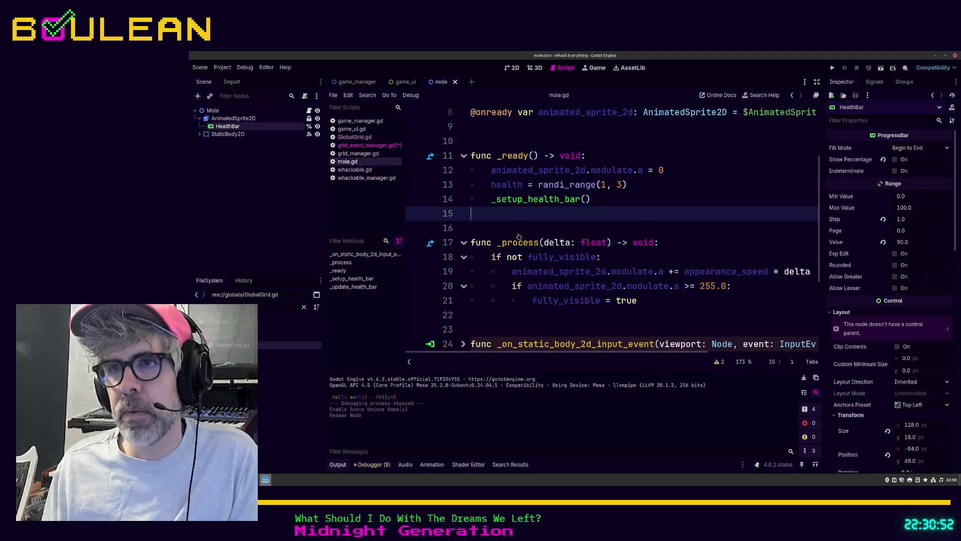
Step: Add a 'func take_damage(amount: int) -> void:' function below _process
scroll(522, 258, "down", 1)
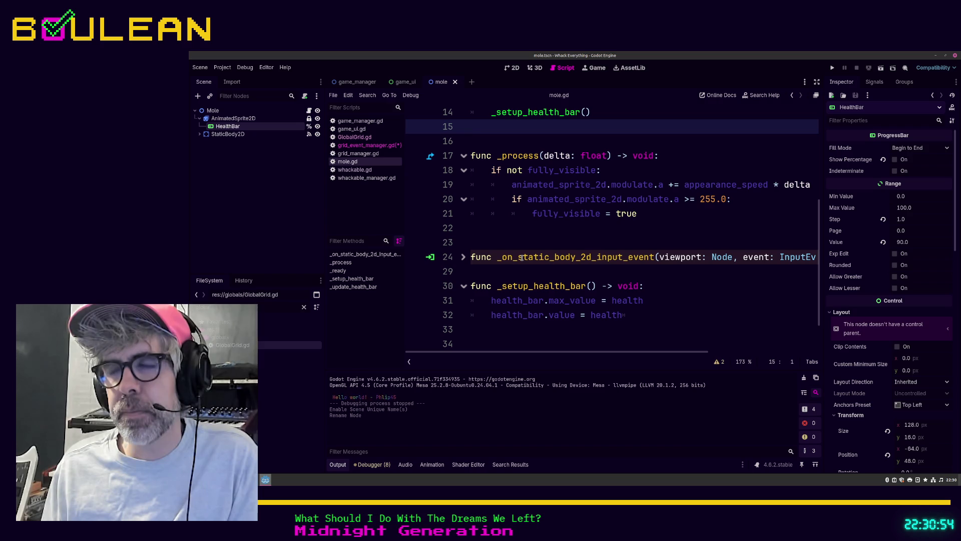
scroll(522, 258, "up", 1)
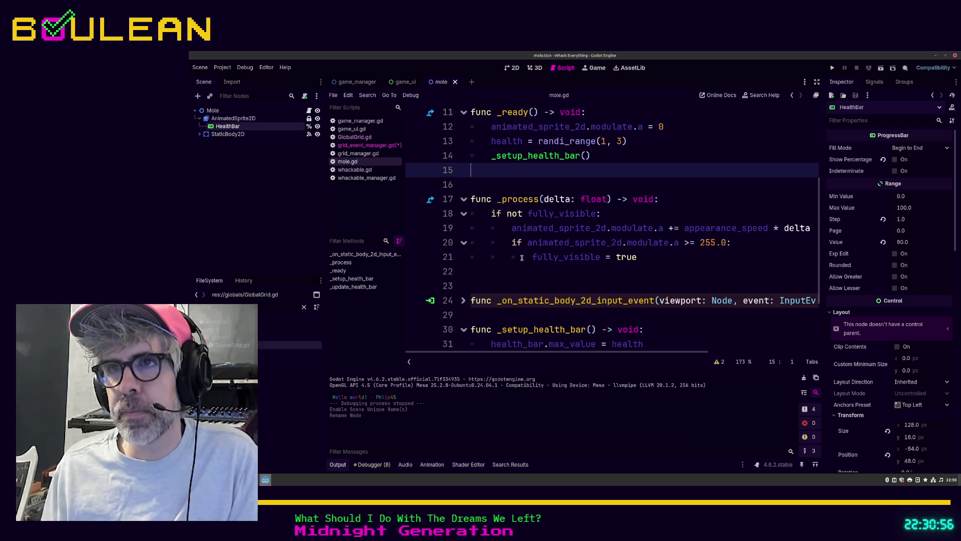
left_click(513, 289)
key("Return")
key("Return")
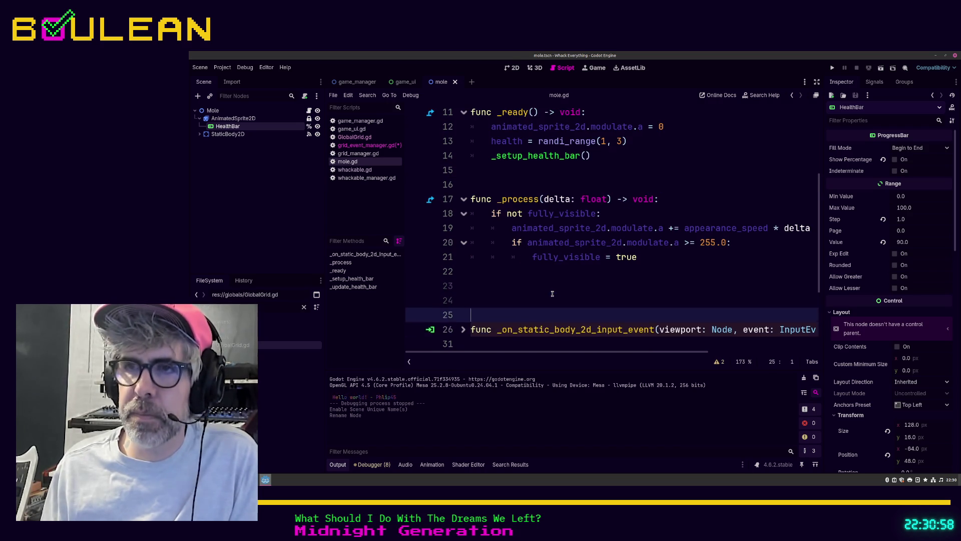
key("Return")
key("Up")
type("func take_damage")
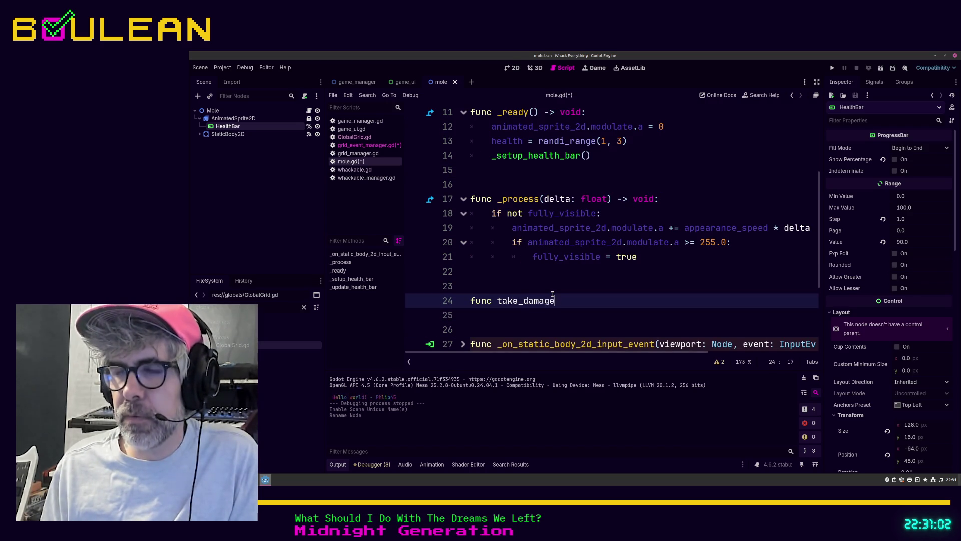
type("() -> voi")
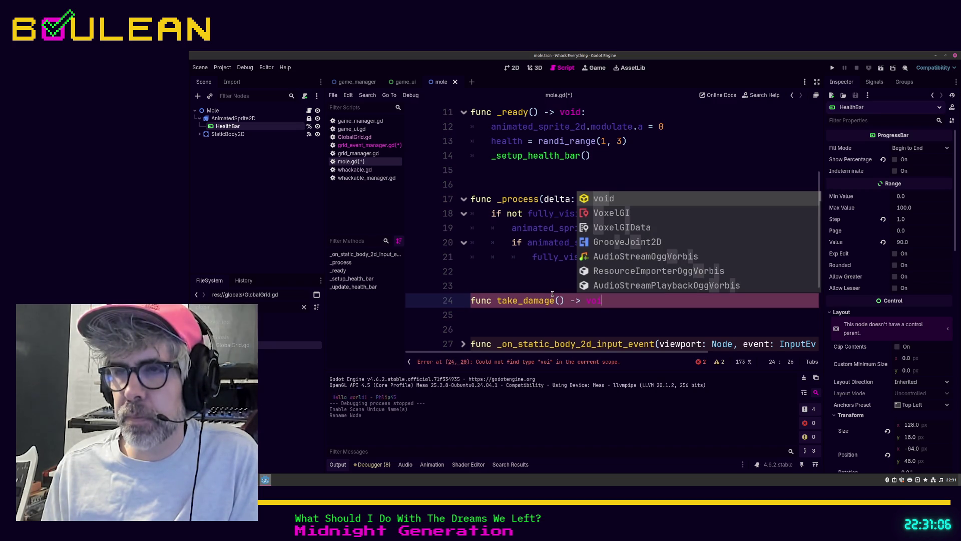
key("BackSpace")
key("BackSpace")
key("BackSpace")
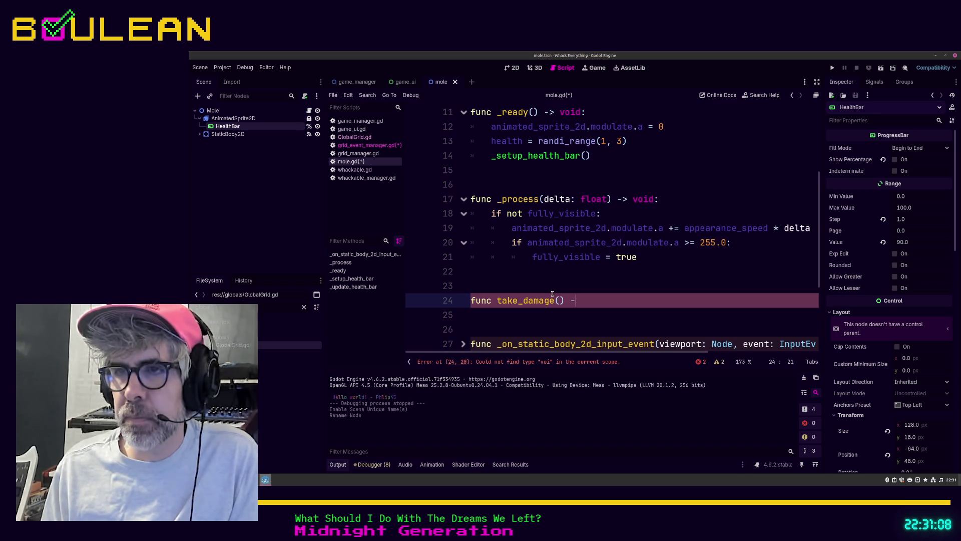
key("BackSpace")
type("a")
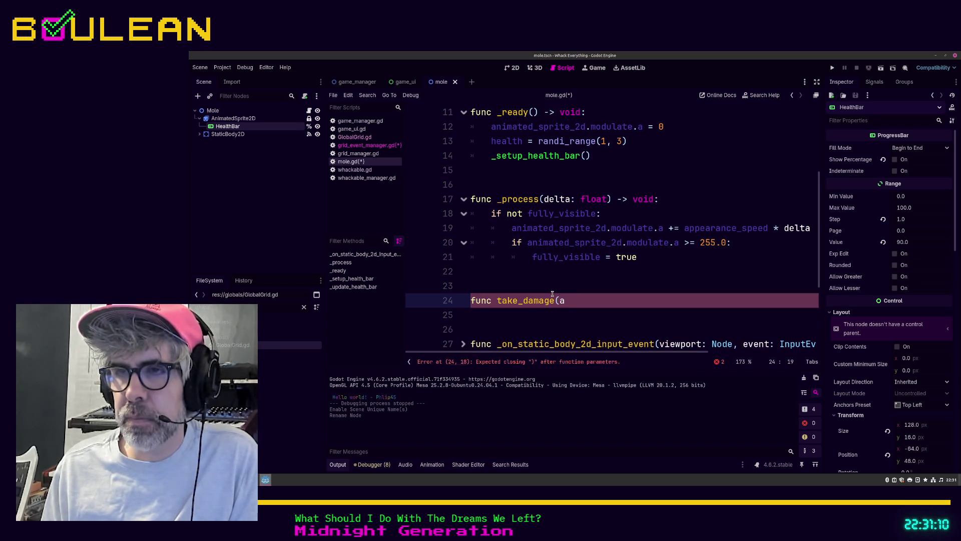
type("mount: int) -> void")
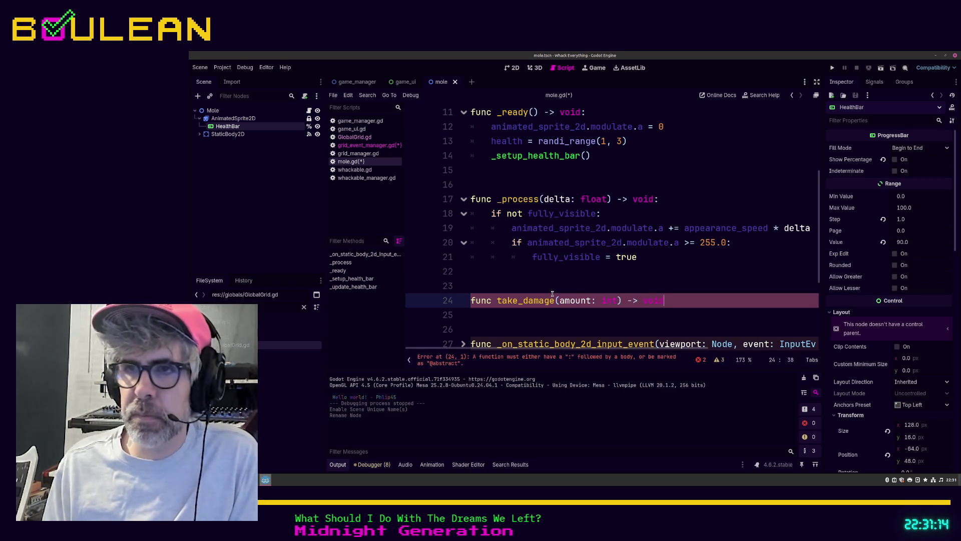
type(":")
key("Return")
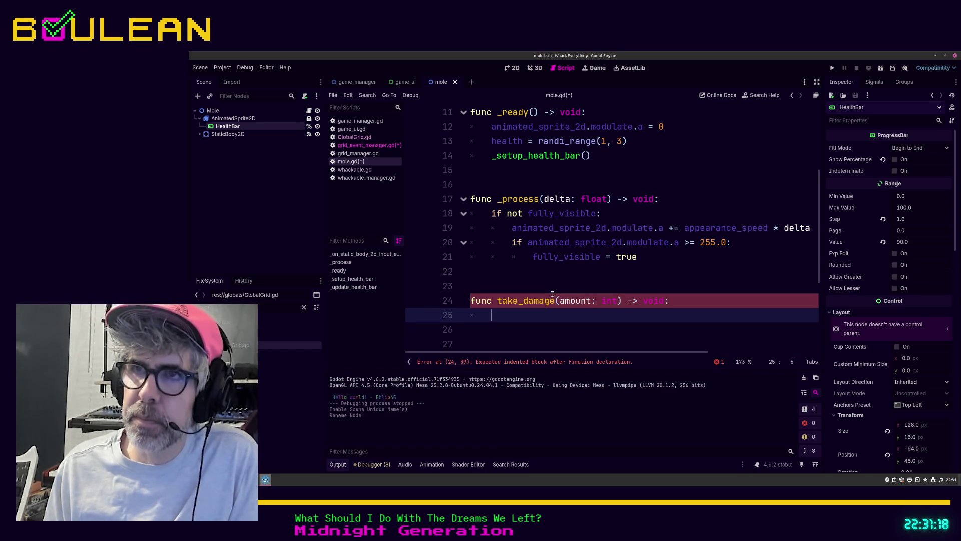
Step: Fill take_damage with 'health -= abs(amount)' followed by a _update_health_bar() call
type("_update")
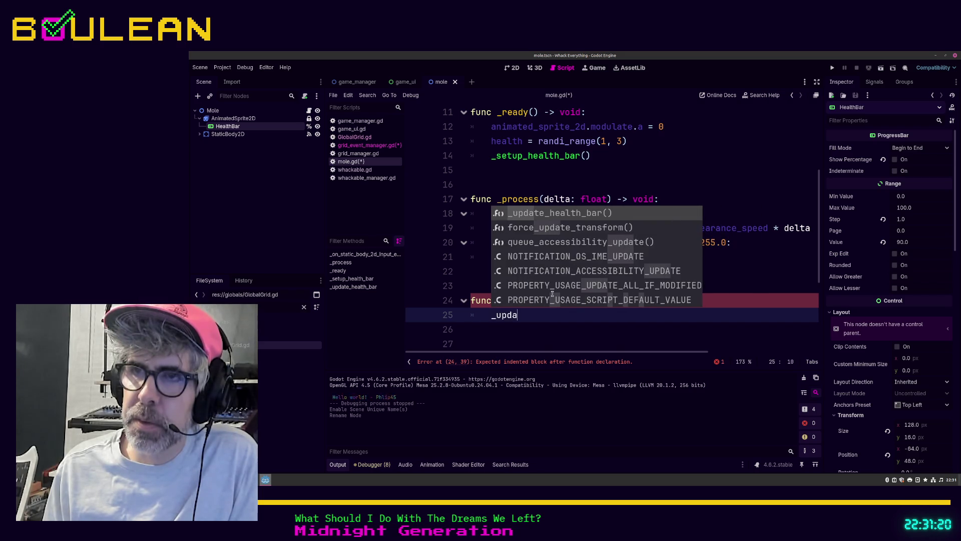
key("Return")
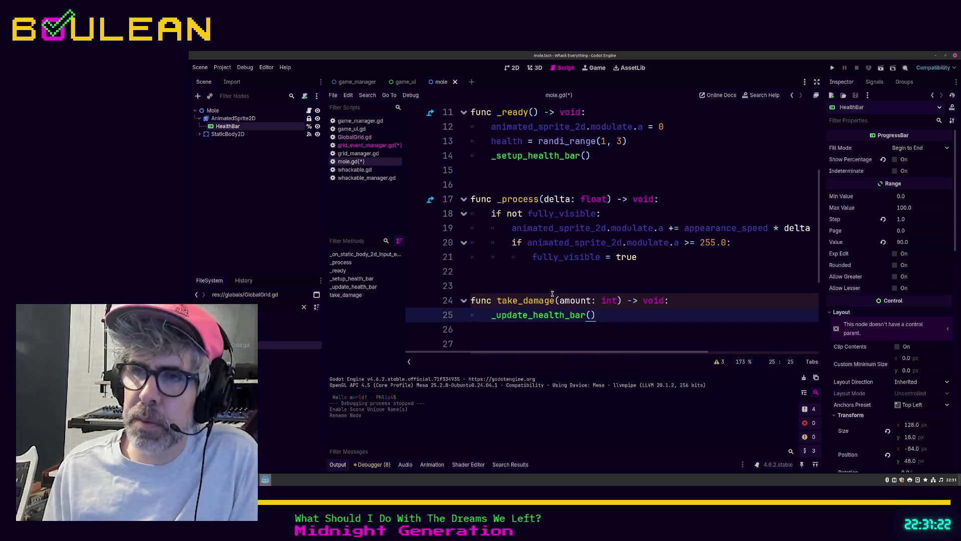
key("Return")
key("Up")
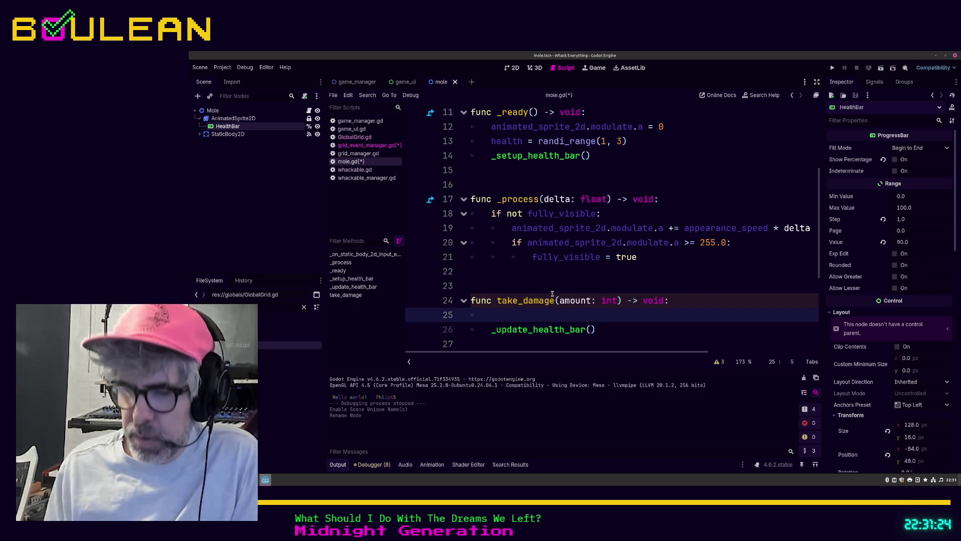
type("health")
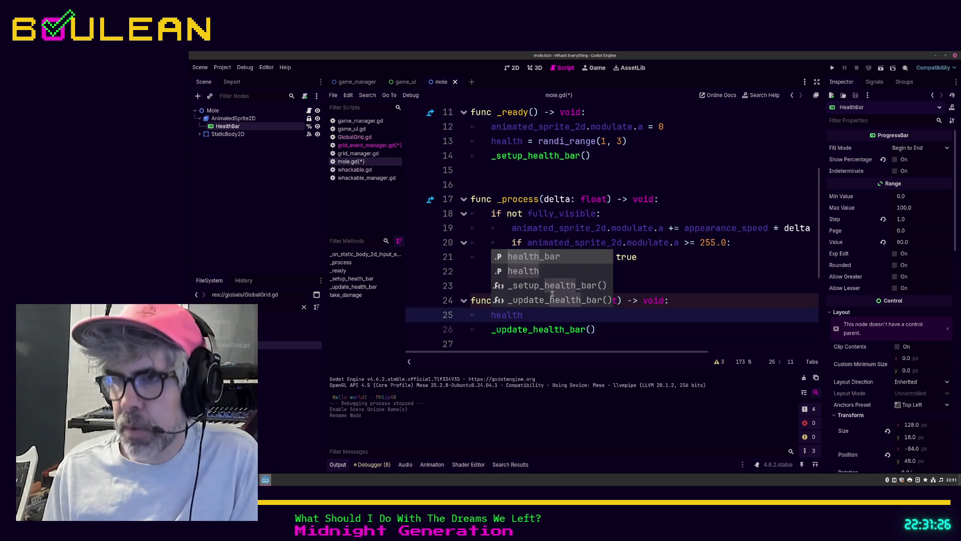
type(" -= am")
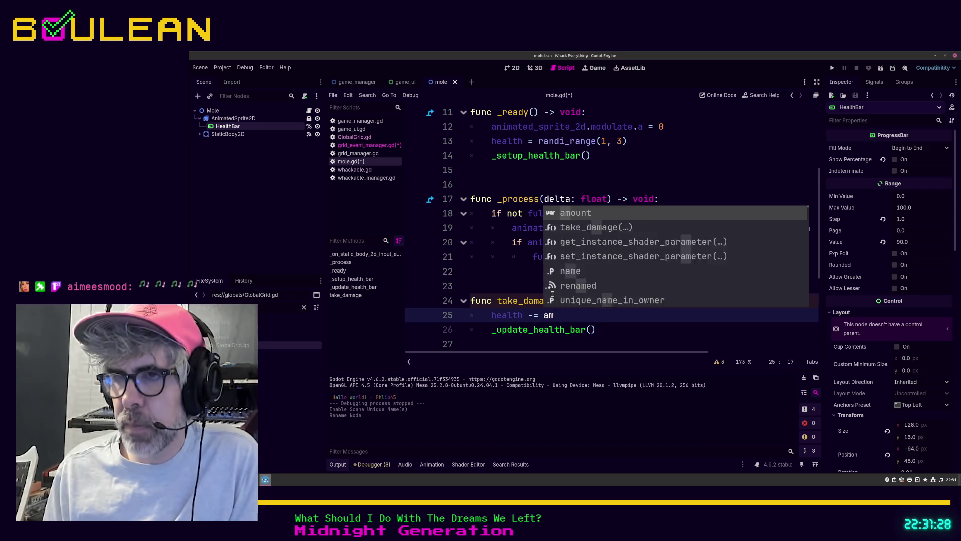
type("ount")
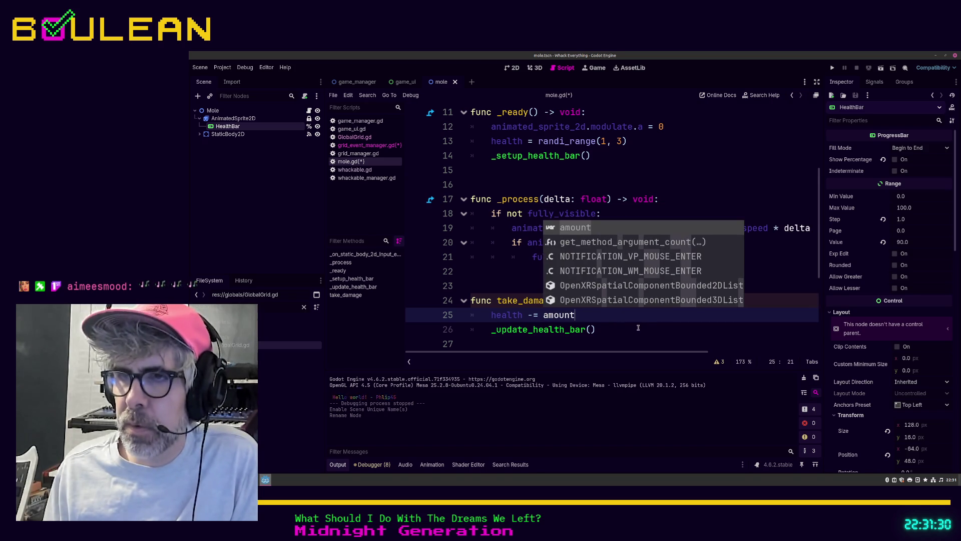
left_click(638, 328)
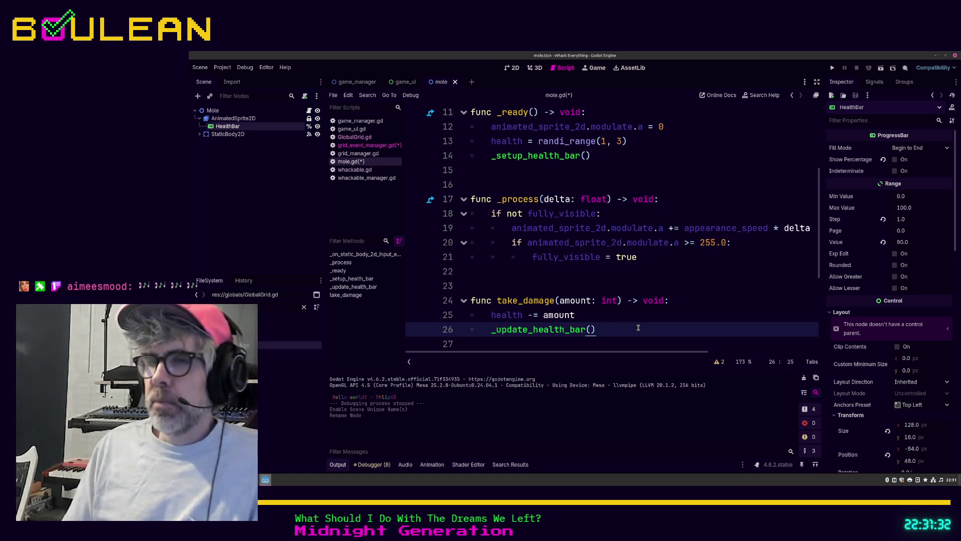
scroll(625, 326, "down", 1)
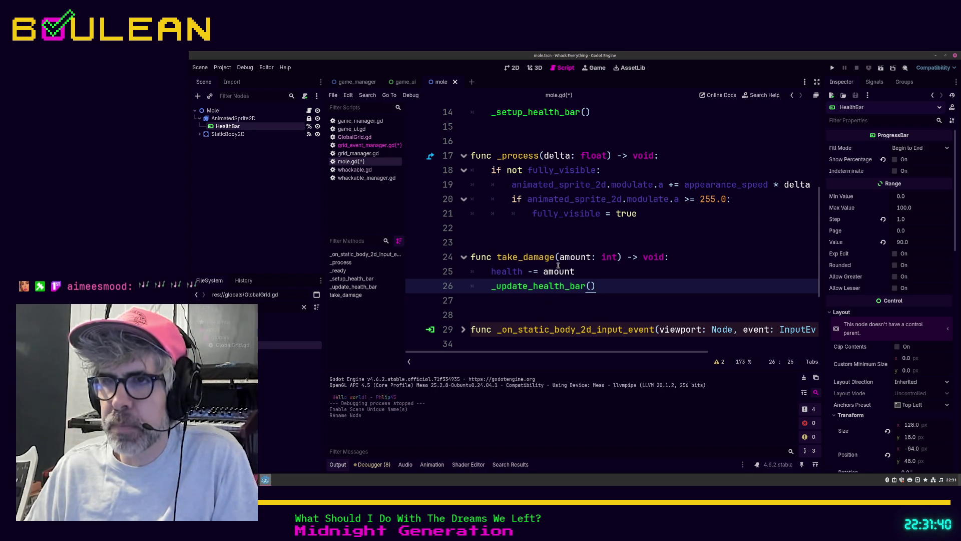
left_click(543, 273)
type("abs(")
key("End")
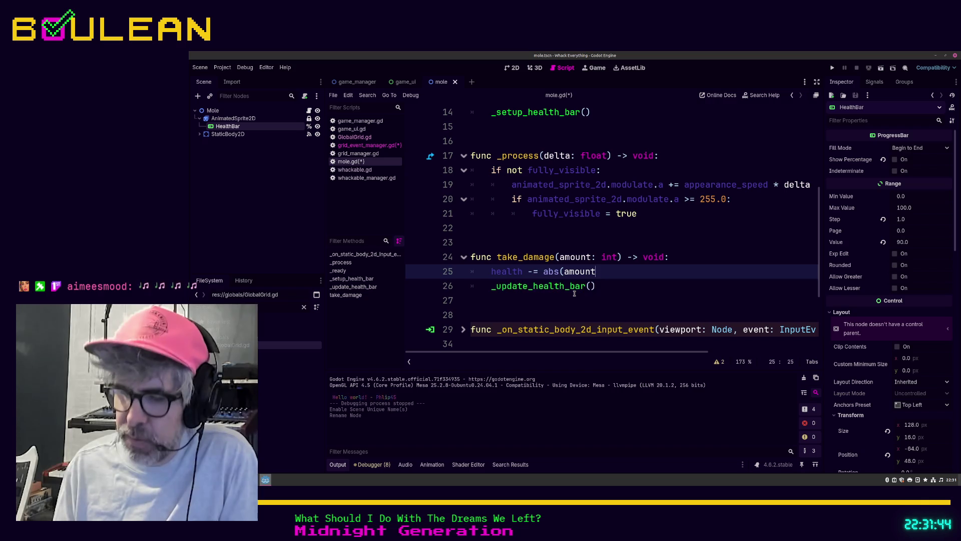
type(")")
Step: Comment the subtraction with '# In case we accidentally pass in a negative value' and save
left_click(523, 301)
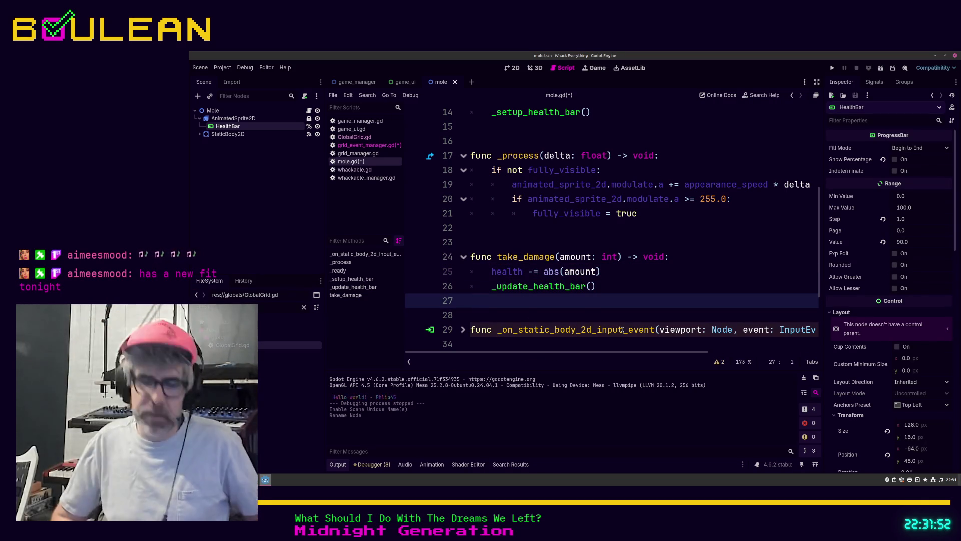
left_click(656, 271)
type("# In case we accidentally pass in a neg")
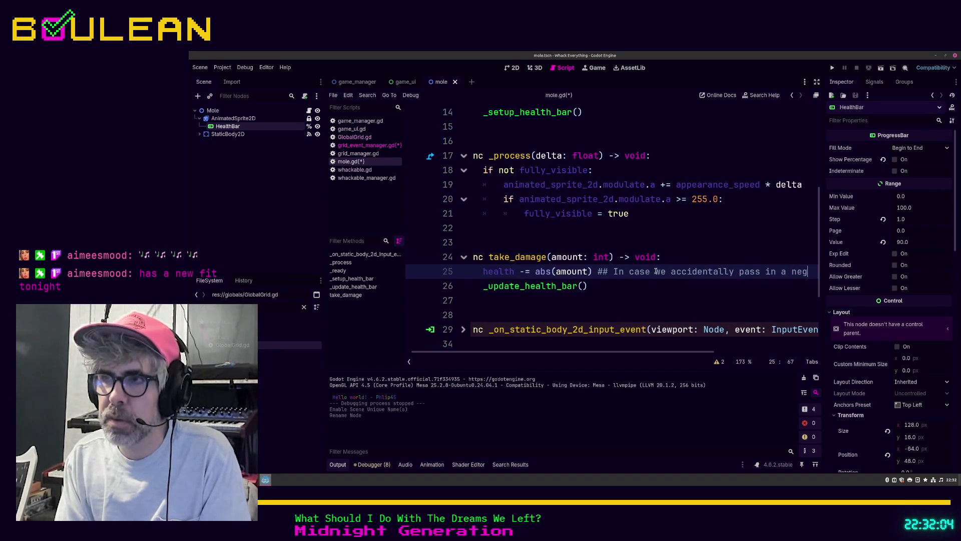
type("ative value")
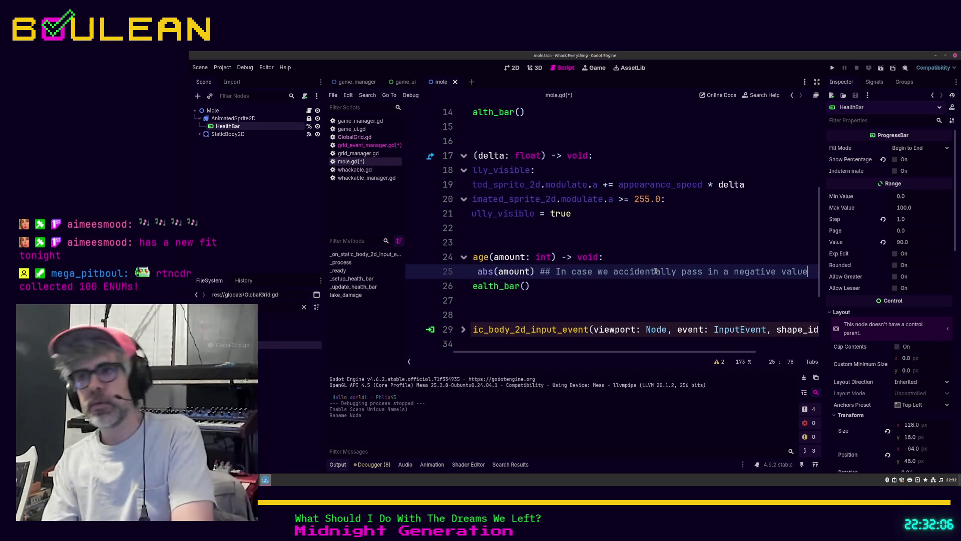
key("Home")
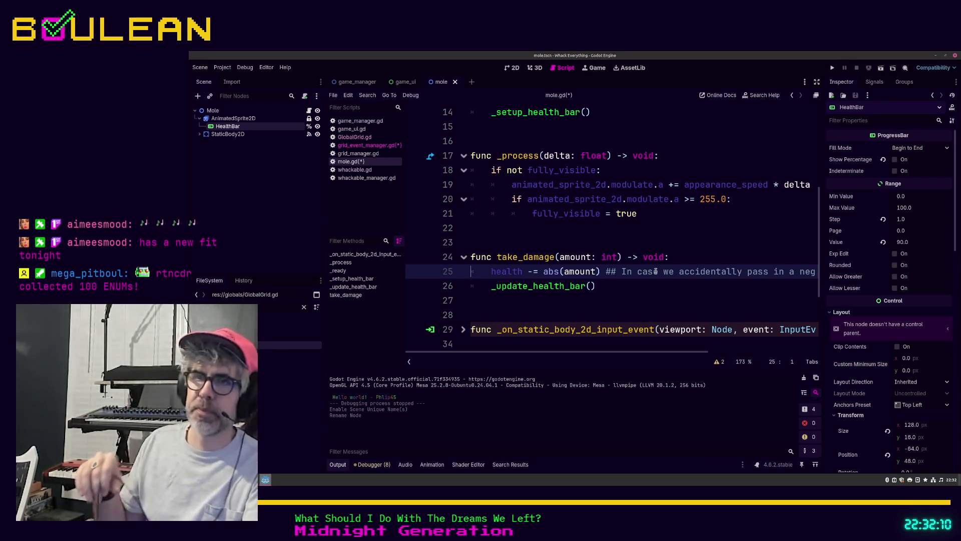
key("ctrl+s")
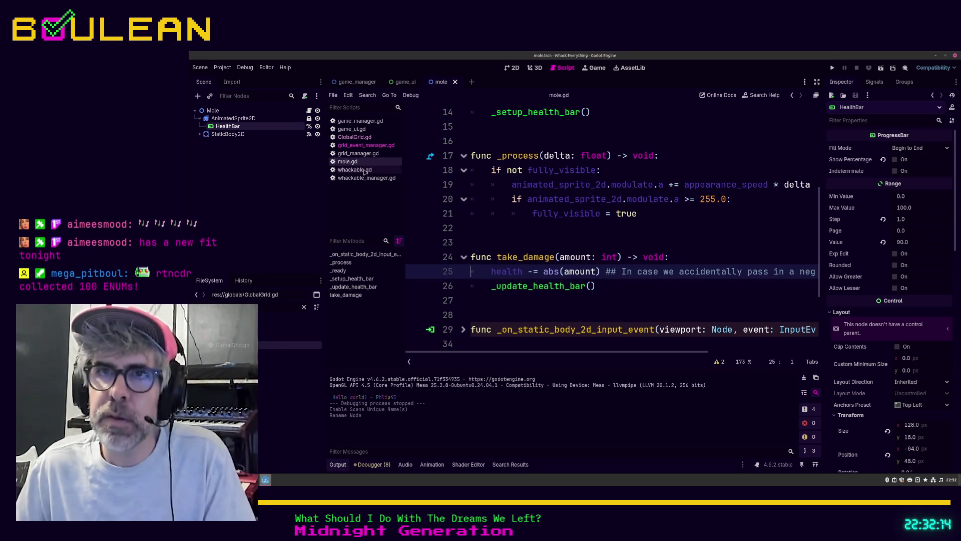
key("alt+Left")
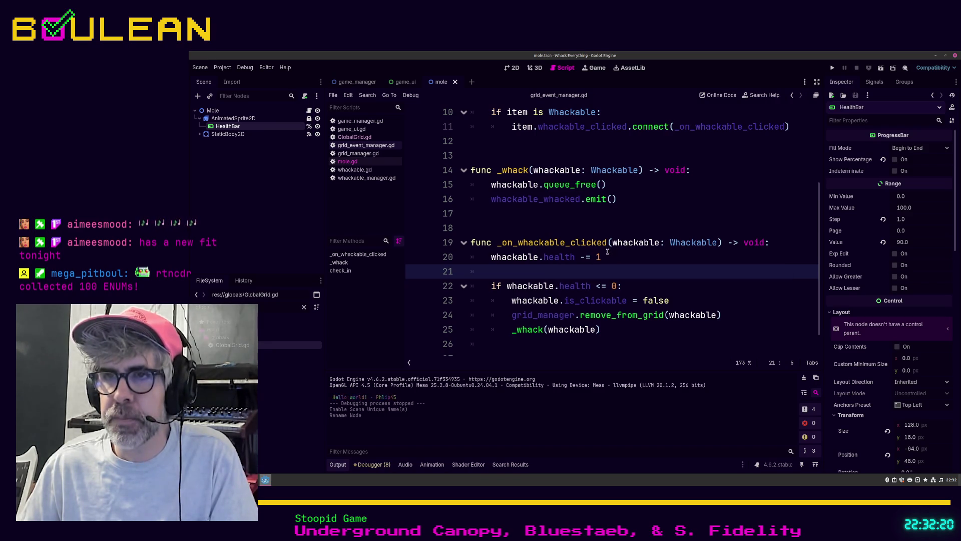
Step: Replace the health subtraction on line 20 with 'whackable.take_damge(1)' and save grid_event_manager.gd
left_click(599, 257)
type("1")
left_click(491, 257, "shift")
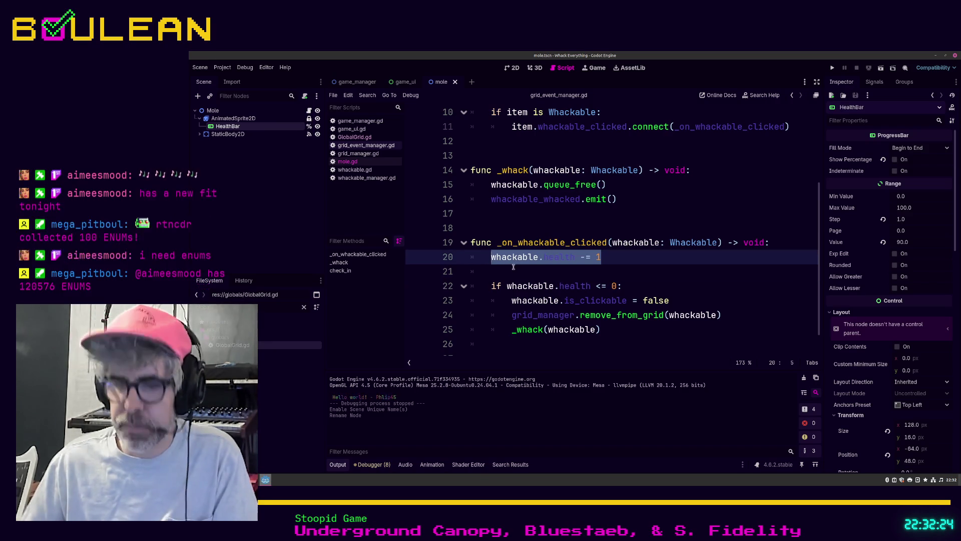
type("whackable.take")
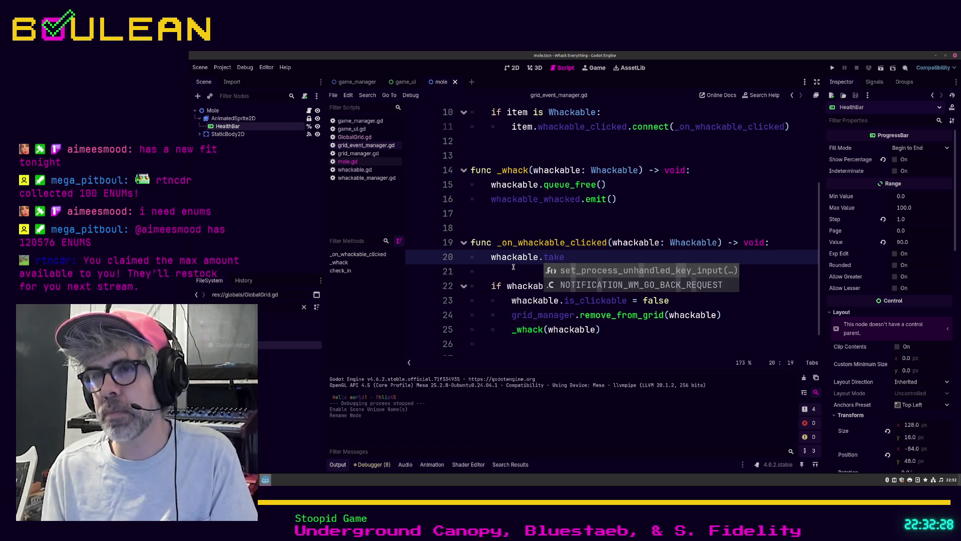
type("_dam")
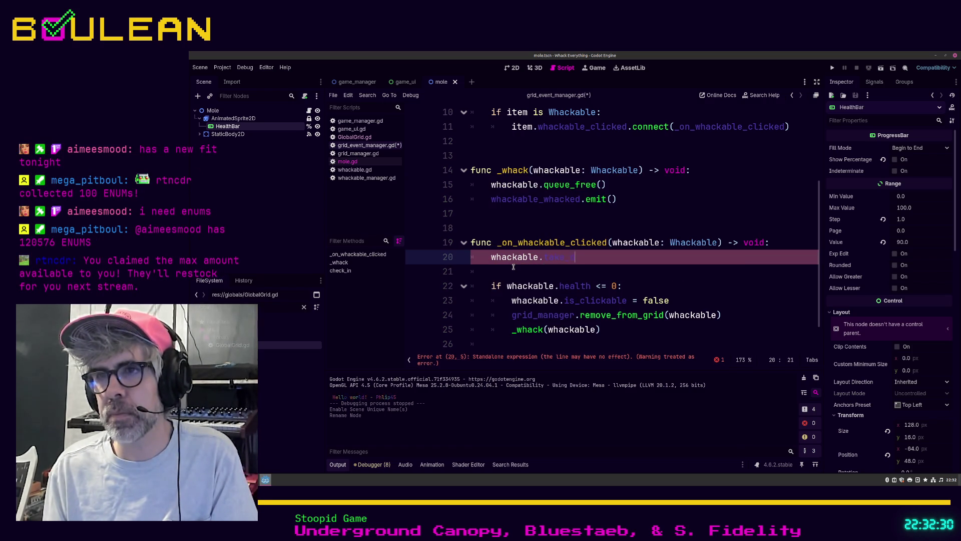
type("ge(1)")
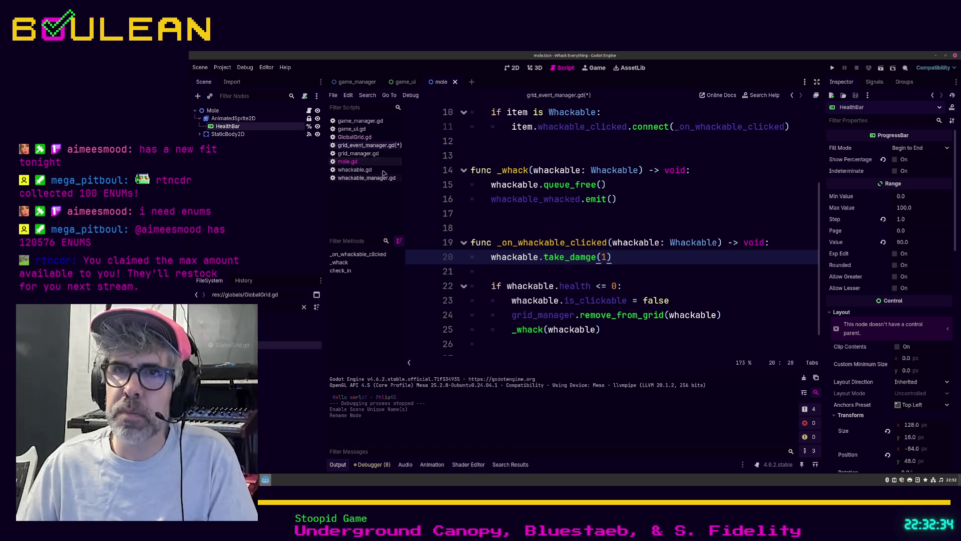
key("ctrl+s")
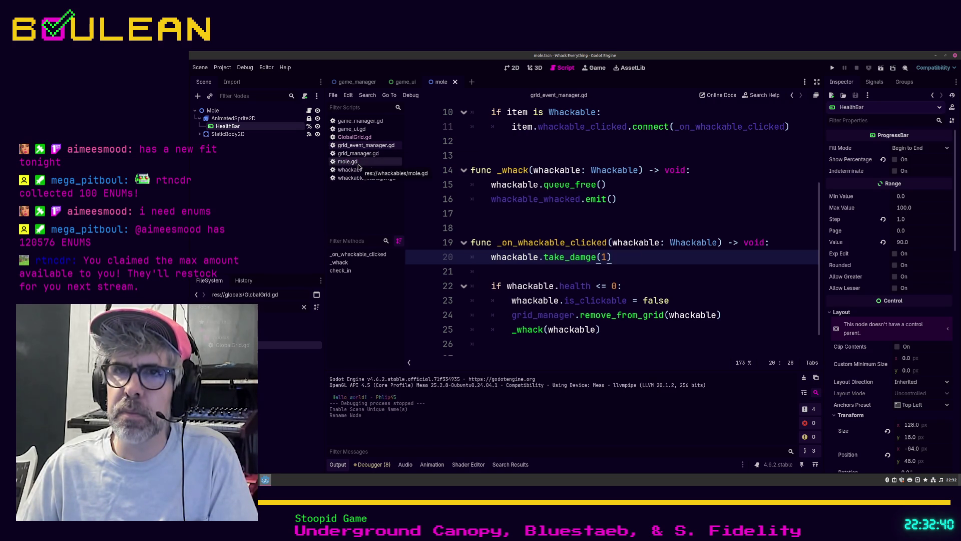
Step: Return to mole.gd and launch the game with F5
left_click(359, 164)
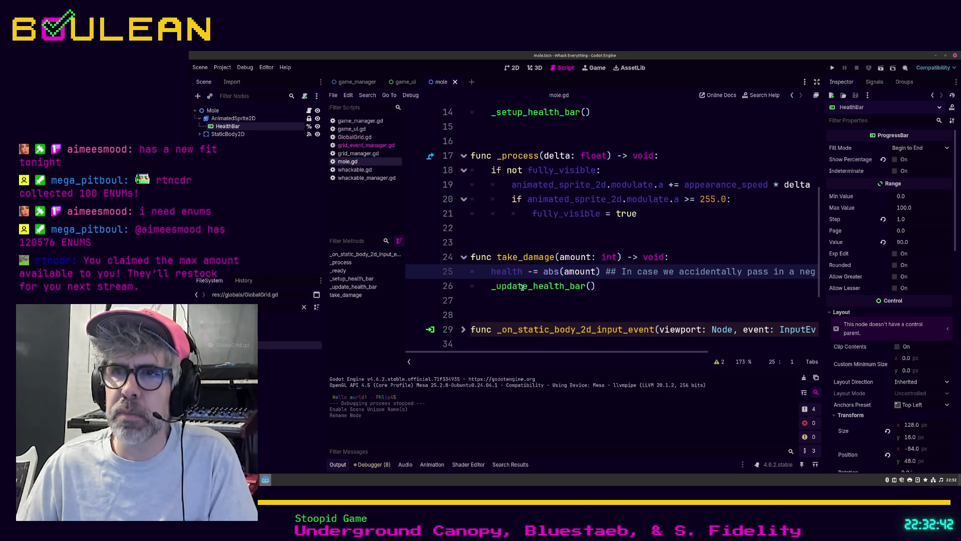
left_click(524, 312)
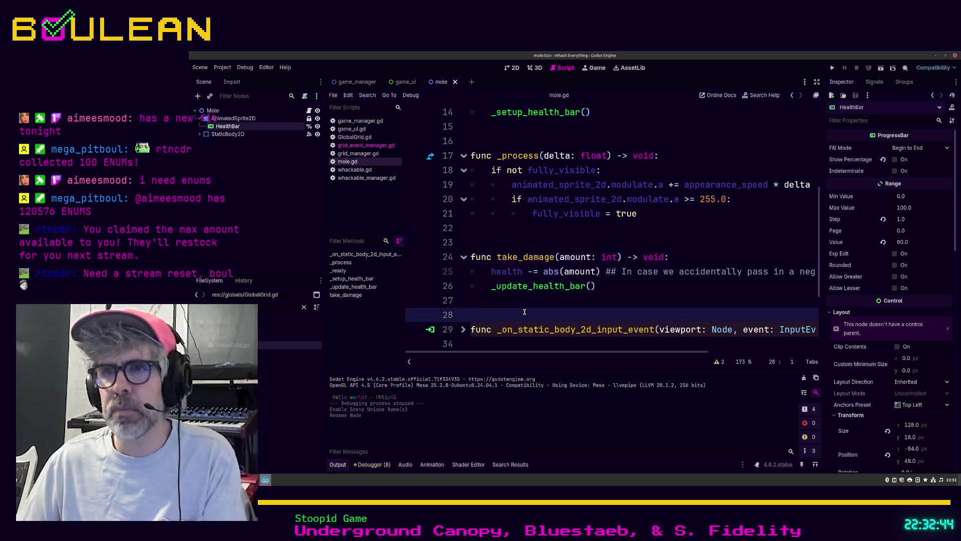
key("F5")
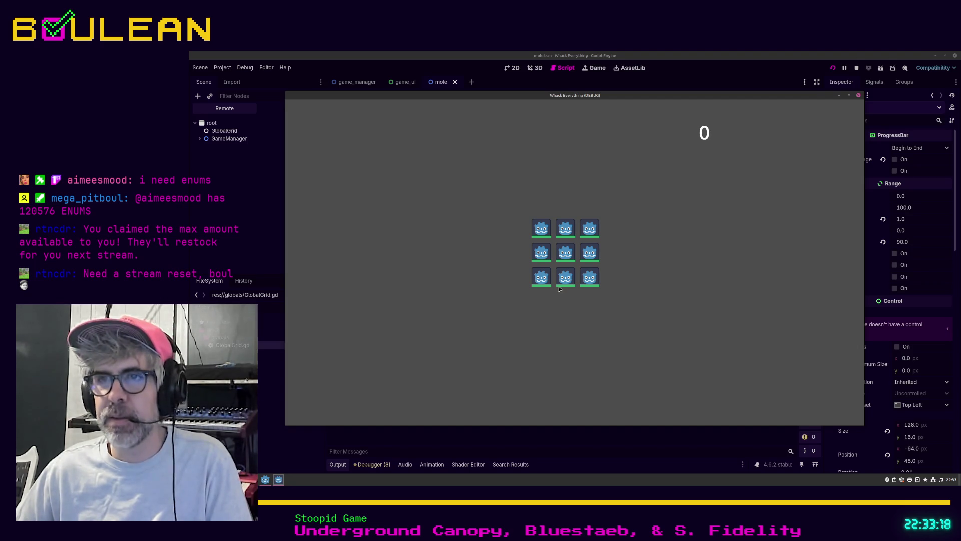
Step: Hit a mole to trigger the nonexistent take_damge function error, then stop the game
left_click(541, 284)
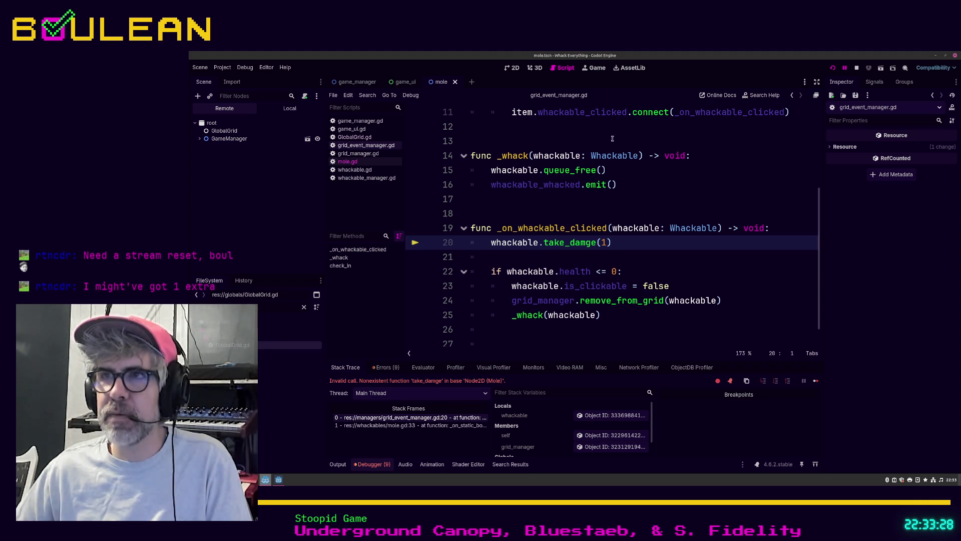
mouse_move(654, 102)
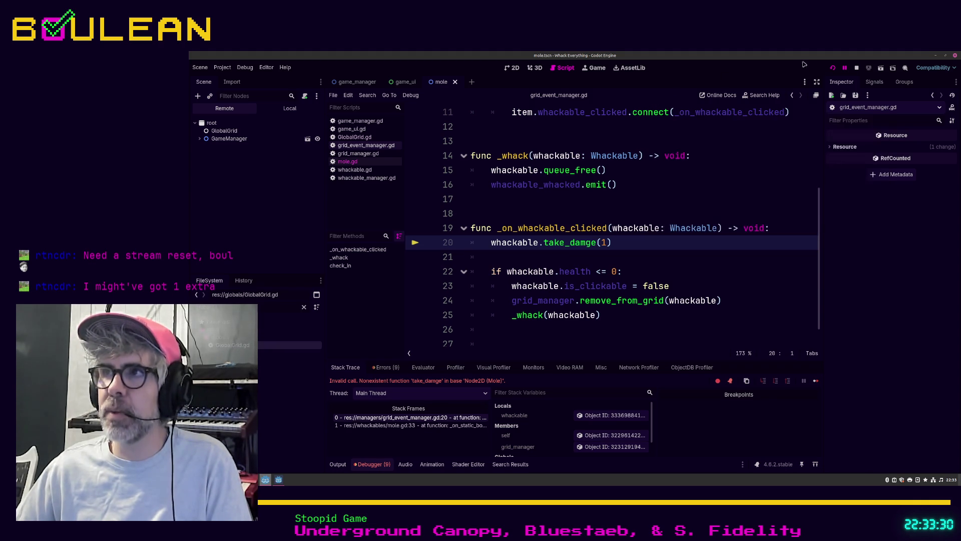
left_click(857, 68)
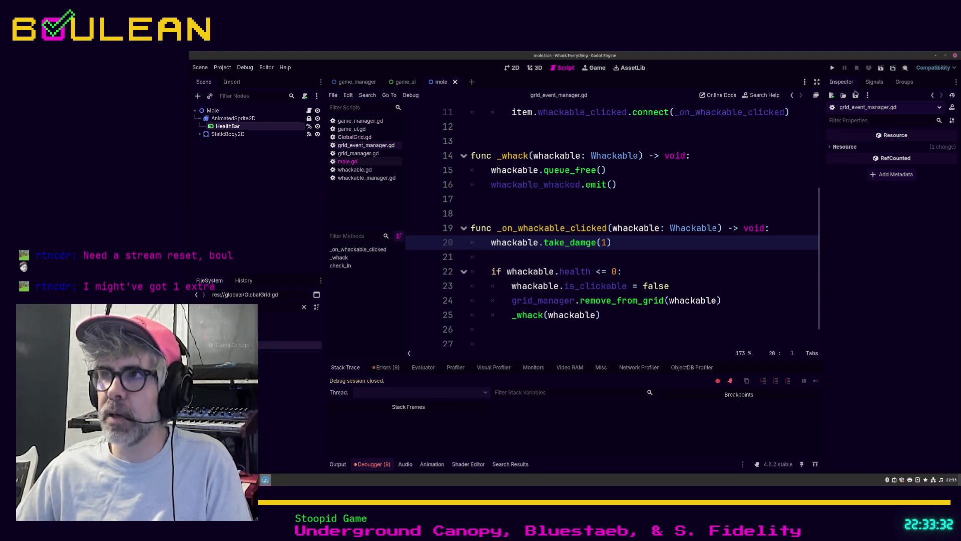
Step: Correct the call to take_damage(1), delete empty line 21, save, and rerun with F5
type("a")
left_click(564, 258)
key("BackSpace")
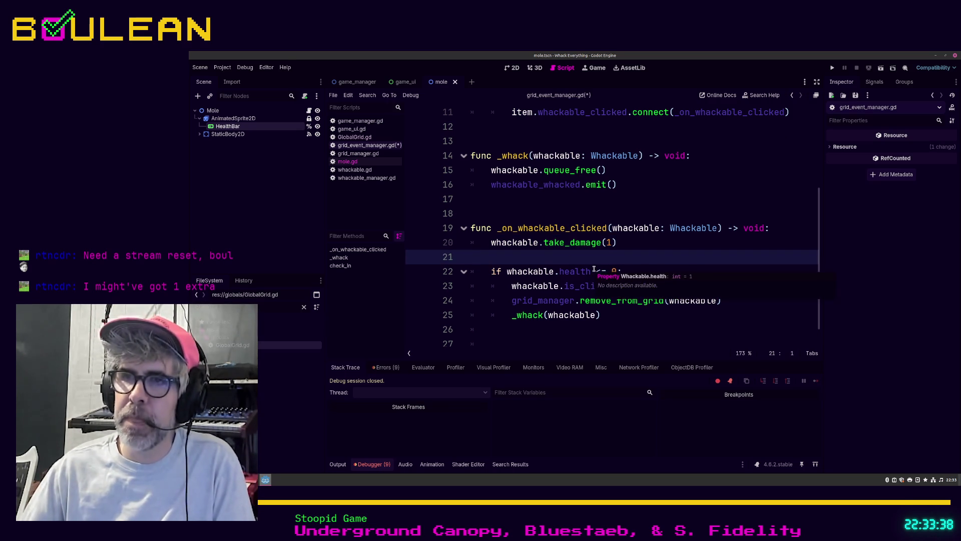
key("BackSpace")
left_click(644, 254)
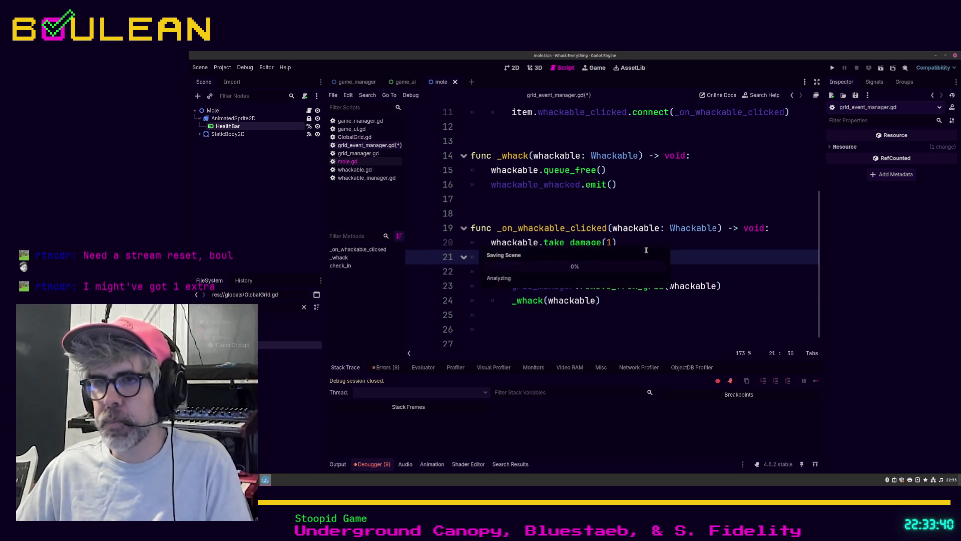
key("ctrl+s")
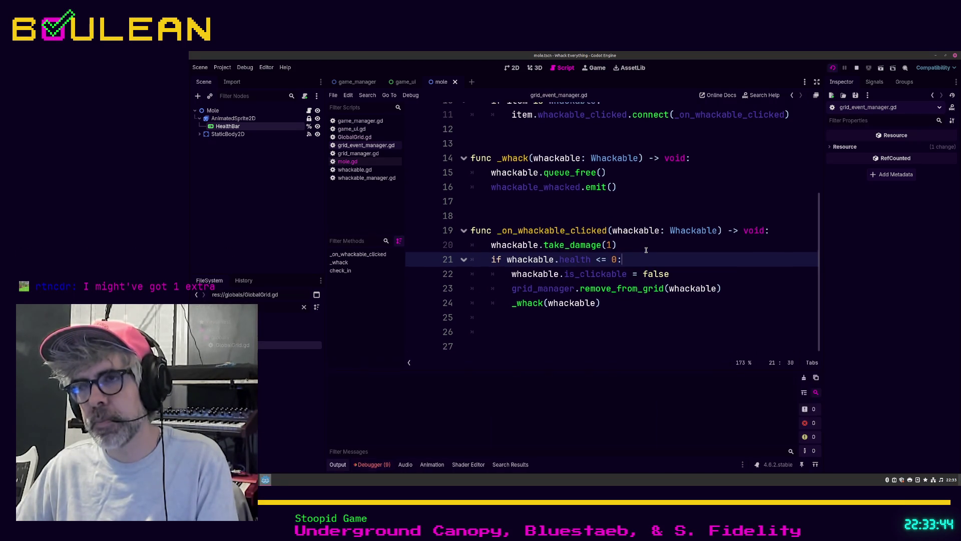
key("F5")
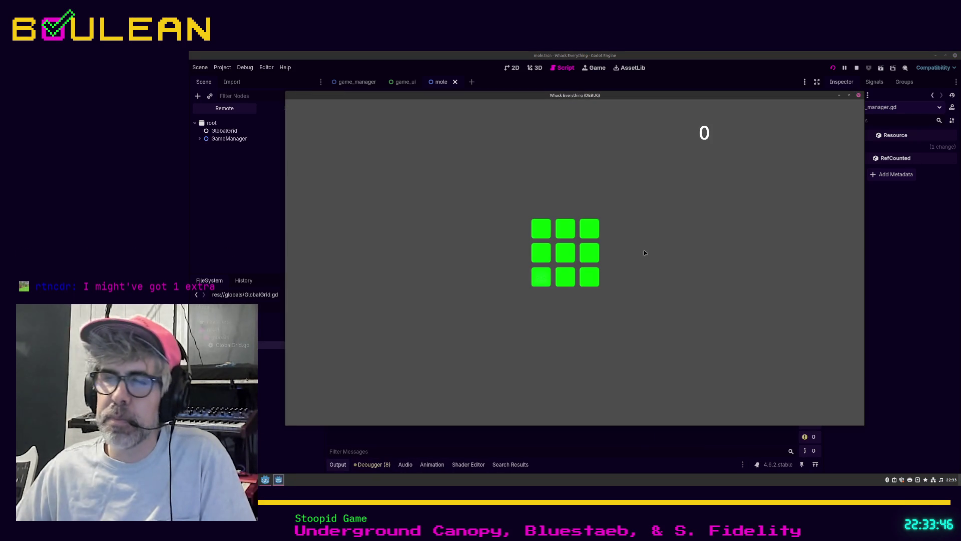
Step: Whack moles across all nine holes until the score reaches 17, then close the game
left_click(544, 279)
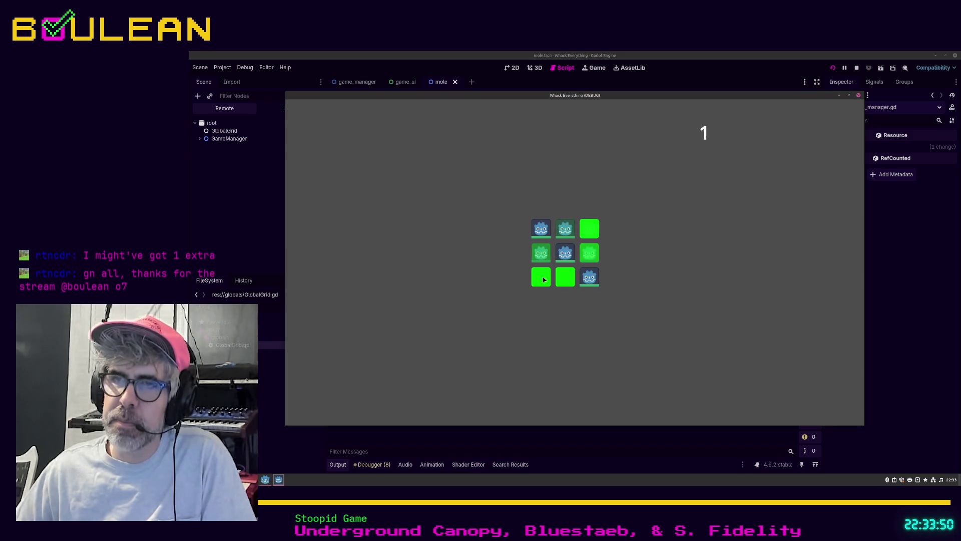
left_click(557, 256)
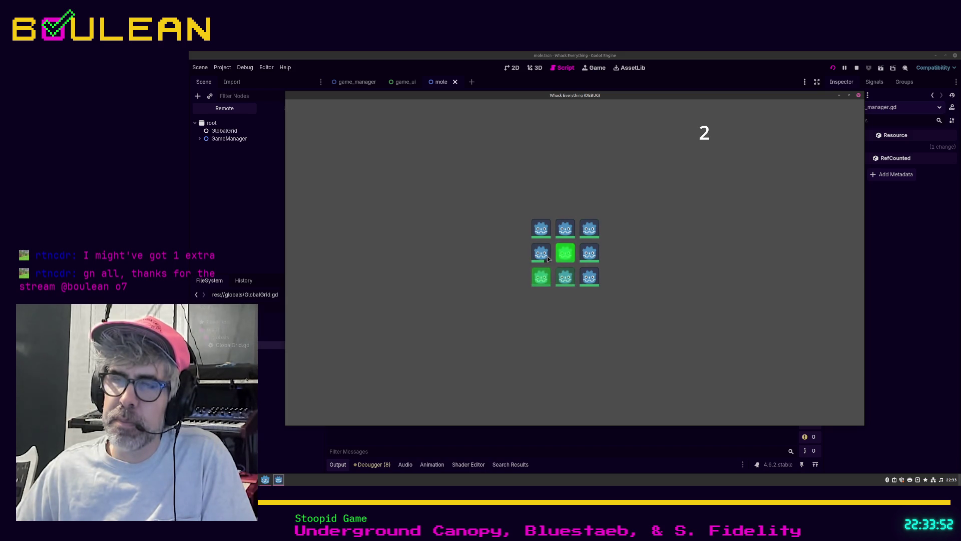
left_click(545, 254)
left_click(546, 231)
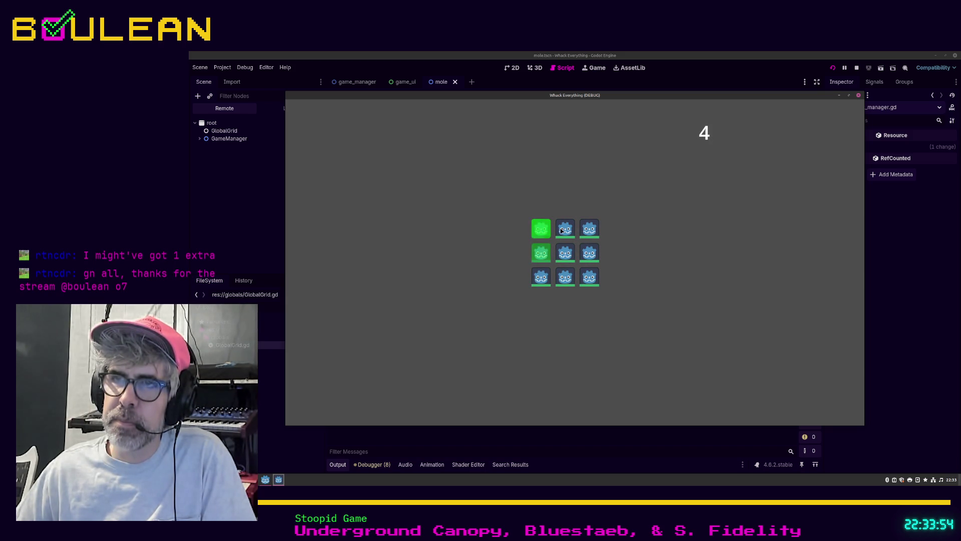
left_click(563, 229)
left_click(589, 230)
left_click(590, 231)
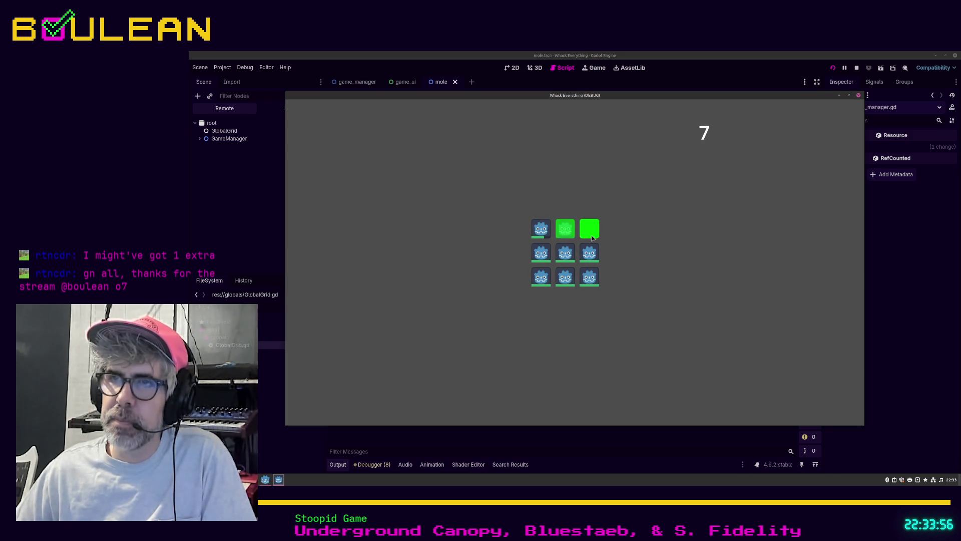
left_click(589, 252)
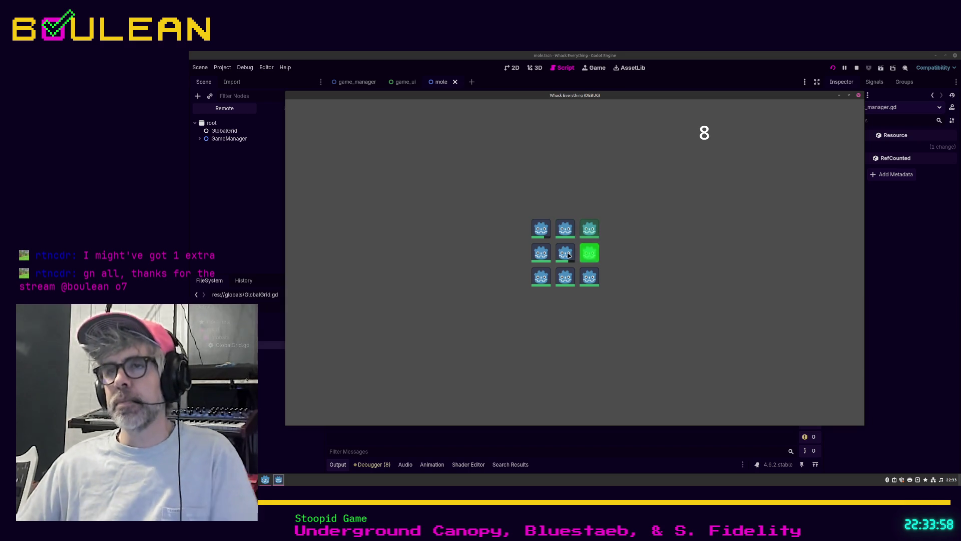
left_click(564, 256)
left_click(540, 257)
left_click(540, 255)
left_click(541, 277)
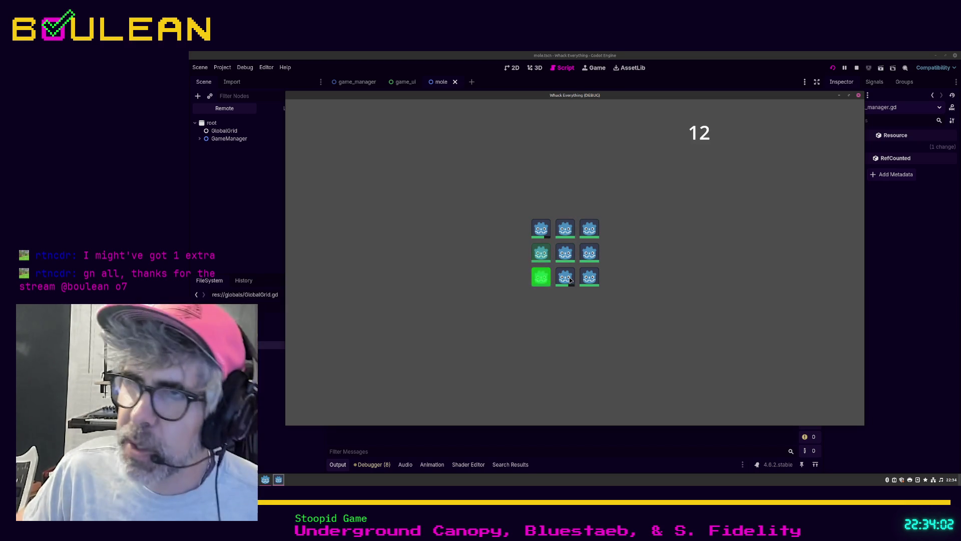
left_click(568, 278)
left_click(589, 283)
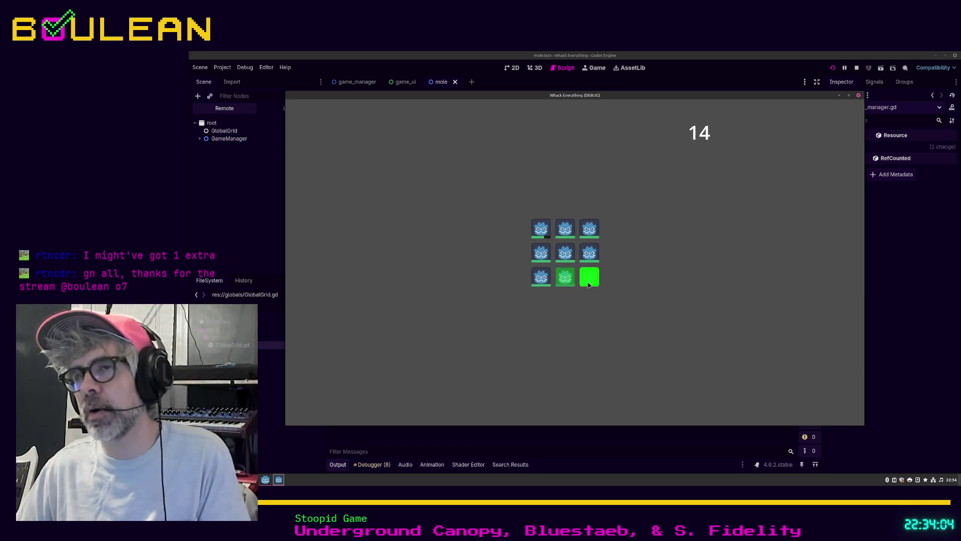
left_click(590, 253)
left_click(565, 253)
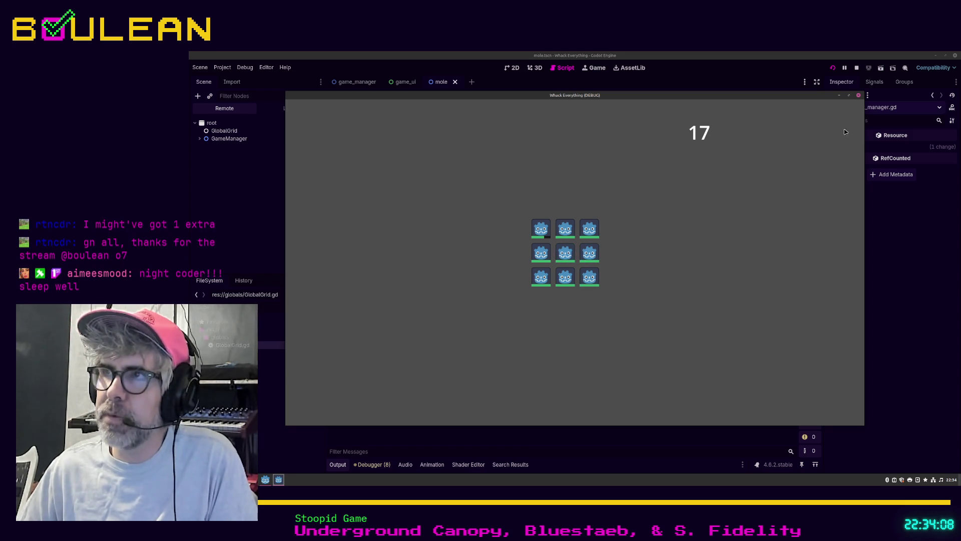
left_click(859, 96)
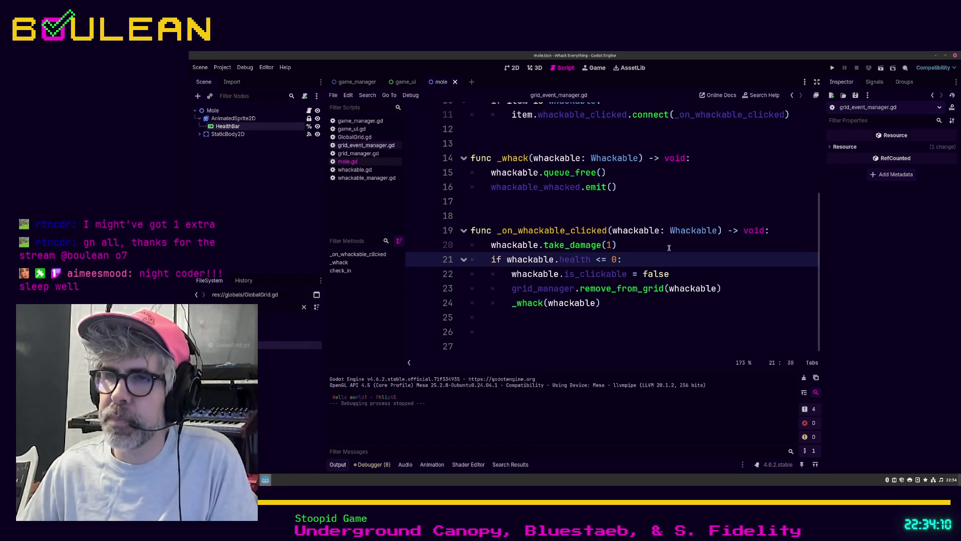
Step: Reopen mole.gd and scroll down to empty line 42 inside _update_health_bar
mouse_move(645, 285)
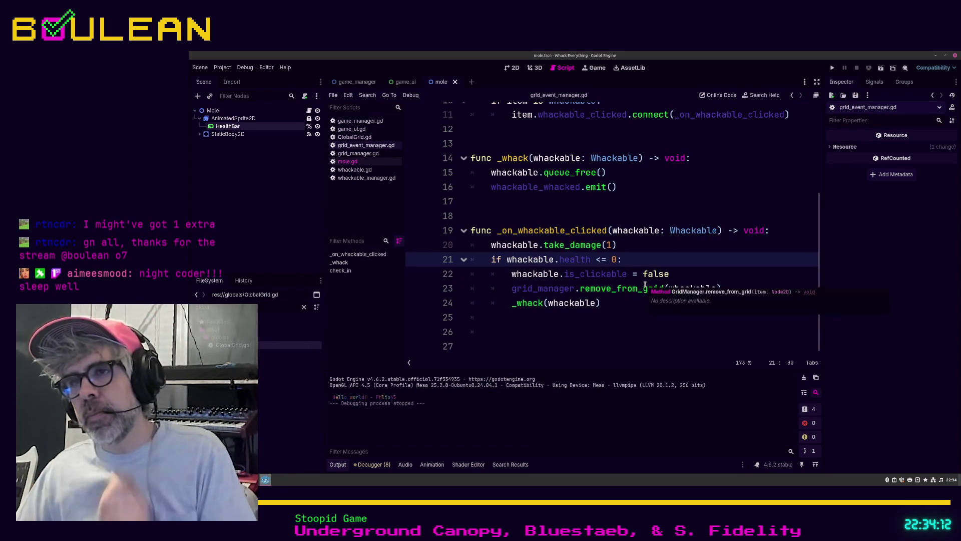
left_click(360, 162)
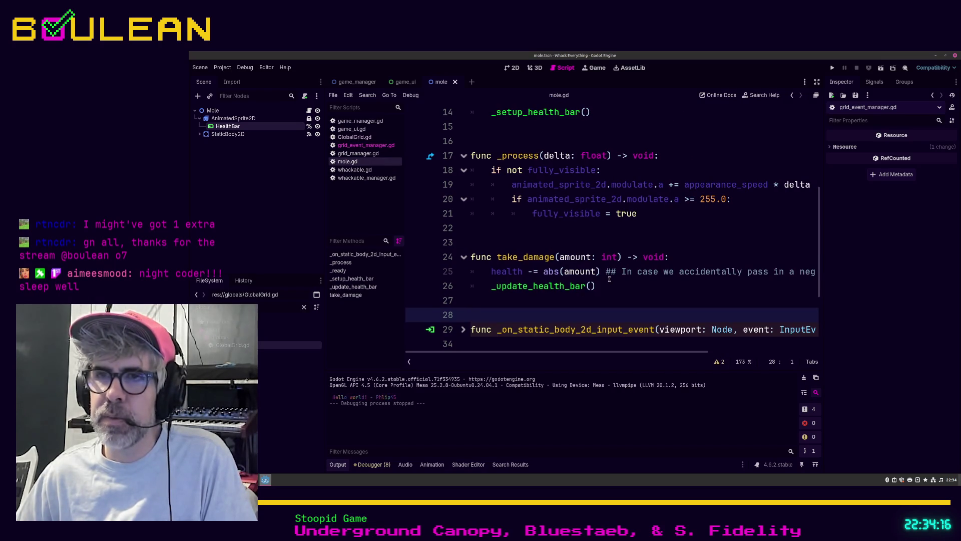
scroll(536, 293, "down", 1)
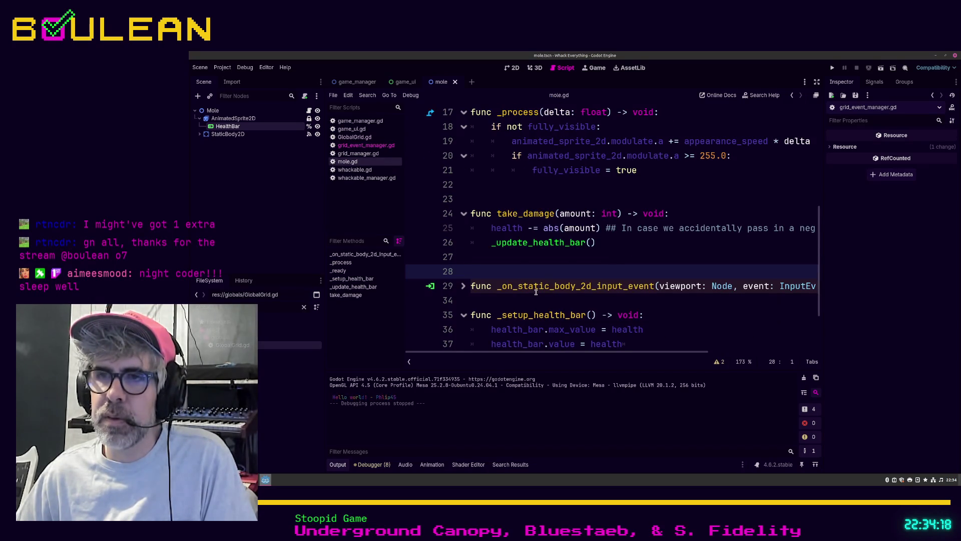
scroll(536, 292, "down", 1)
scroll(538, 284, "down", 1)
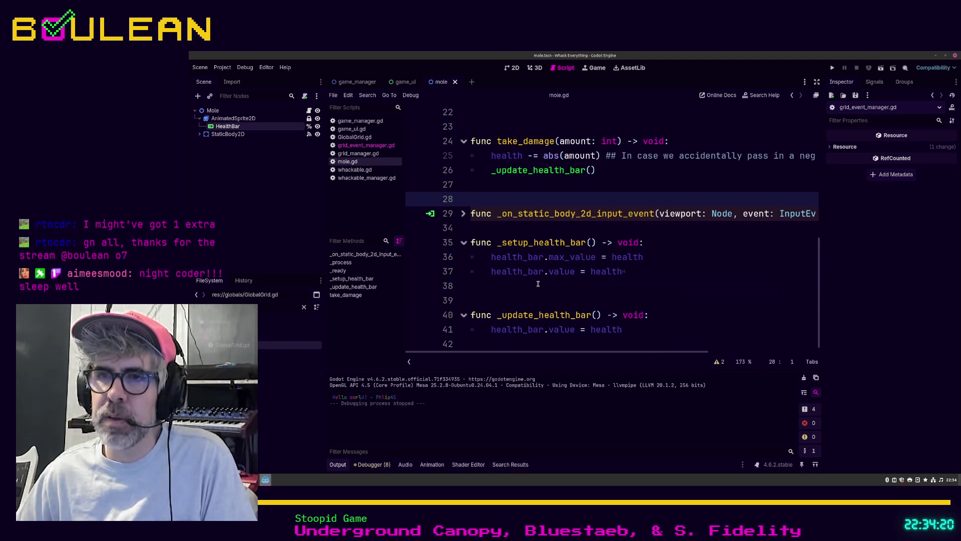
left_click(515, 340)
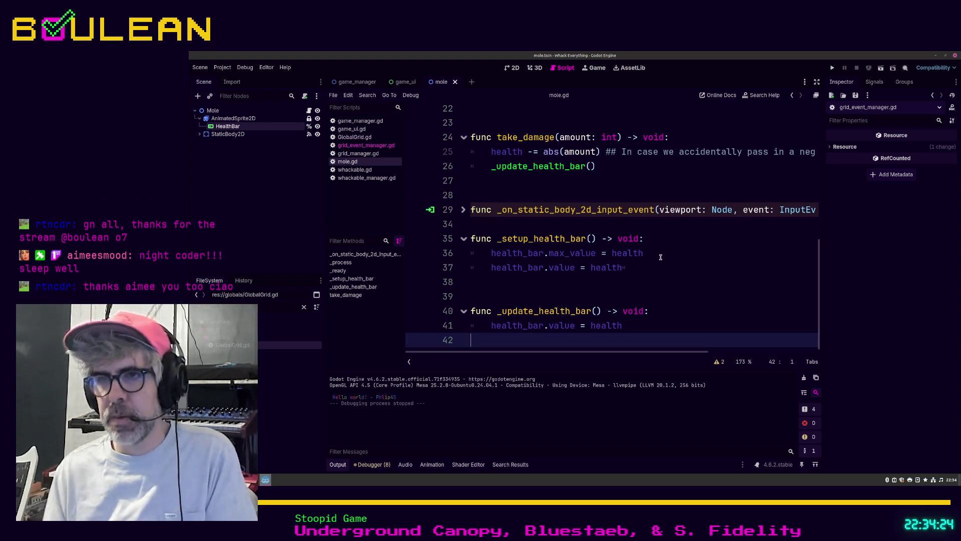
Step: Write 'if health_bar.value == 1:' on line 42 of _update_health_bar
type("if heal")
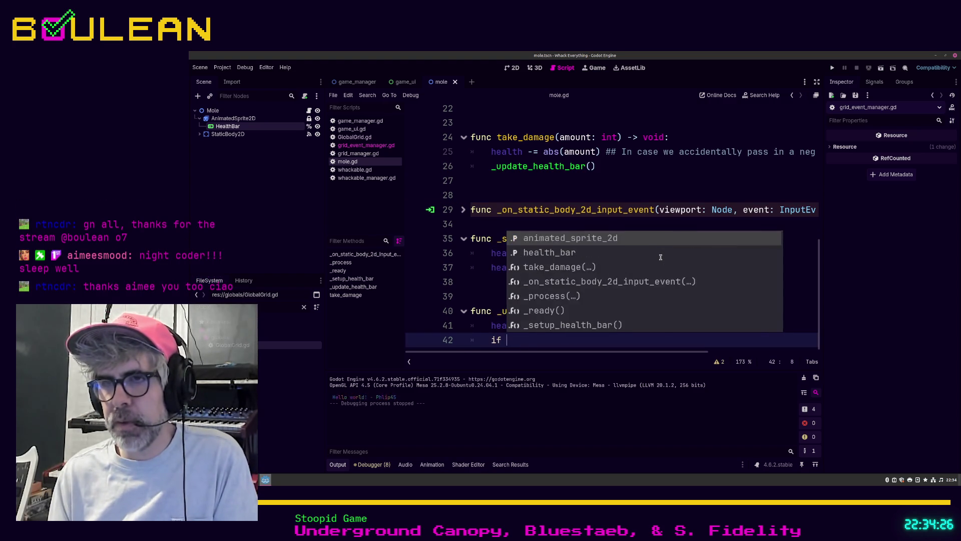
key("Return")
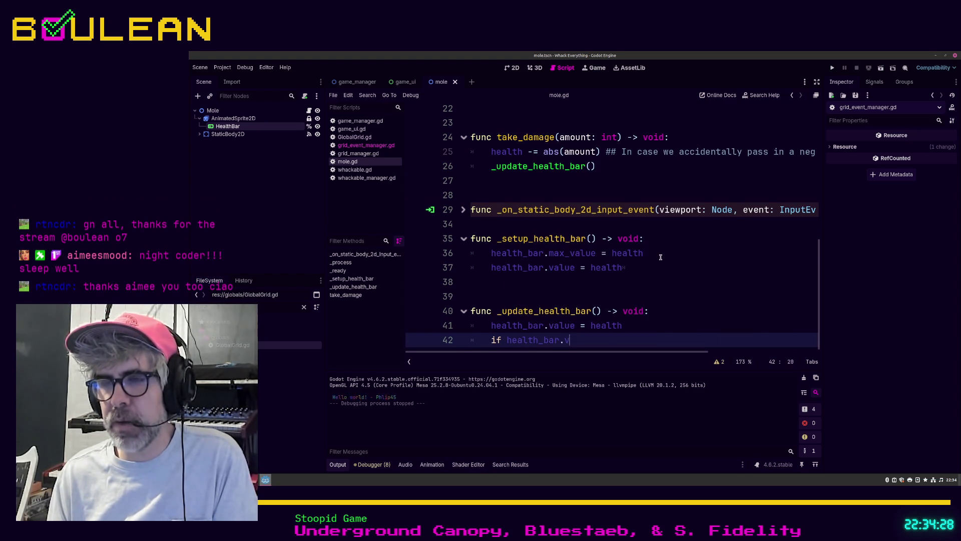
type("alue == 1:")
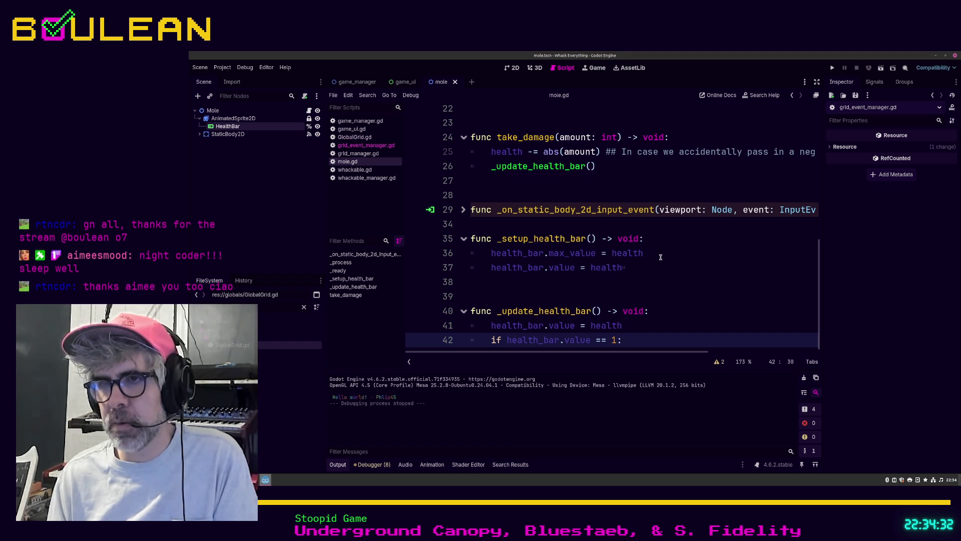
key("Return")
Step: Start a health_bar.add_theme_color_override("") call inside the if branch, then begin retyping it
type("ealth")
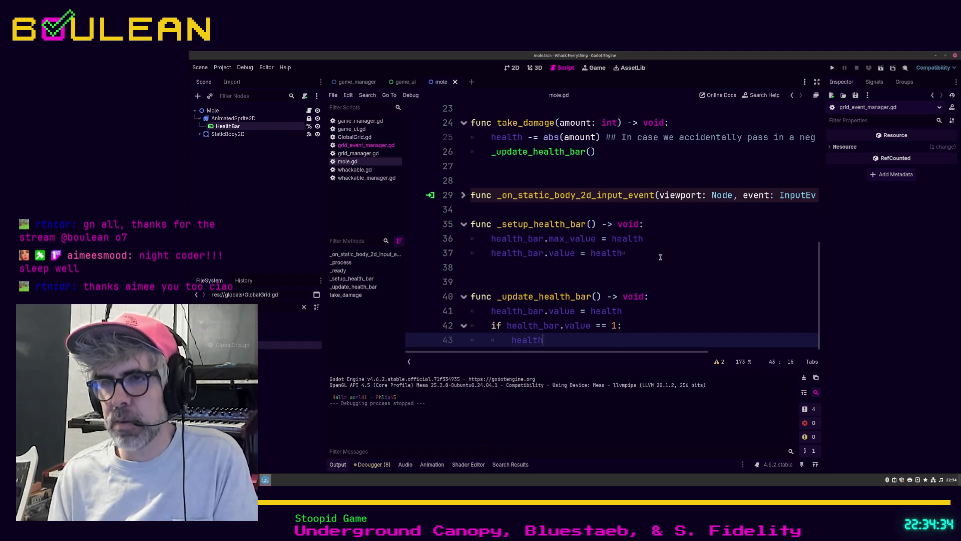
type("_bar.co")
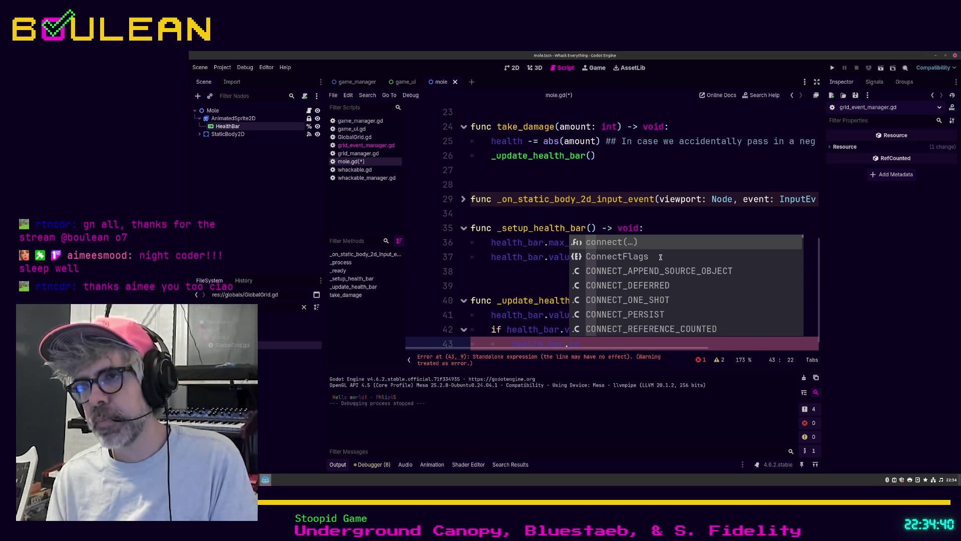
key("BackSpace")
key("BackSpace")
type("th")
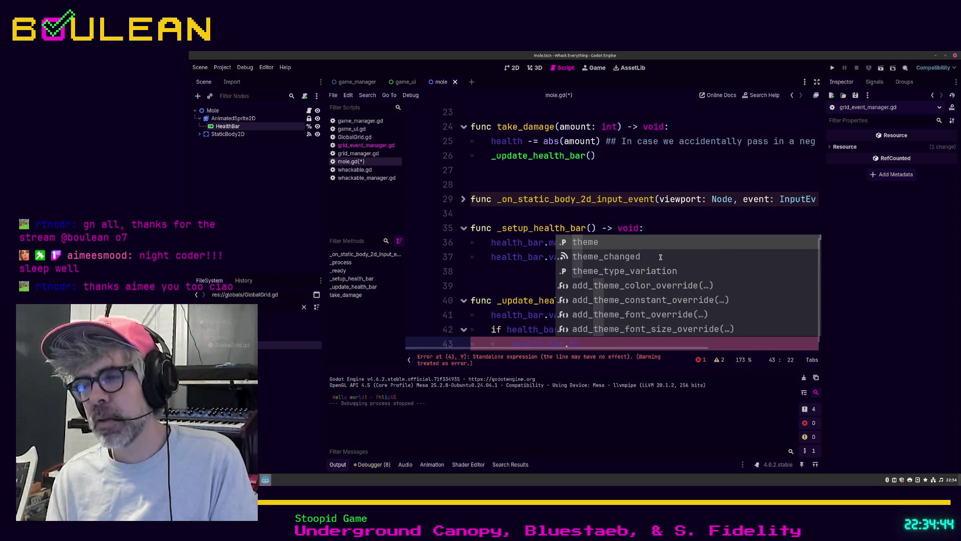
key("Down")
key("Down")
key("Down")
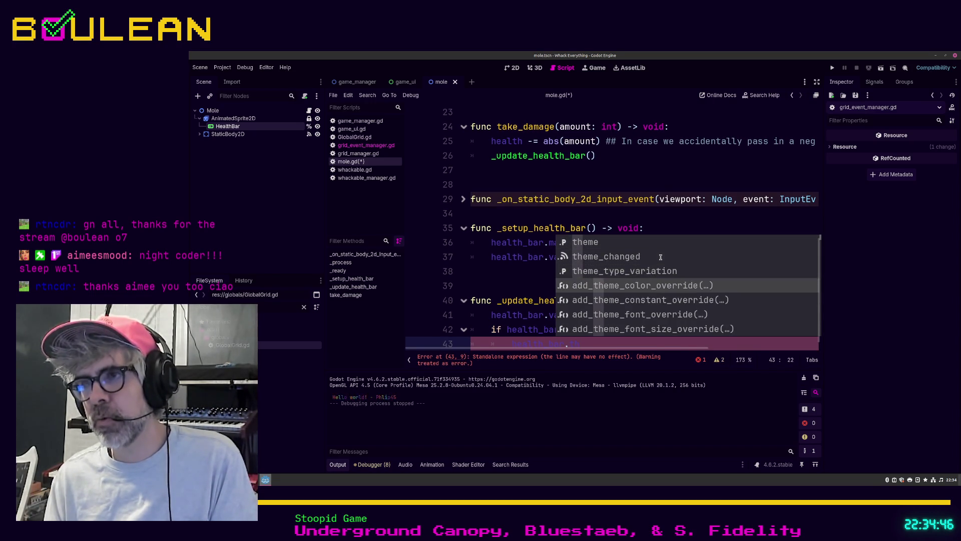
key("Return")
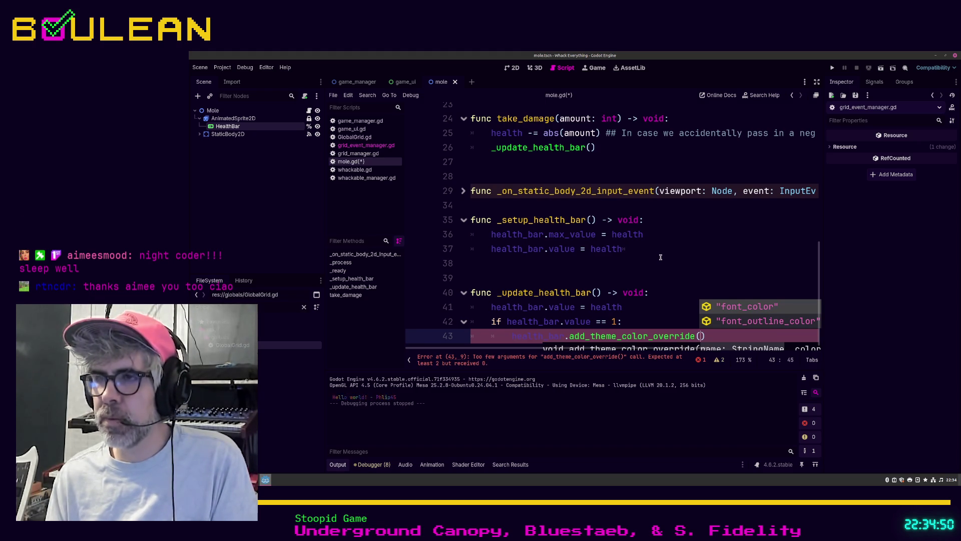
type("\"")
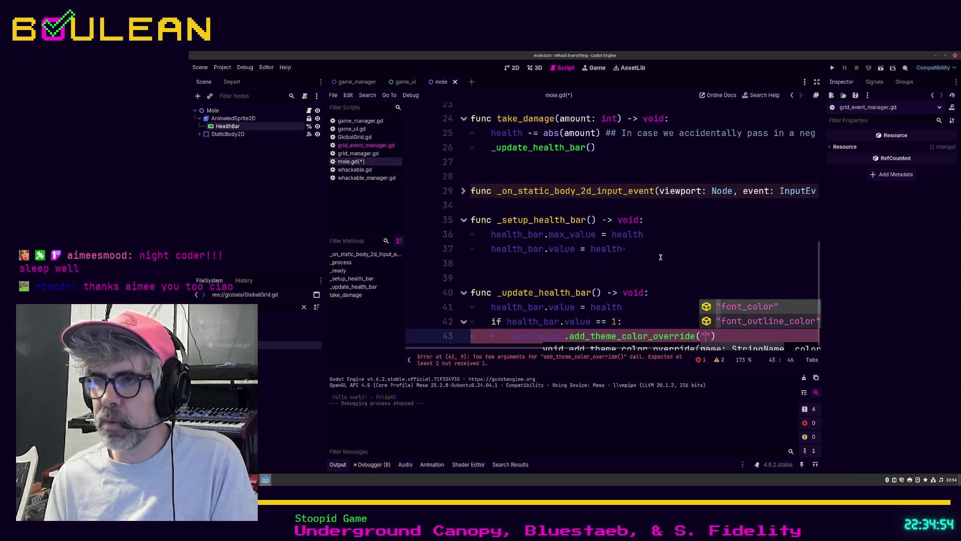
key("Right")
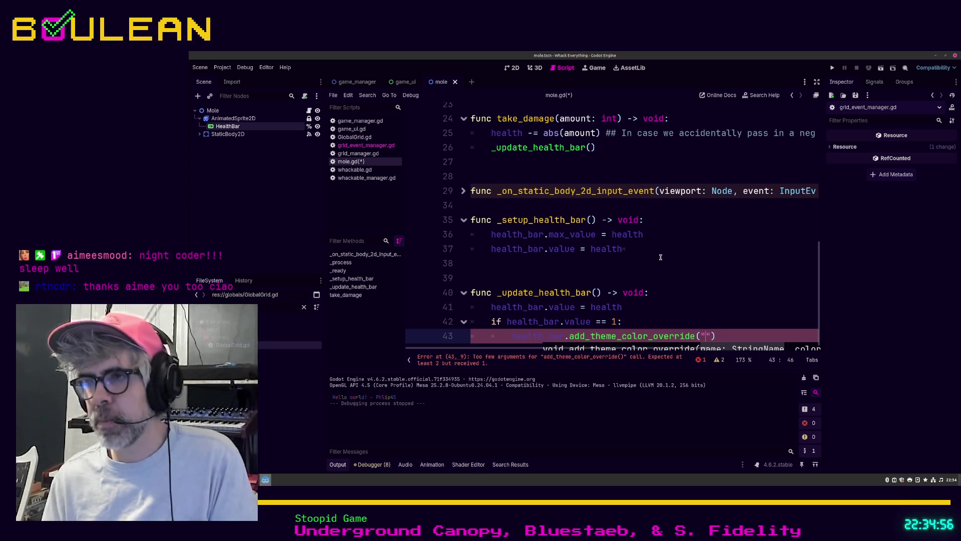
key("ctrl+shift+Left")
key("ctrl+shift+Left")
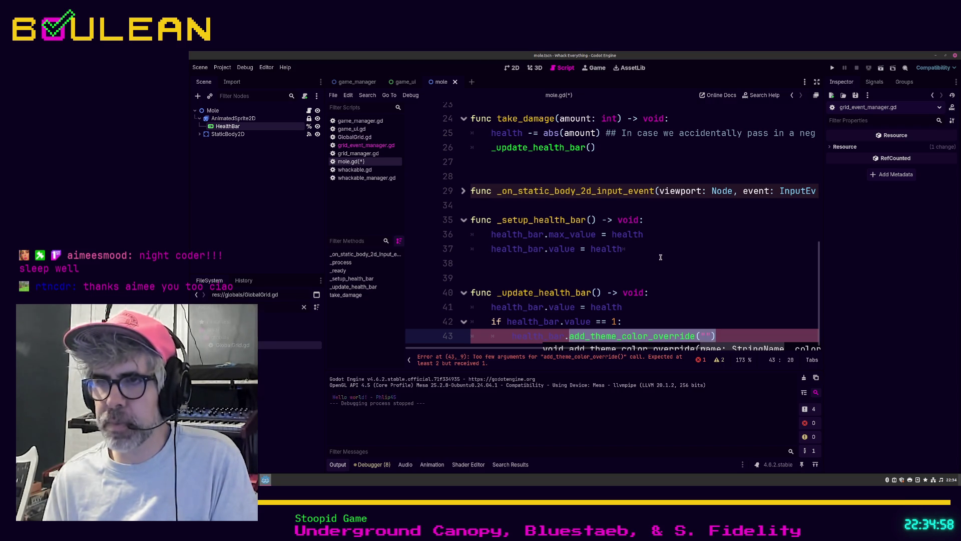
type("add_them")
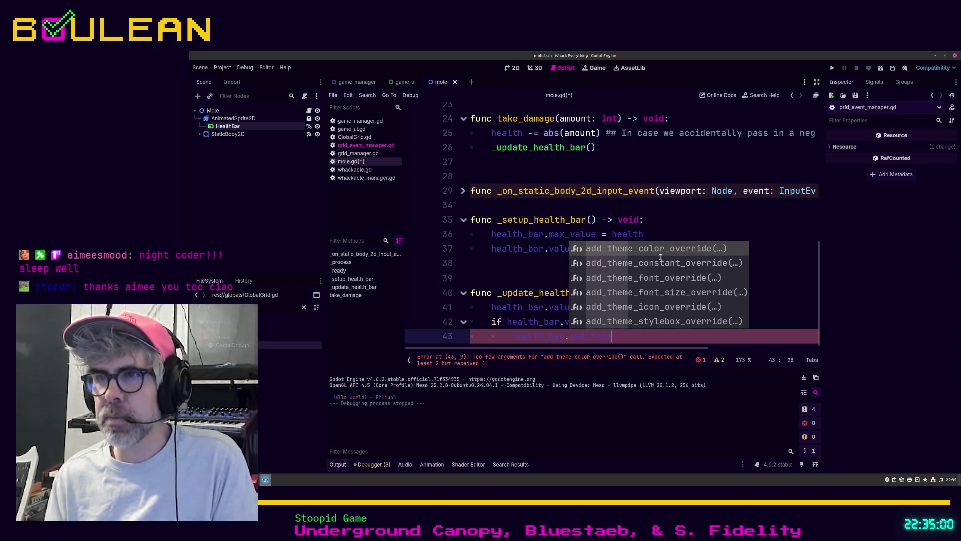
Step: Complete line 43 as add_theme_stylebox_override("background") via autocomplete
key("Down")
key("Down")
key("Down")
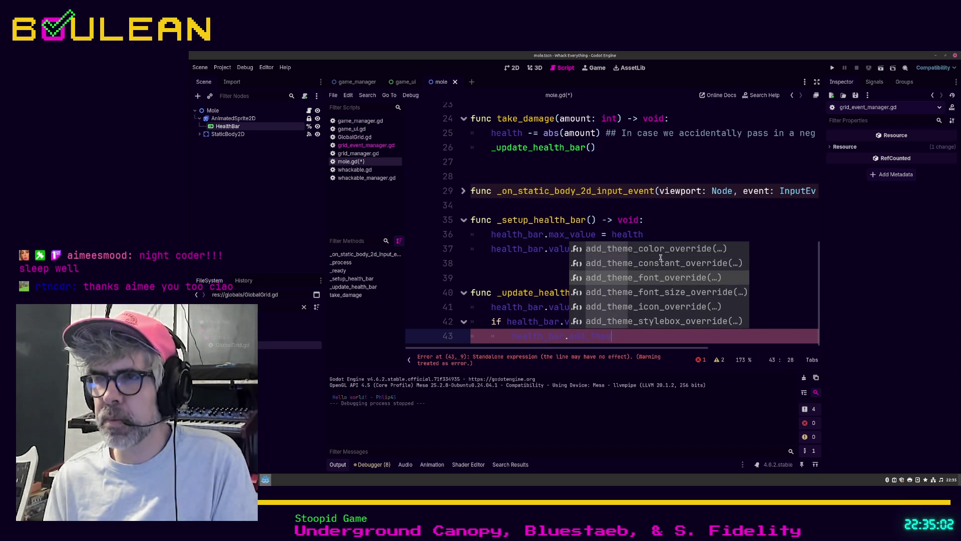
key("Return")
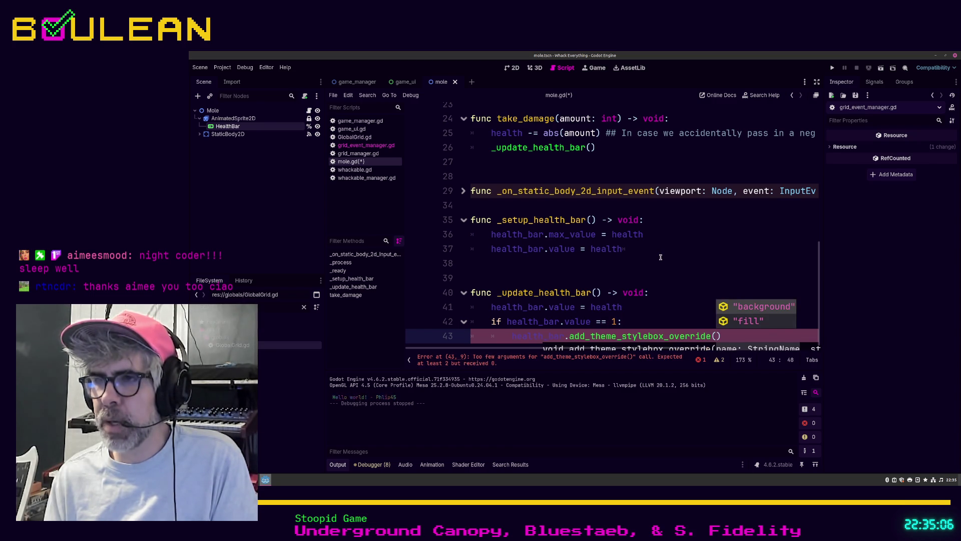
key("Return")
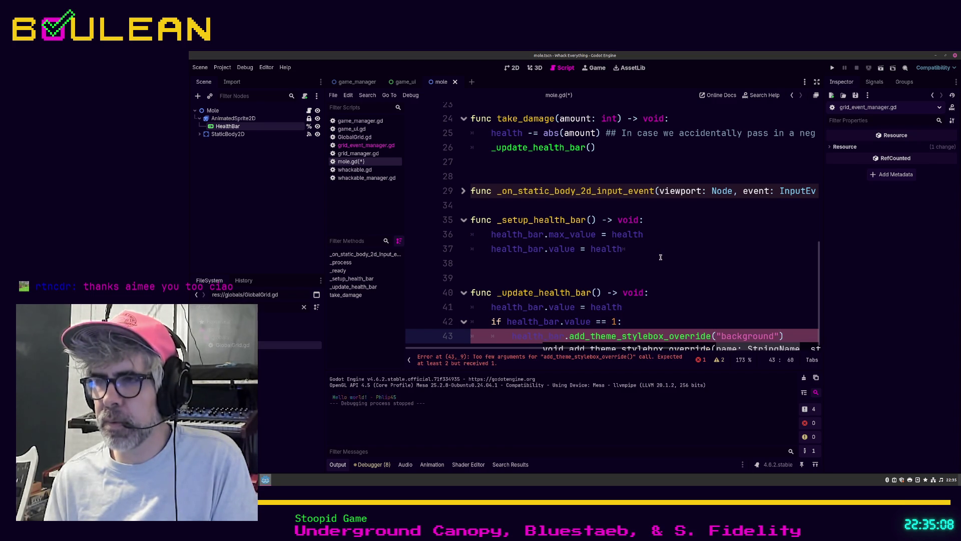
key("Right")
Step: Append .color = Color.YELLOW to the override call and zoom the code editor out slightly
type(".")
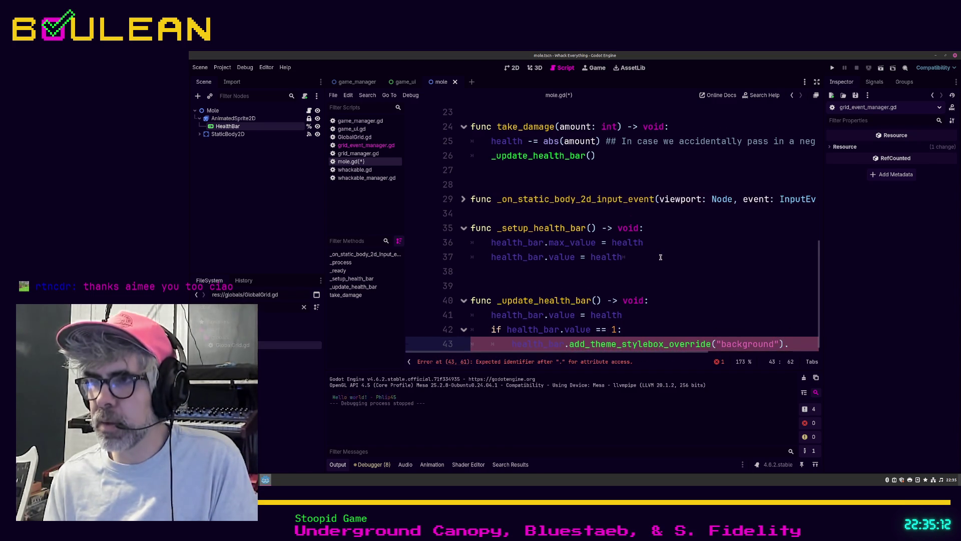
type("set")
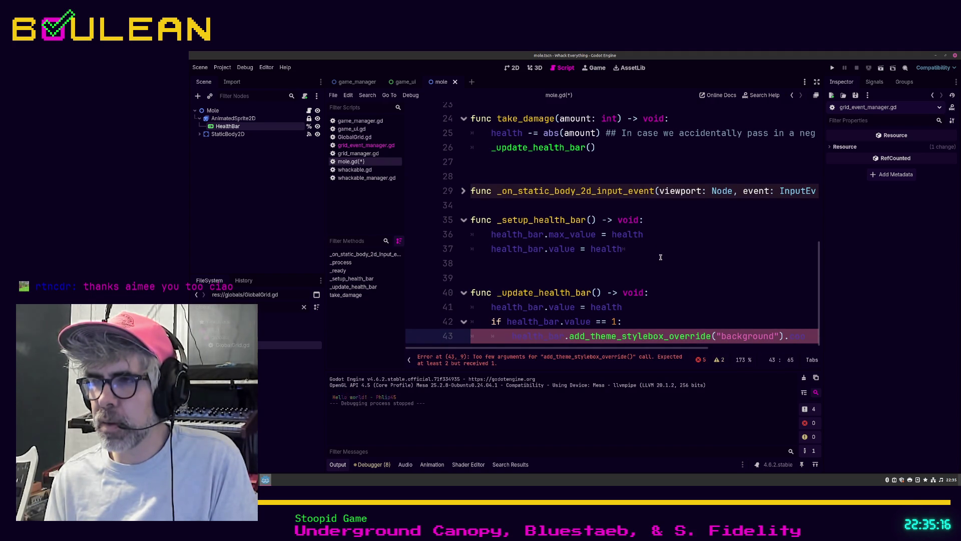
key("BackSpace")
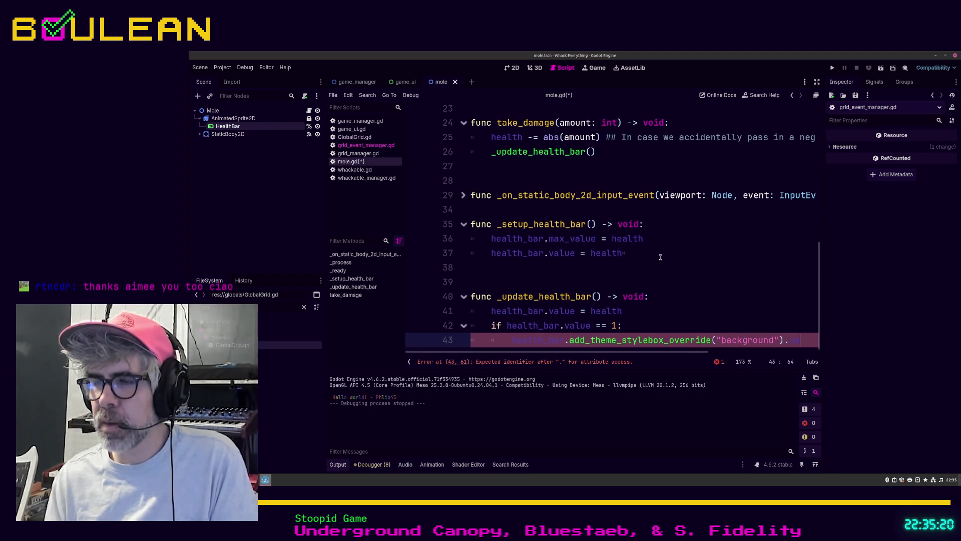
type("lor = ")
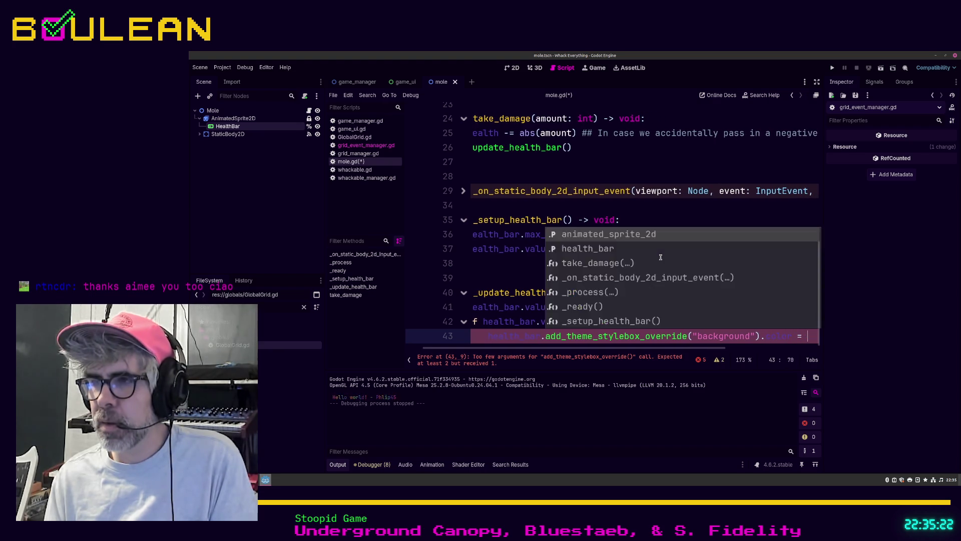
type("Colo")
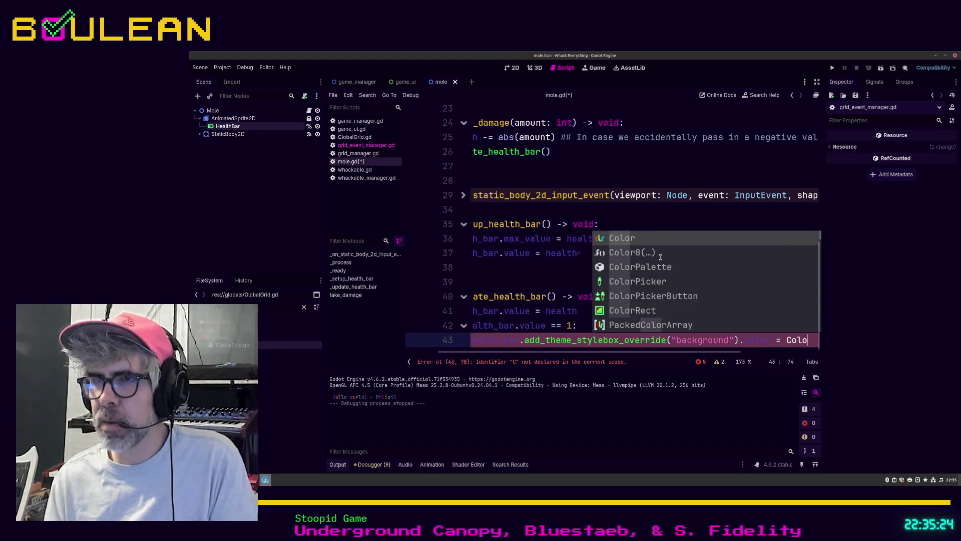
type("r.RE")
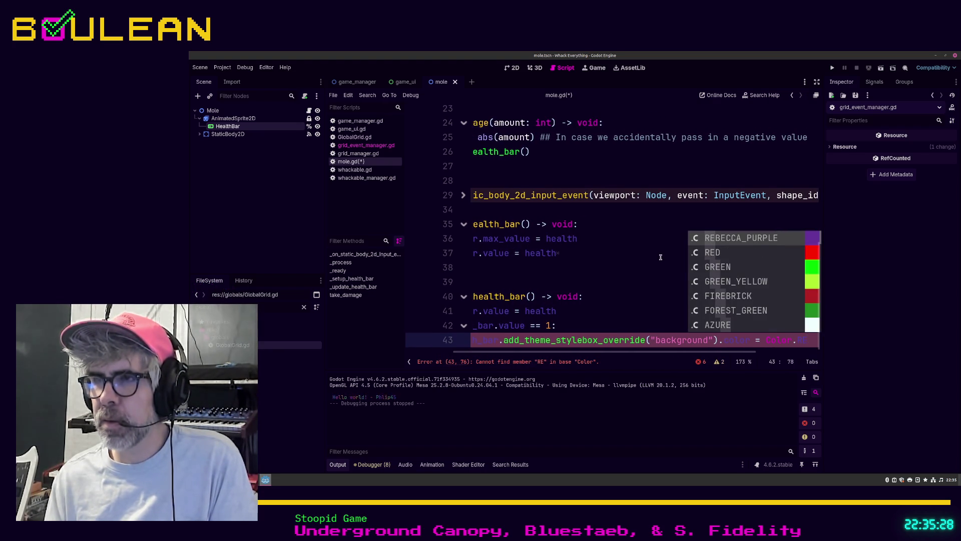
key("BackSpace")
key("BackSpace")
type("YELLOW")
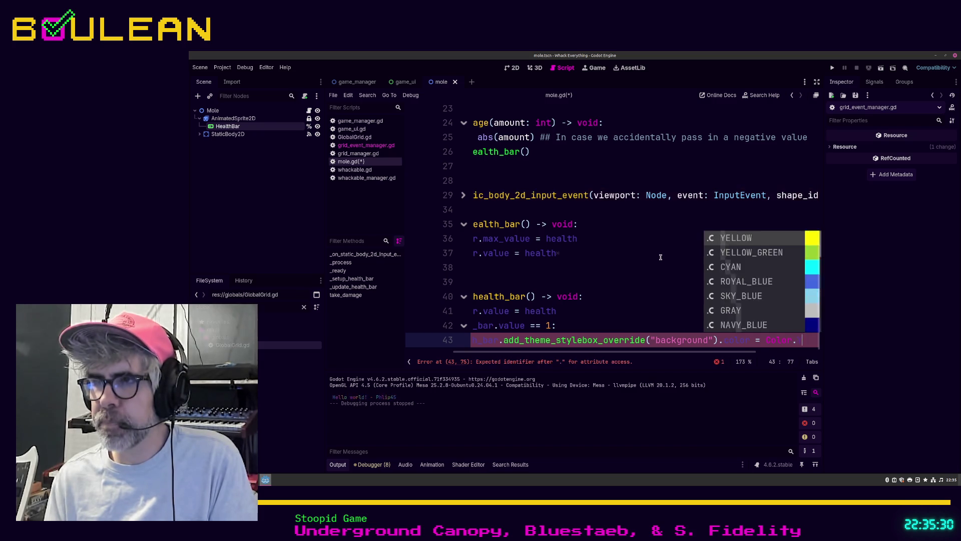
key("Escape")
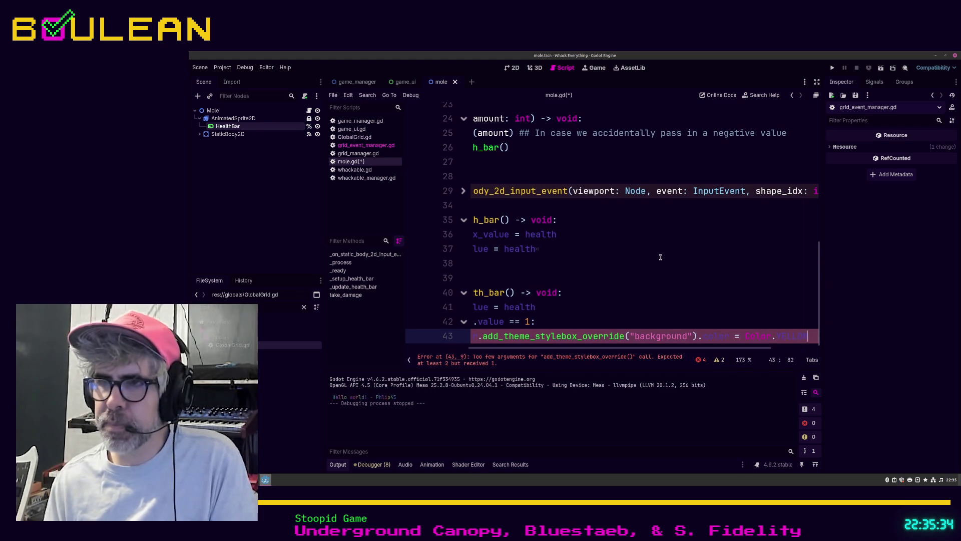
key("ctrl+minus")
key("ctrl+minus")
key("ctrl+minus")
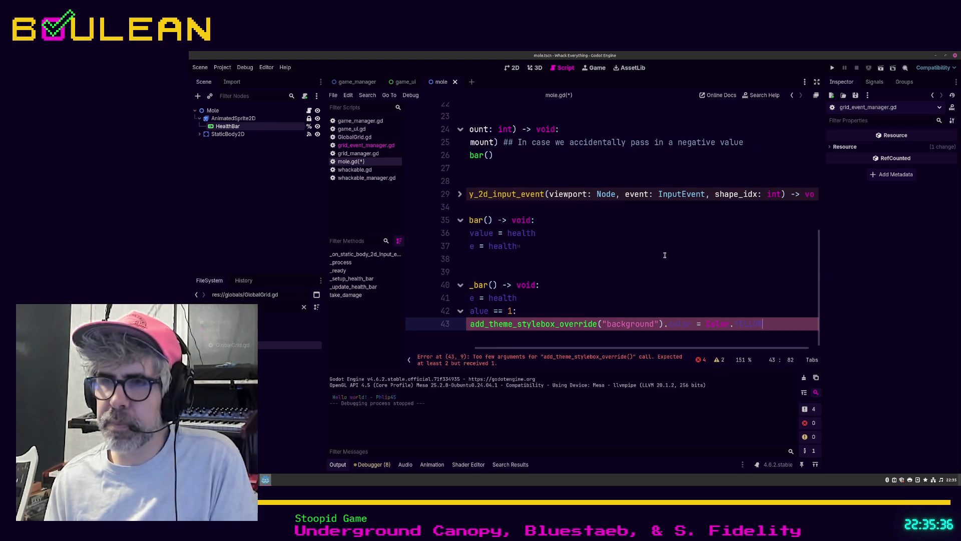
key("ctrl+minus")
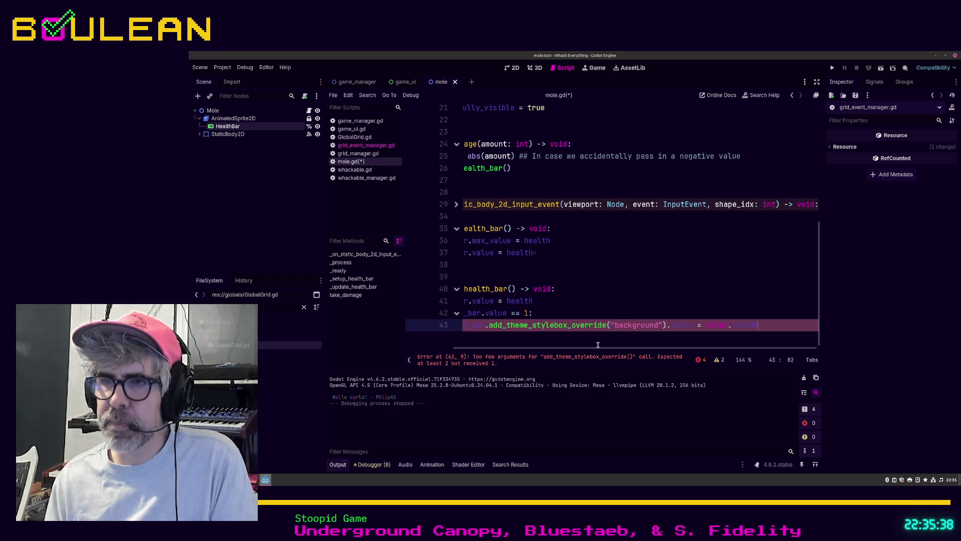
Step: Cut line 43 back to add_theme_stylebox_override("background", then open a new Firefox tab
scroll(576, 348, "left", 5)
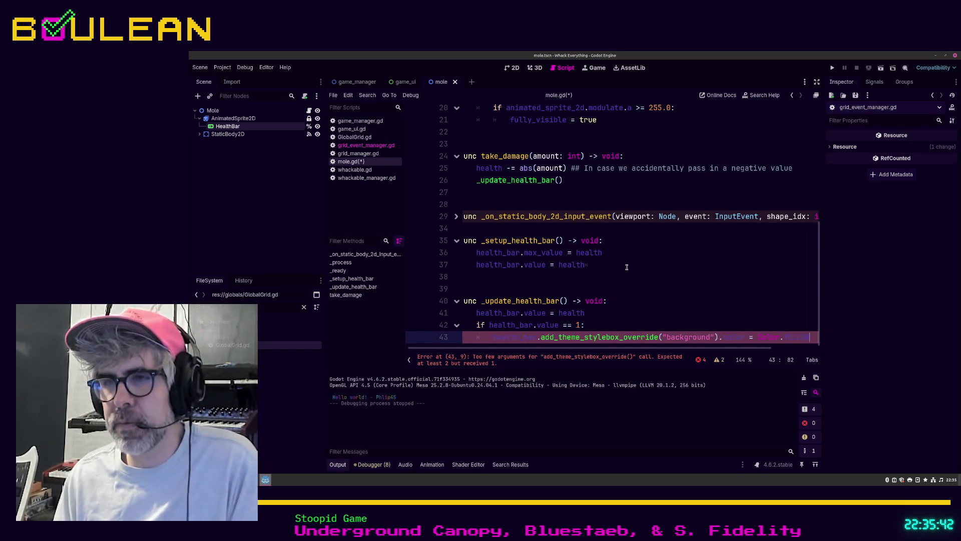
scroll(626, 268, "up", 1)
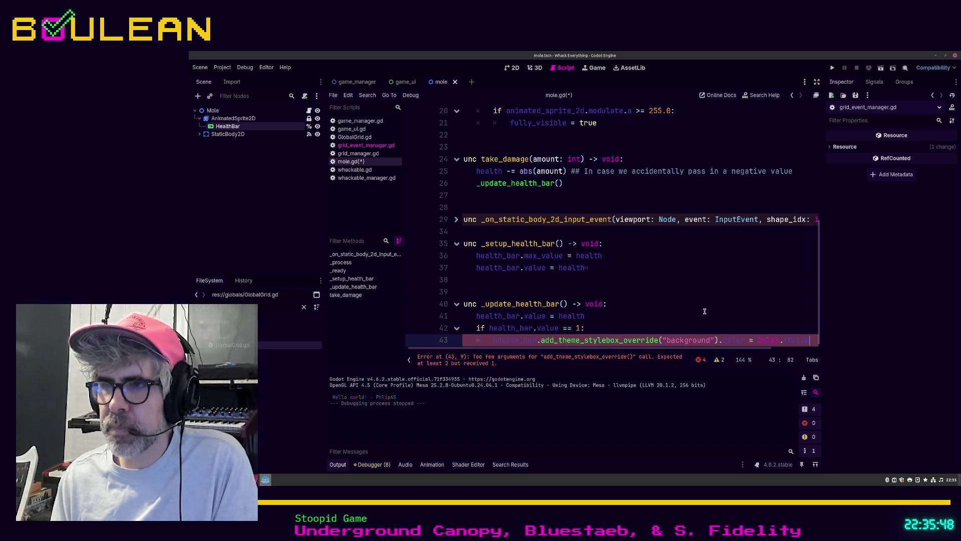
left_click(717, 340)
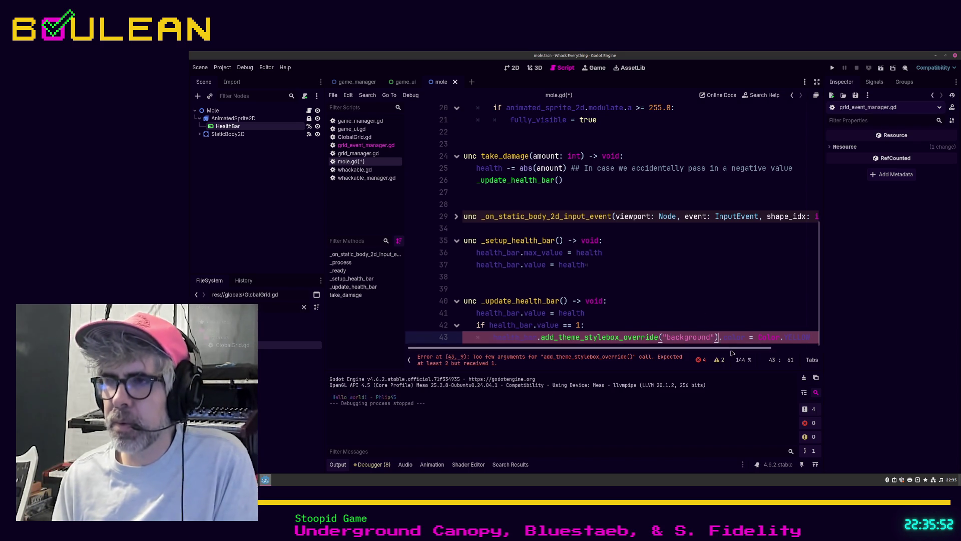
key("shift+End")
key("Delete")
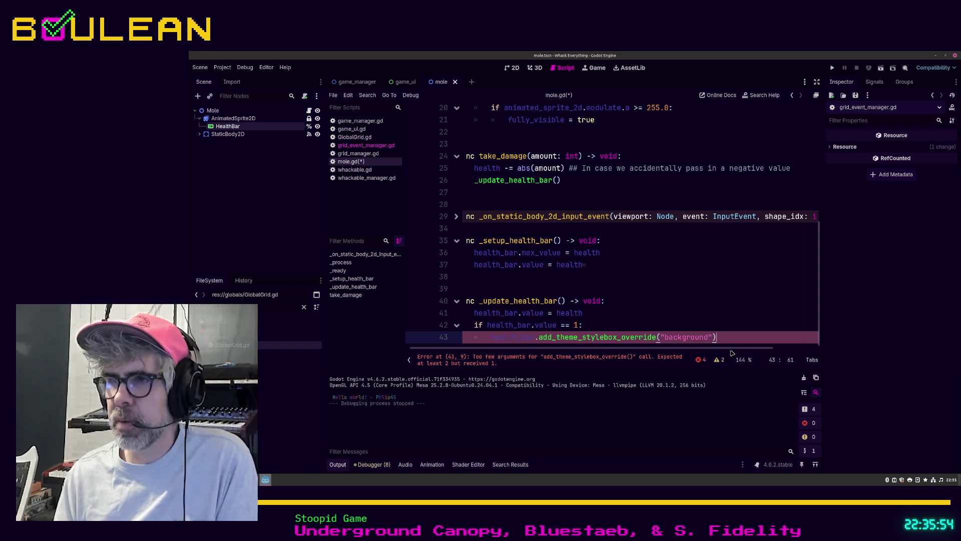
key("BackSpace")
type(",")
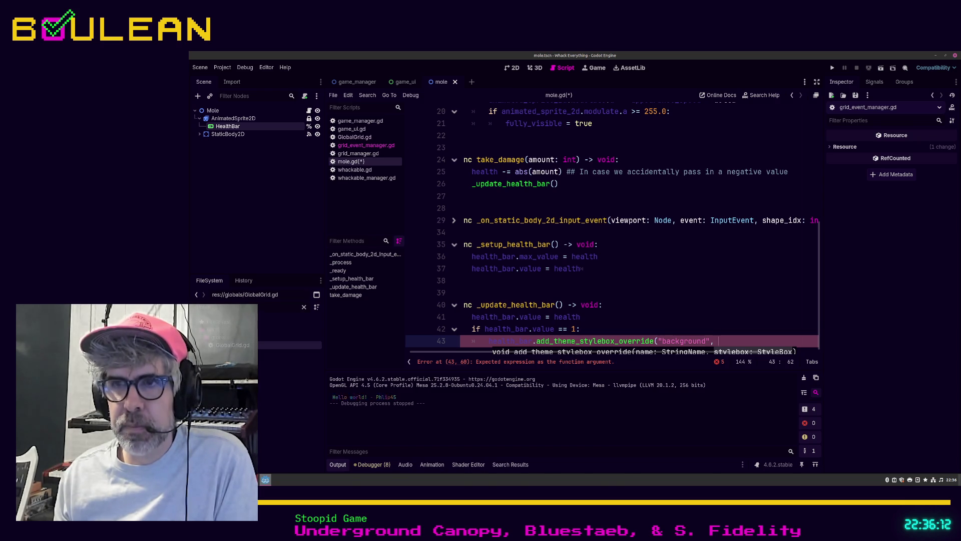
key("alt+Tab")
key("ctrl+t")
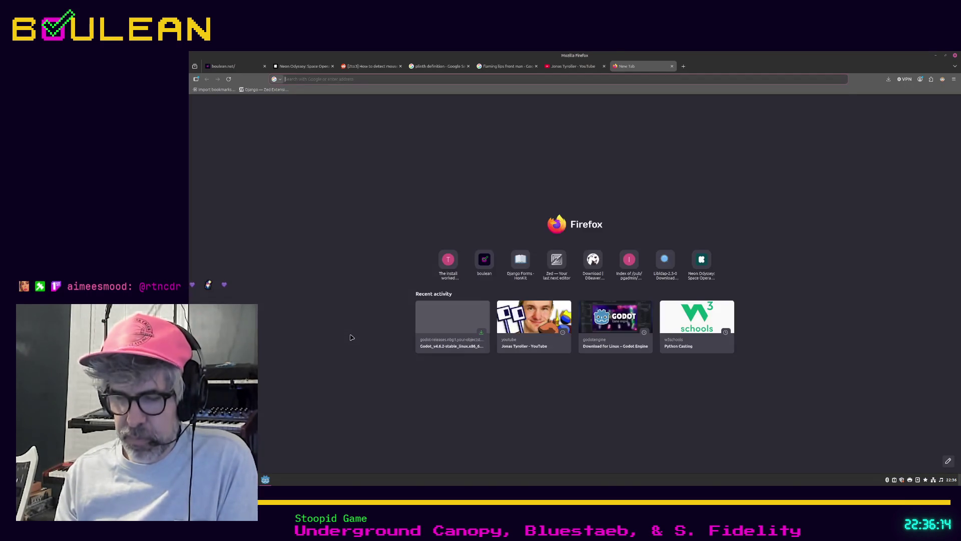
Step: Google 'godot change healthbar color', read the Godot Forum thread, then return to Godot
type("godot change")
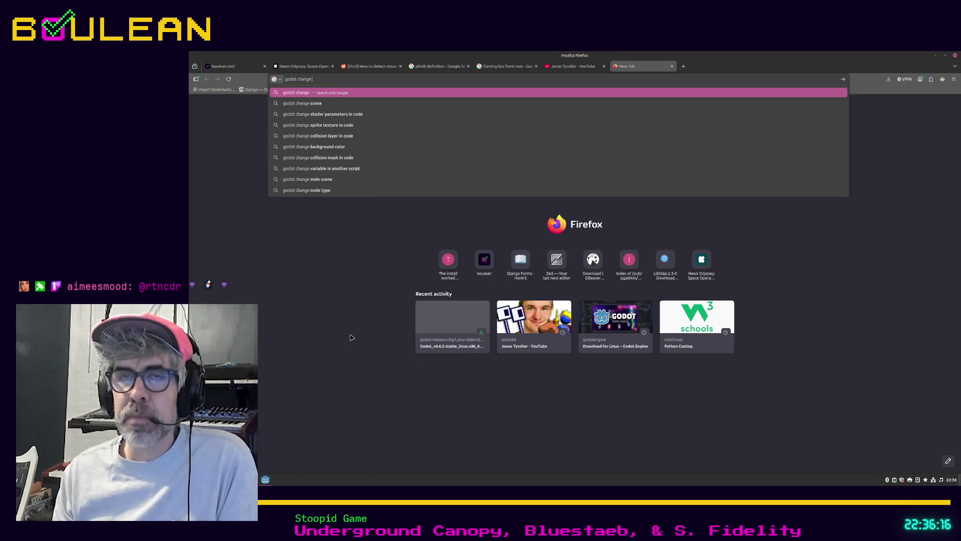
type(" healthbar color")
key("Return")
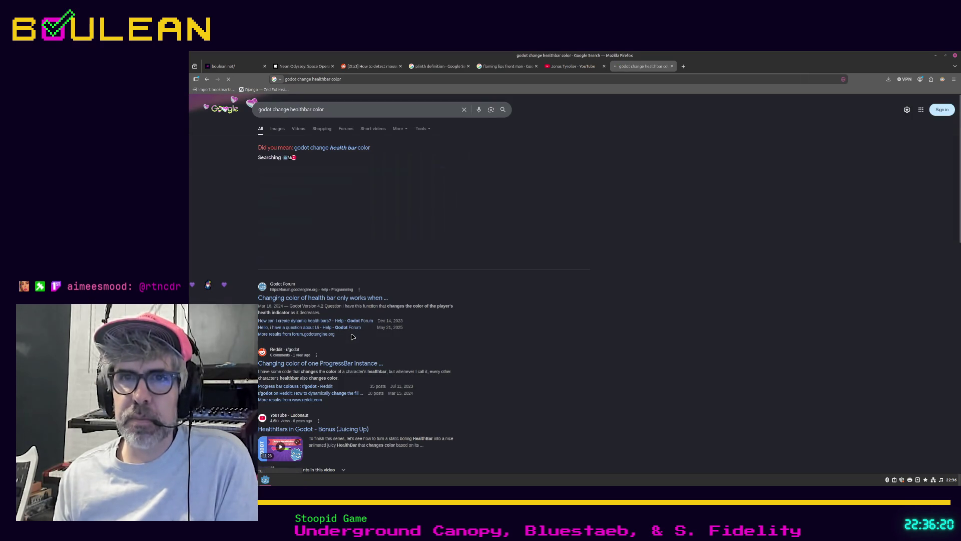
left_click(323, 299)
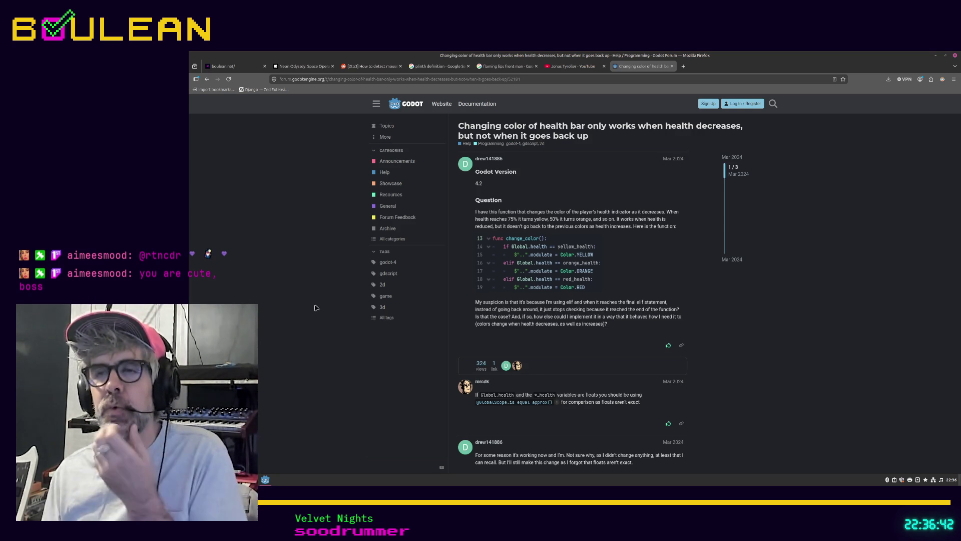
mouse_move(600, 286)
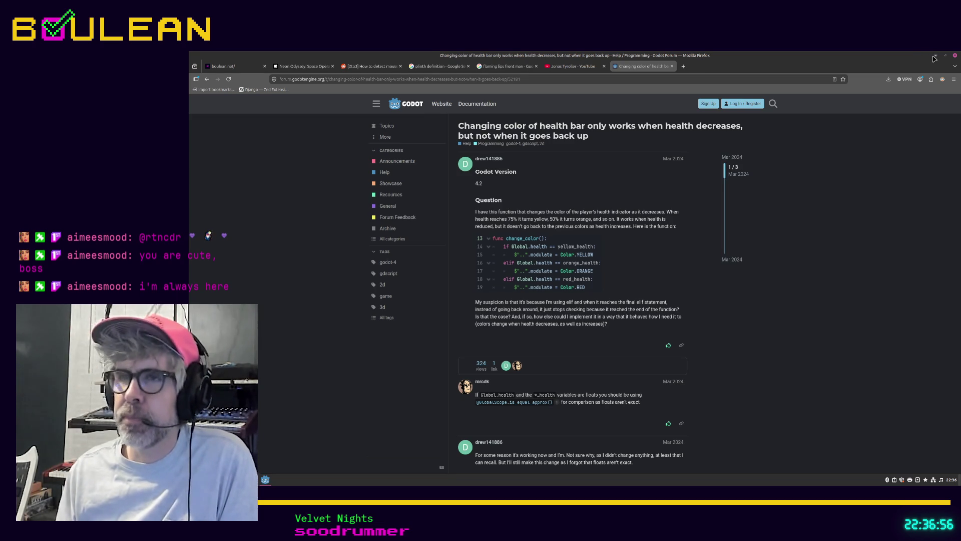
left_click(935, 56)
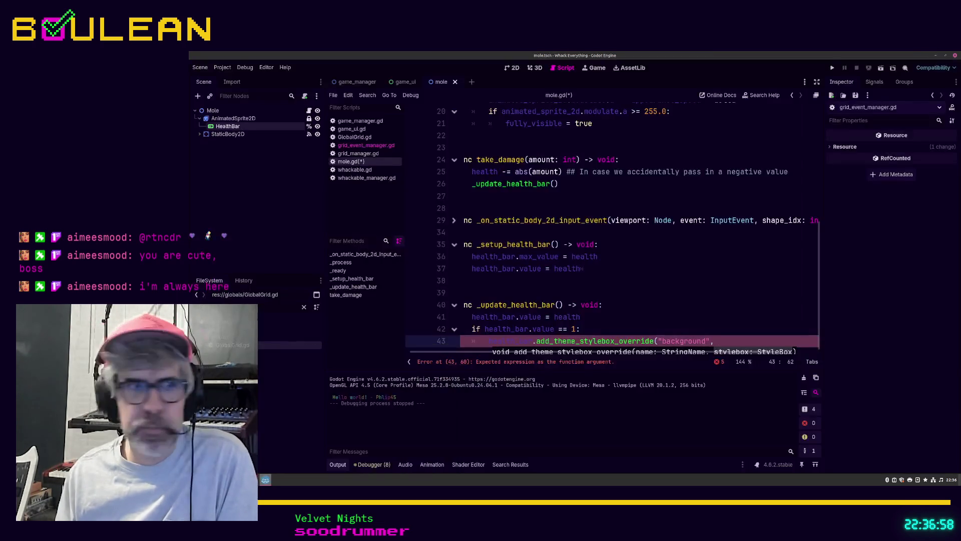
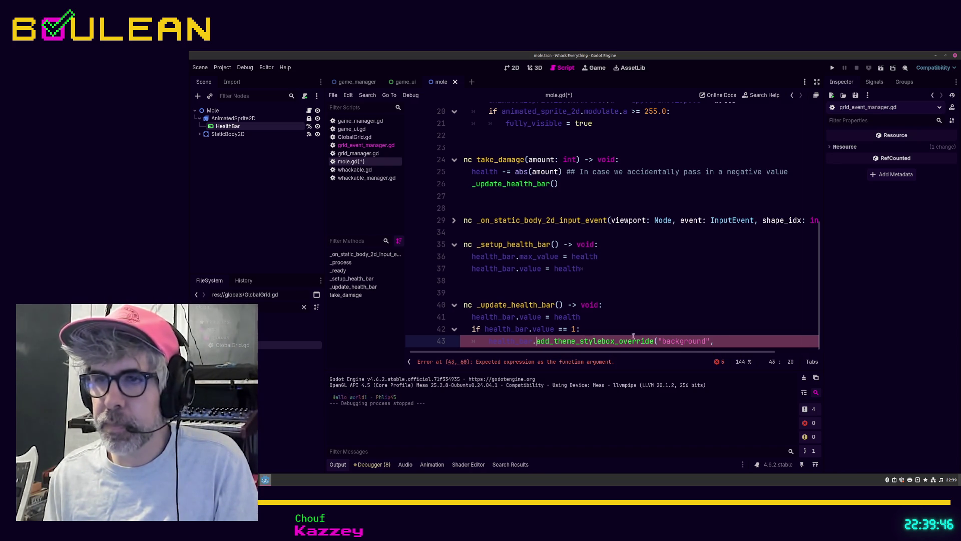
Step: Replace the stylebox override with health_bar.modulate = Color.RED for the value-1 branch
left_click_drag(536, 341, 730, 340)
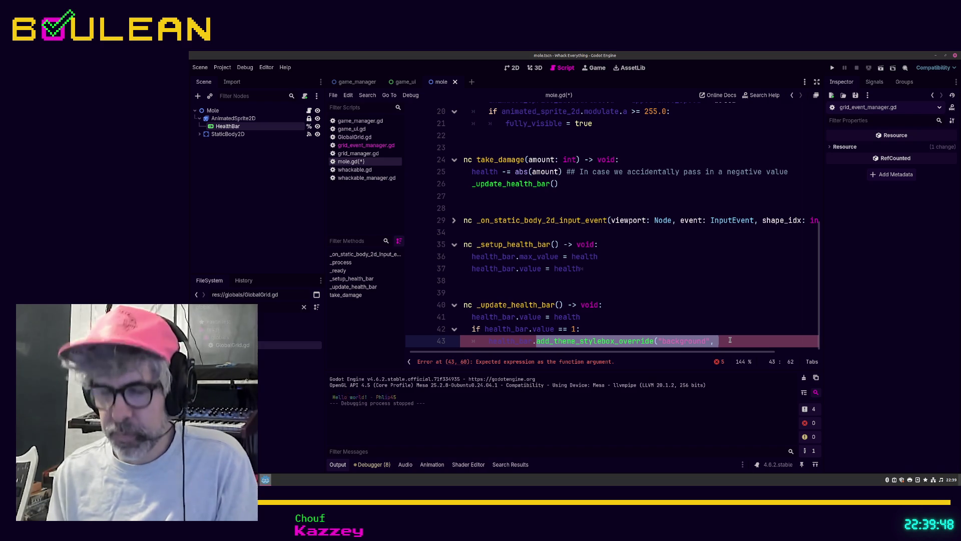
type("mod")
key("Return")
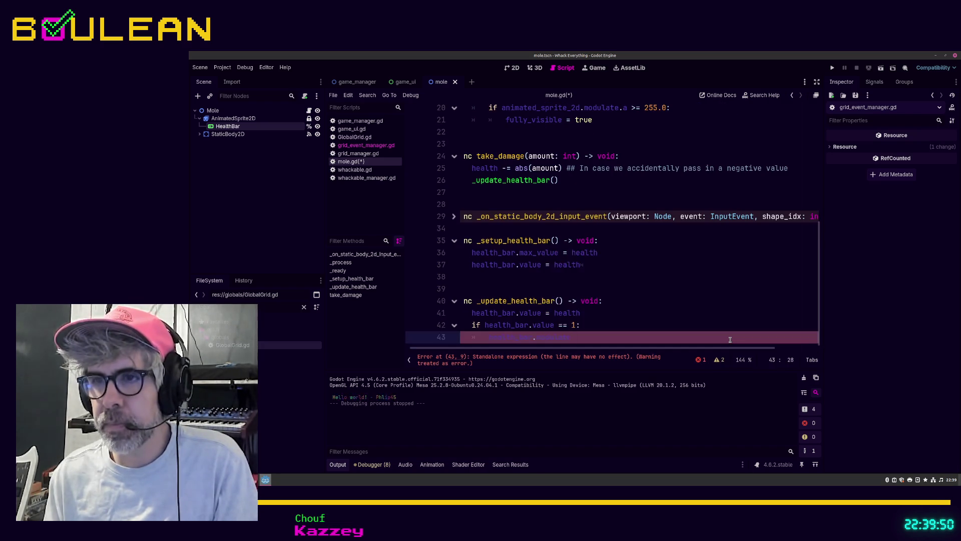
type(" = Co")
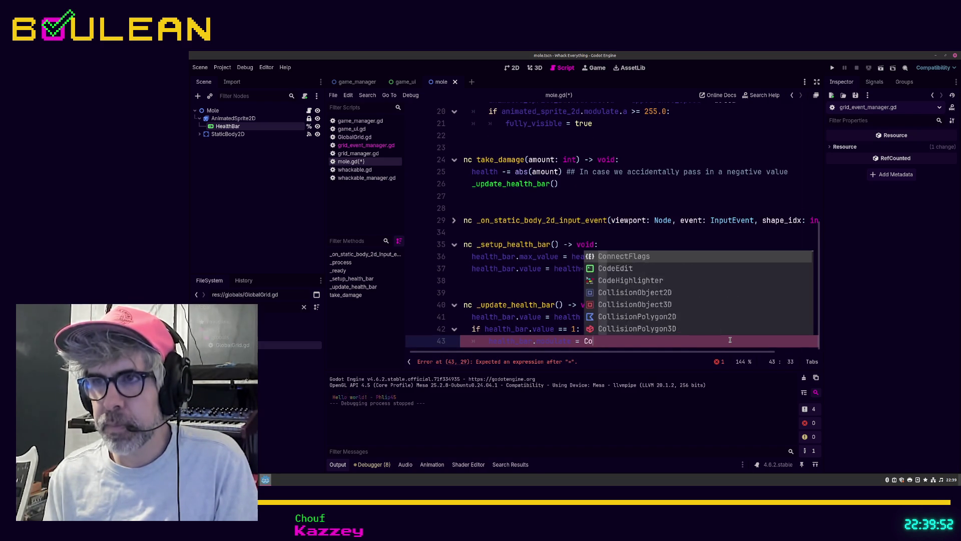
type("lor.Colo")
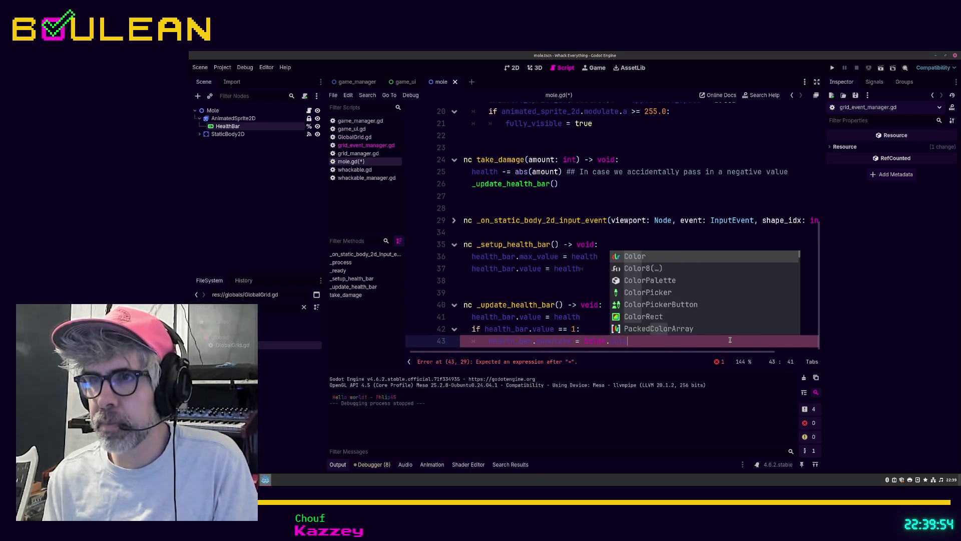
key("BackSpace")
key("BackSpace")
key("BackSpace")
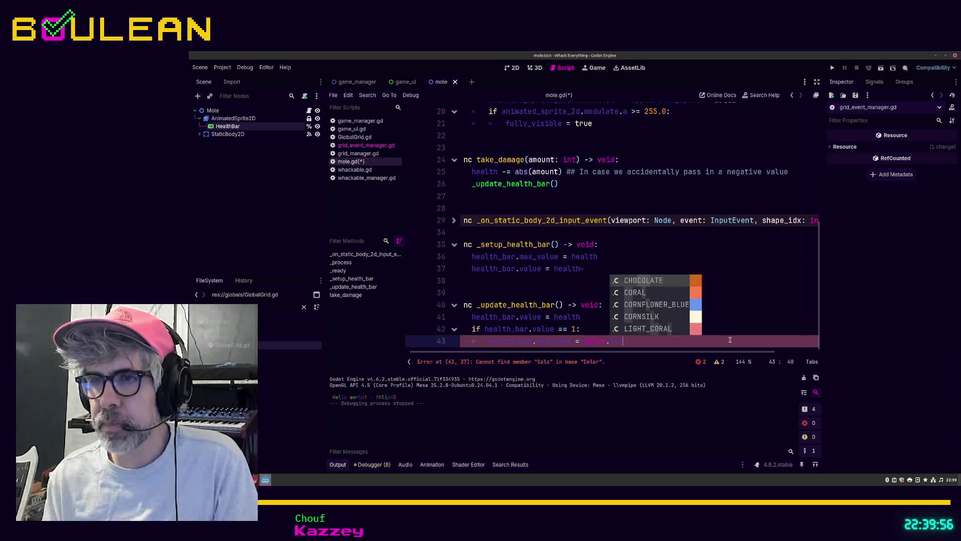
type("R")
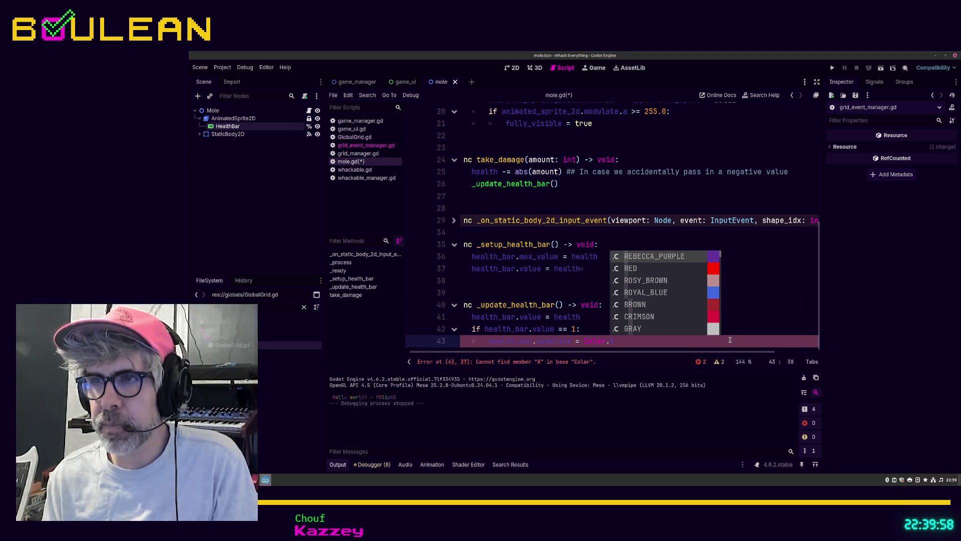
type("E")
key("Return")
key("Return")
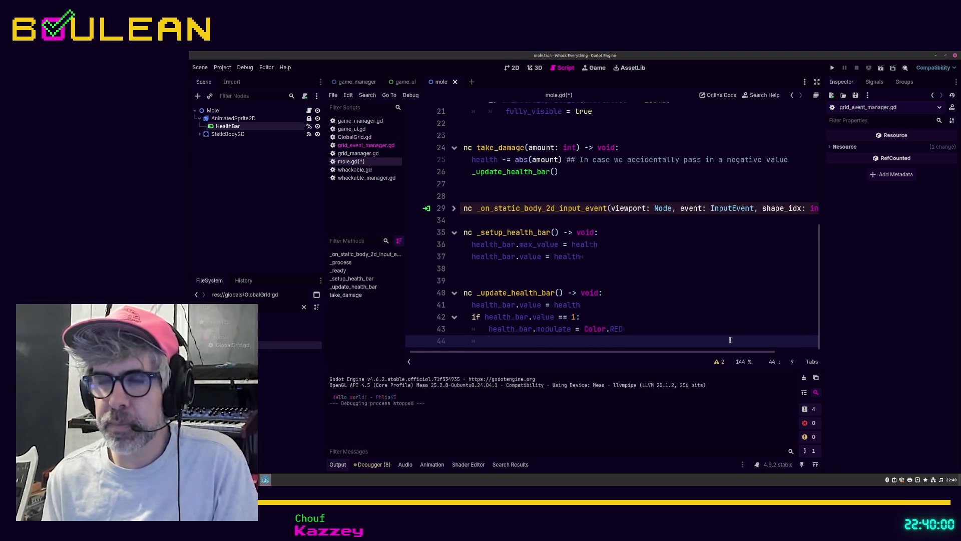
Step: Add an elif health_bar.value == 2 branch setting health_bar.modulate to Color.ORANGE_RED
type("elif heal")
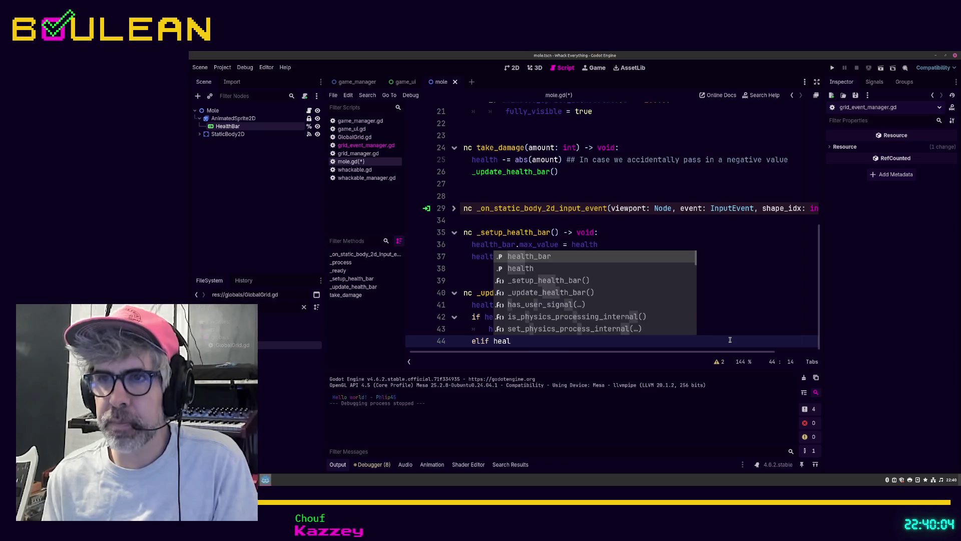
key("Return")
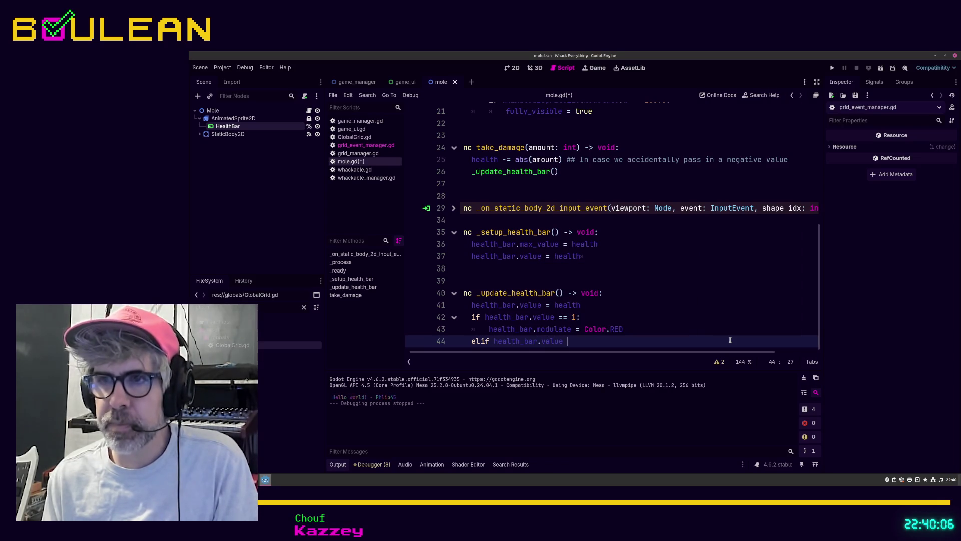
type("== 2:")
key("Return")
type("health_bar.modulate = ")
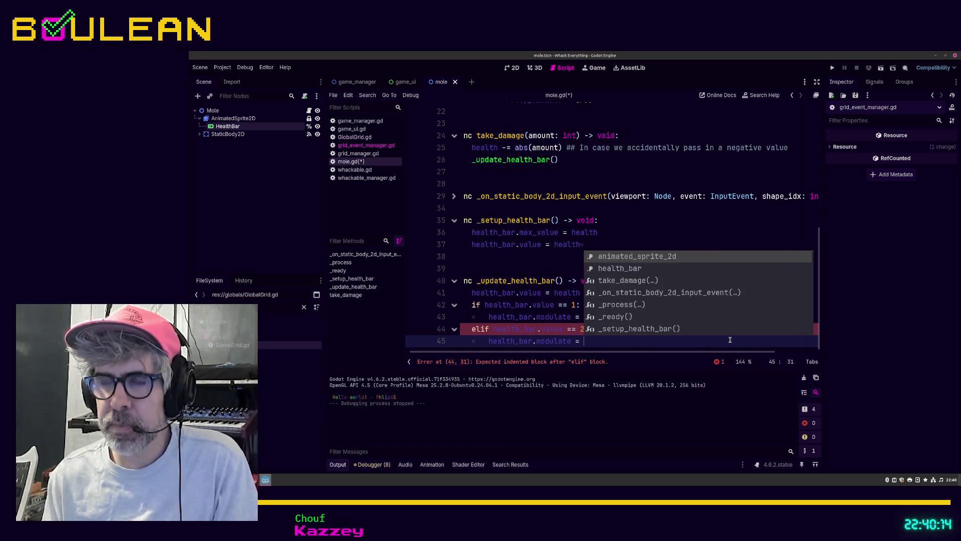
type("Co")
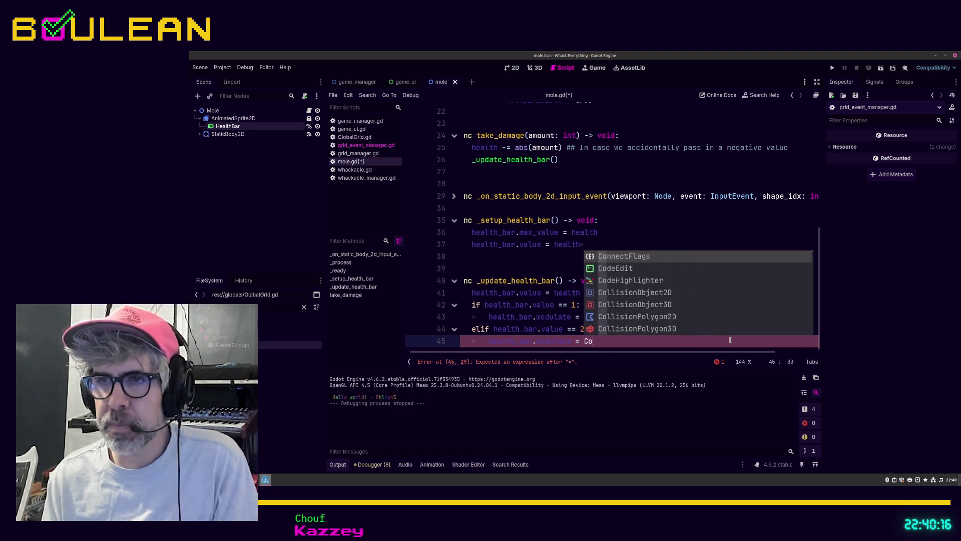
type("lor.or")
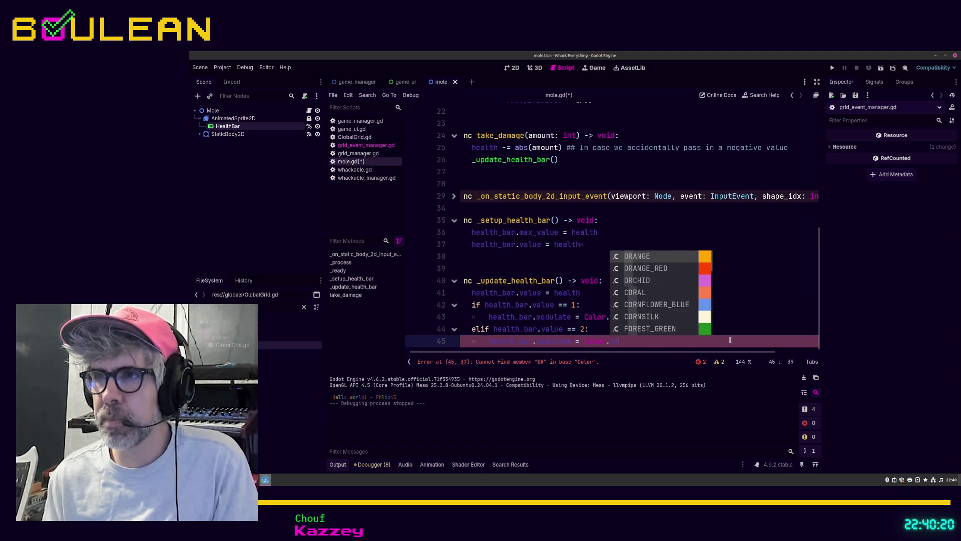
key("Down")
key("Return")
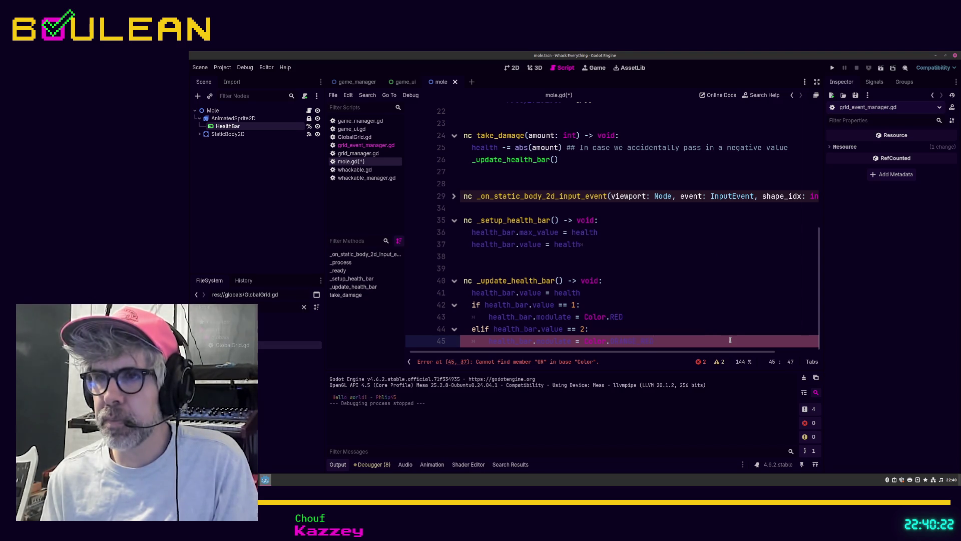
key("Return")
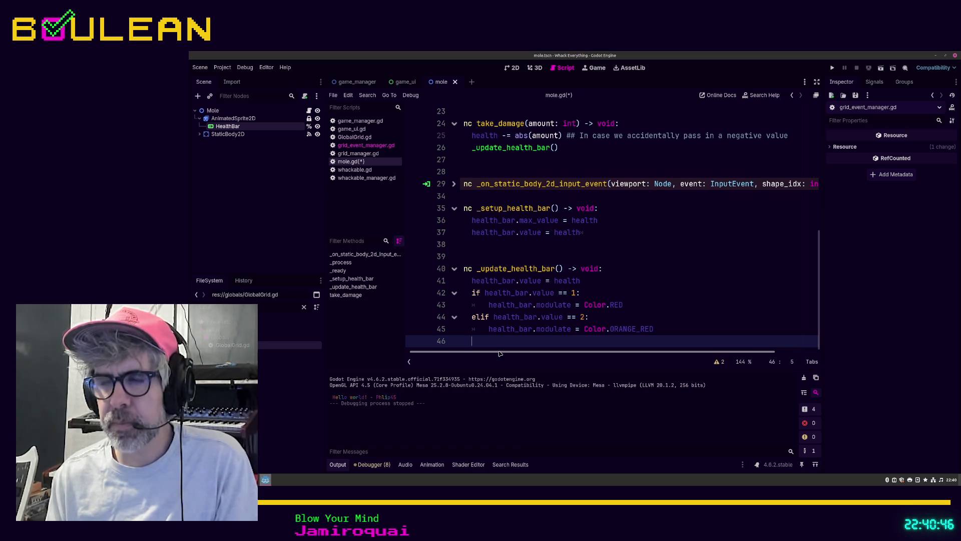
left_click(635, 303)
Step: Change the branch colours to Color.YELLOW for value 1 and Color.ORANGE for value 2
key("BackSpace")
key("BackSpace")
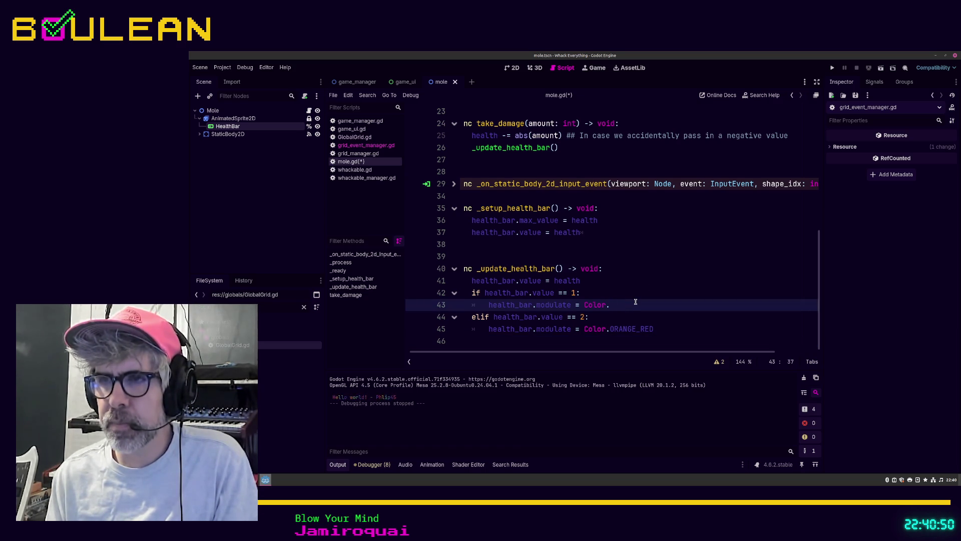
type("YEL")
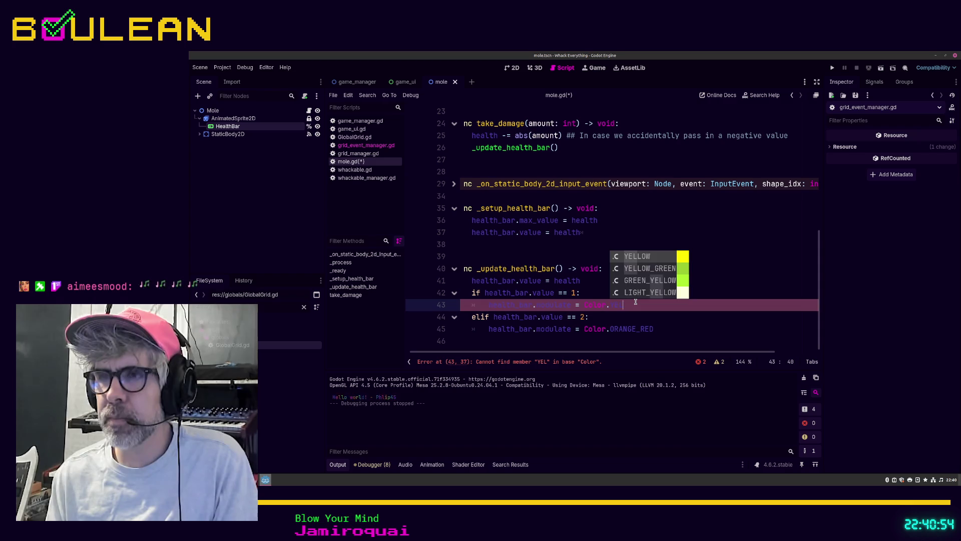
key("Return")
left_click(619, 331)
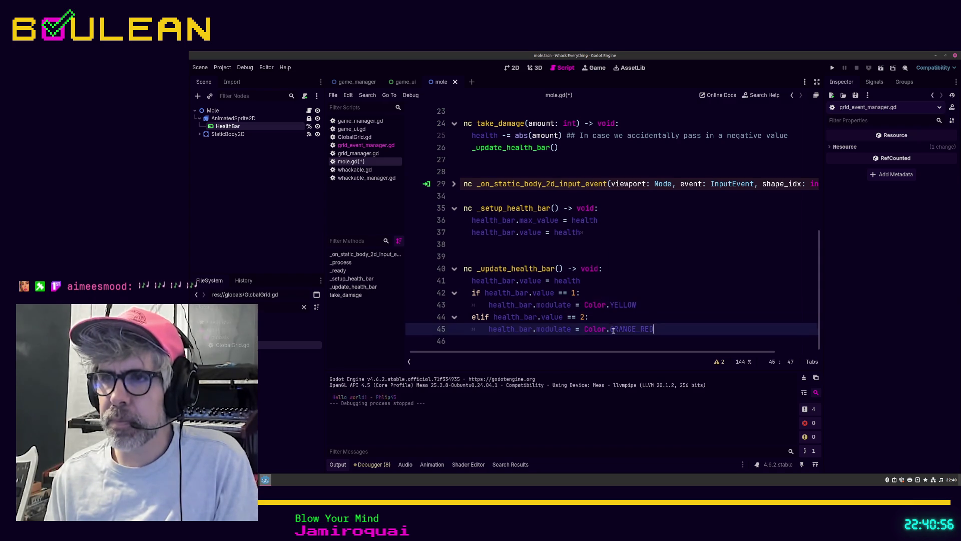
left_click_drag(654, 331, 635, 331)
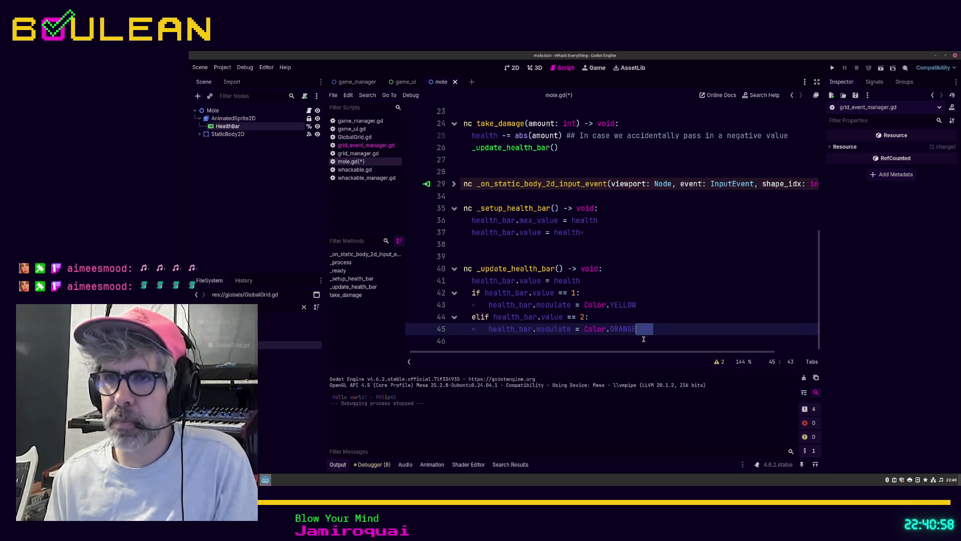
key("BackSpace")
Step: Add an else branch setting health_bar.modulate = Color.RED
key("Return")
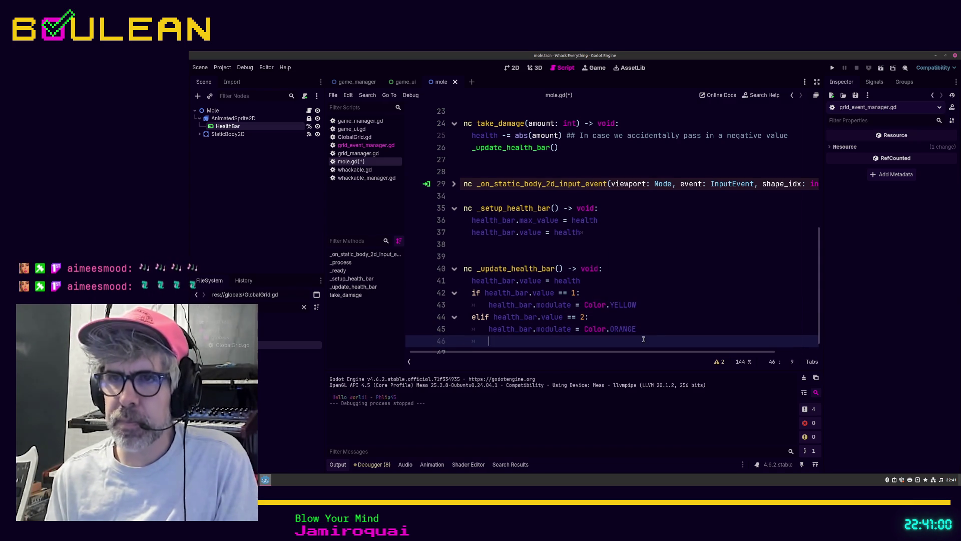
key("BackSpace")
type("else")
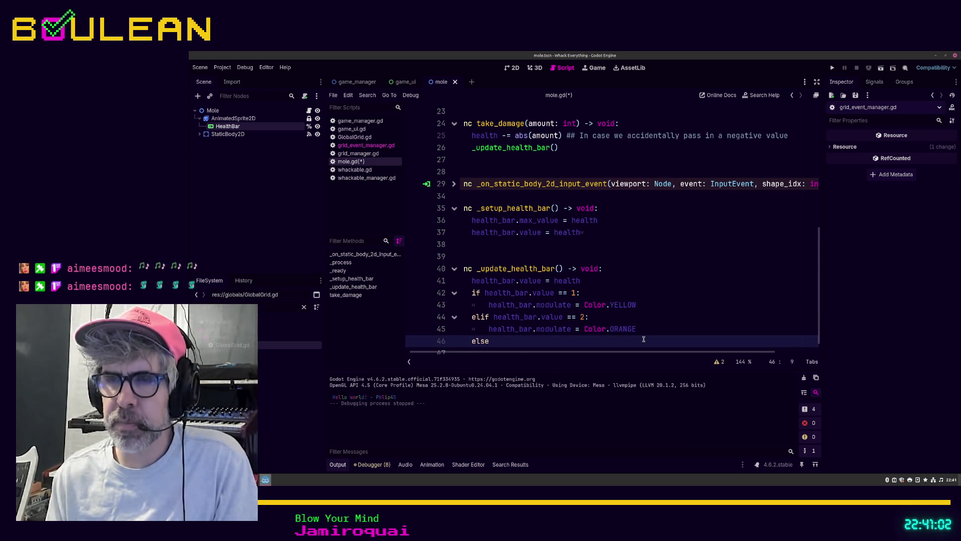
type(":")
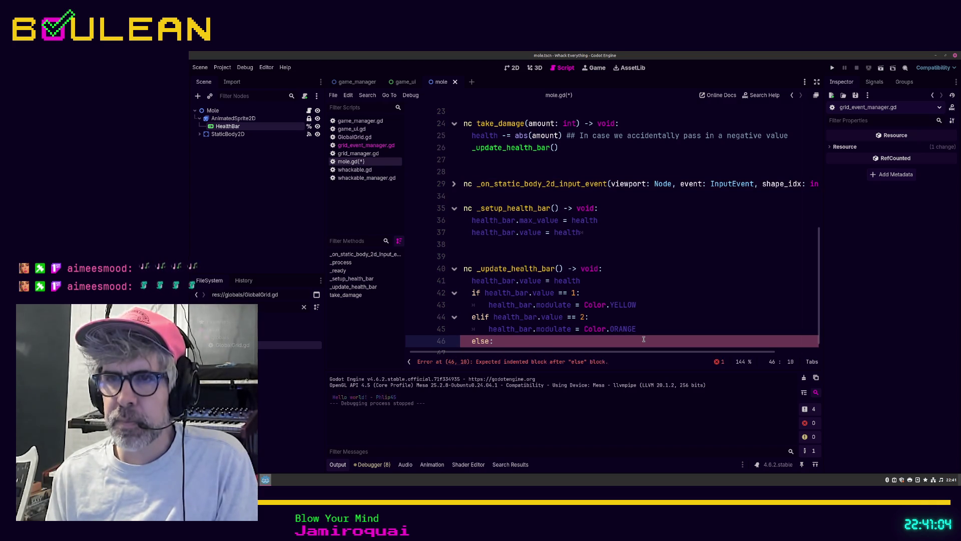
key("Return")
type("he")
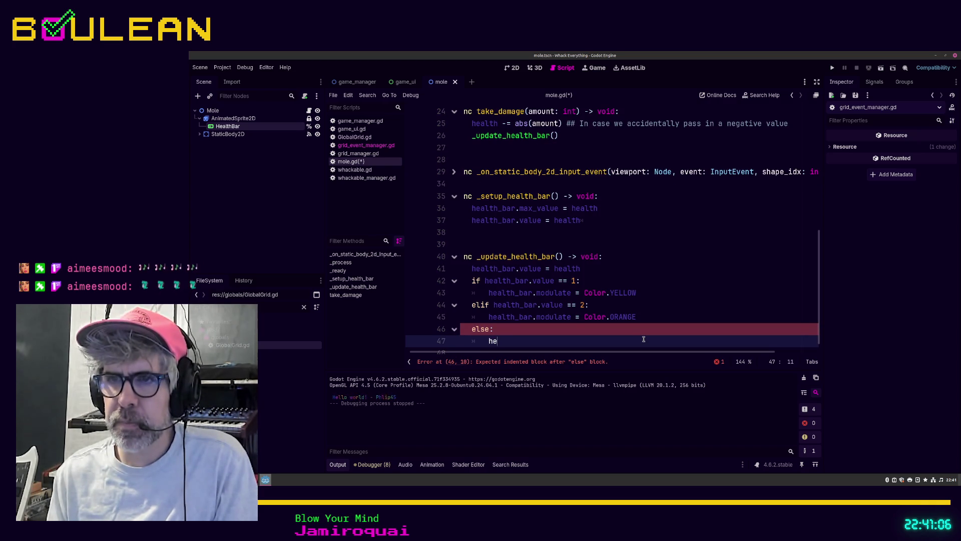
type("alth_bar.")
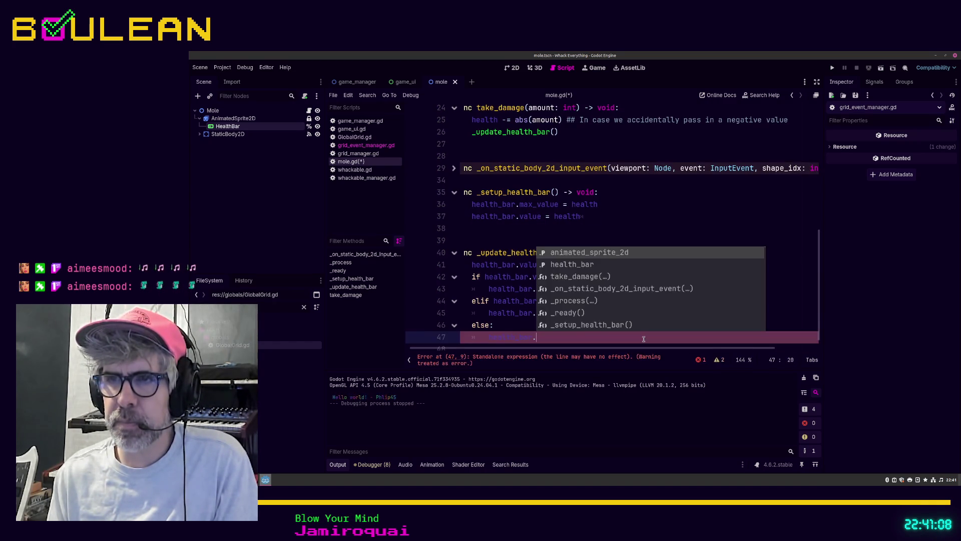
type("mod")
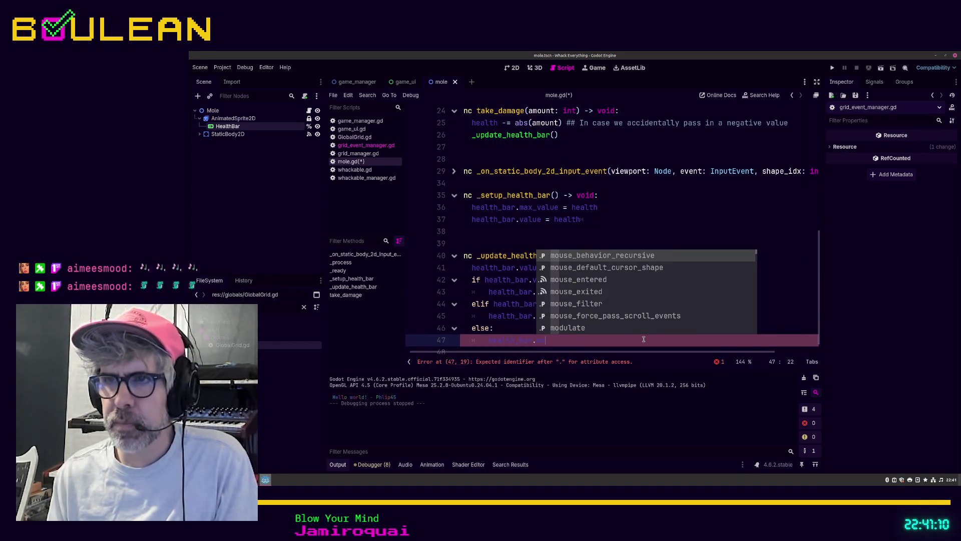
key("Return")
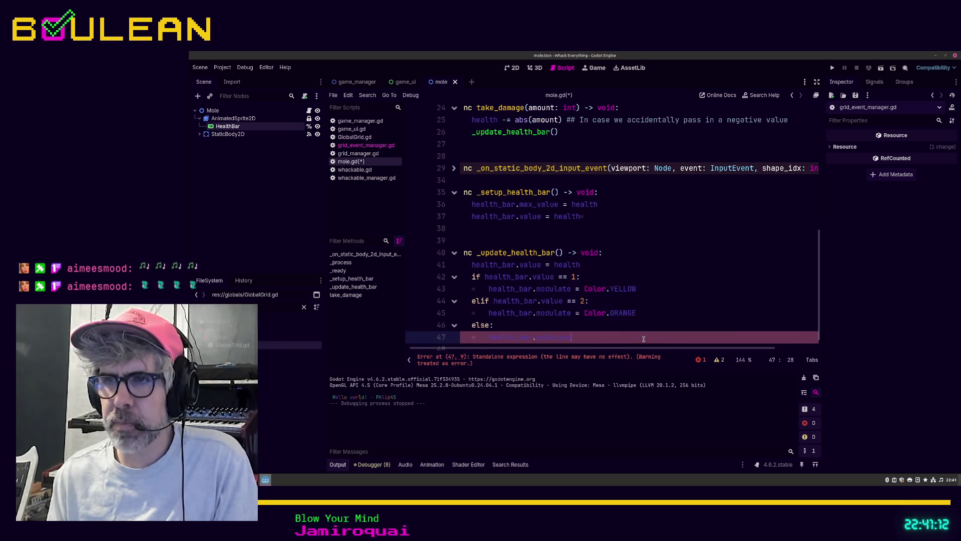
type(" = Color.")
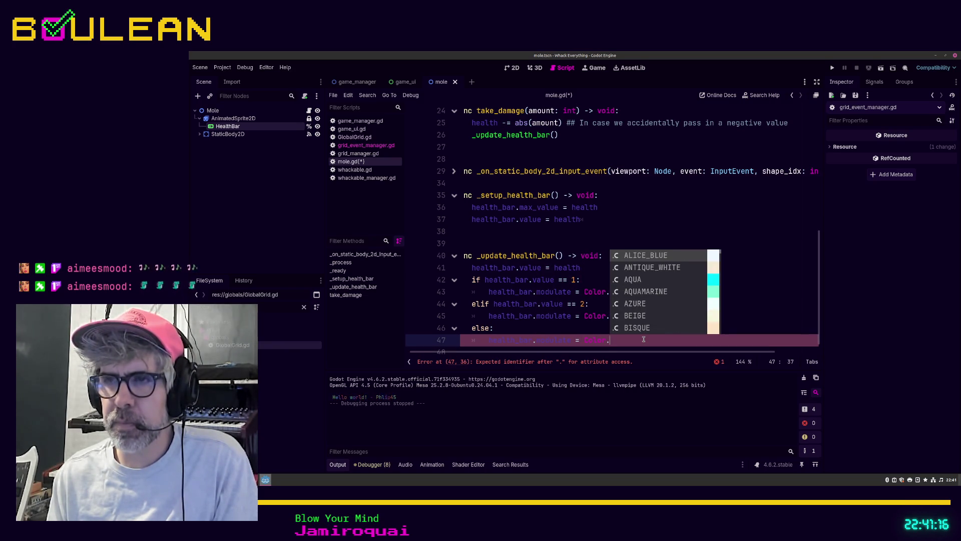
type("RED")
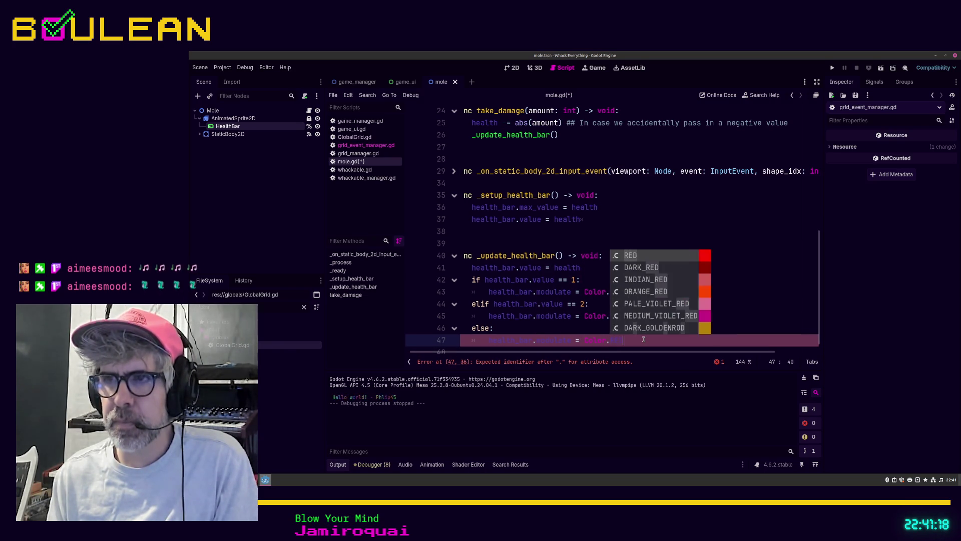
key("Escape")
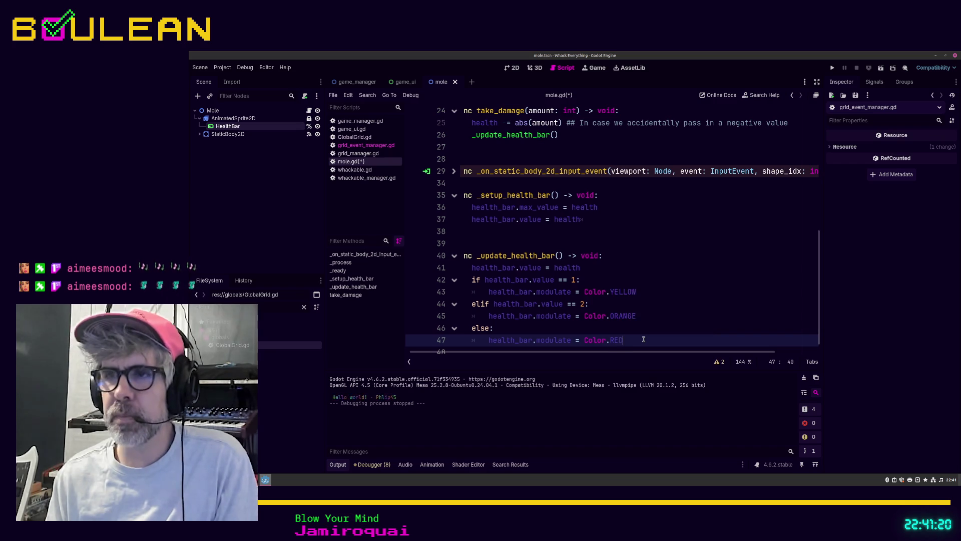
left_click(612, 243)
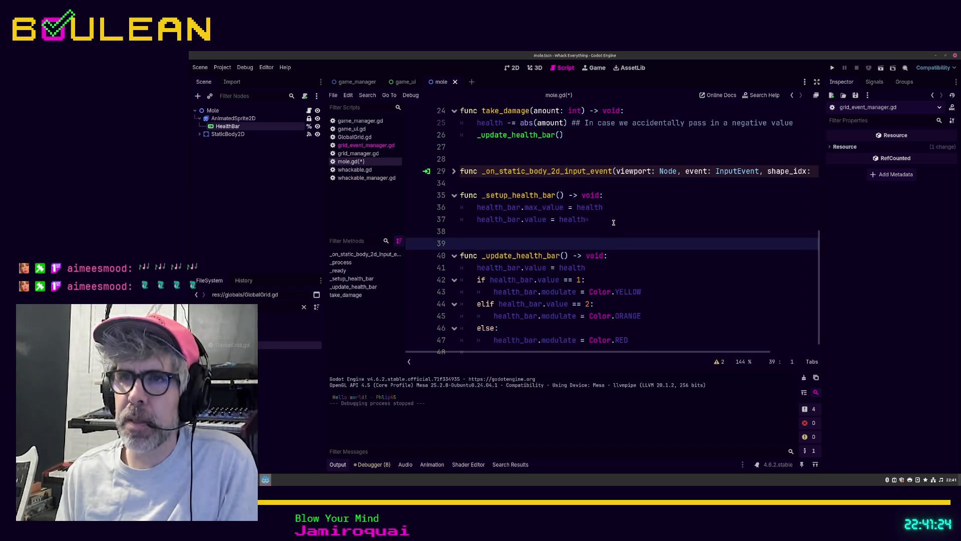
Step: Call _update_health_bar() at the end of _setup_health_bar, save mole.gd, and run the game
left_click(613, 222)
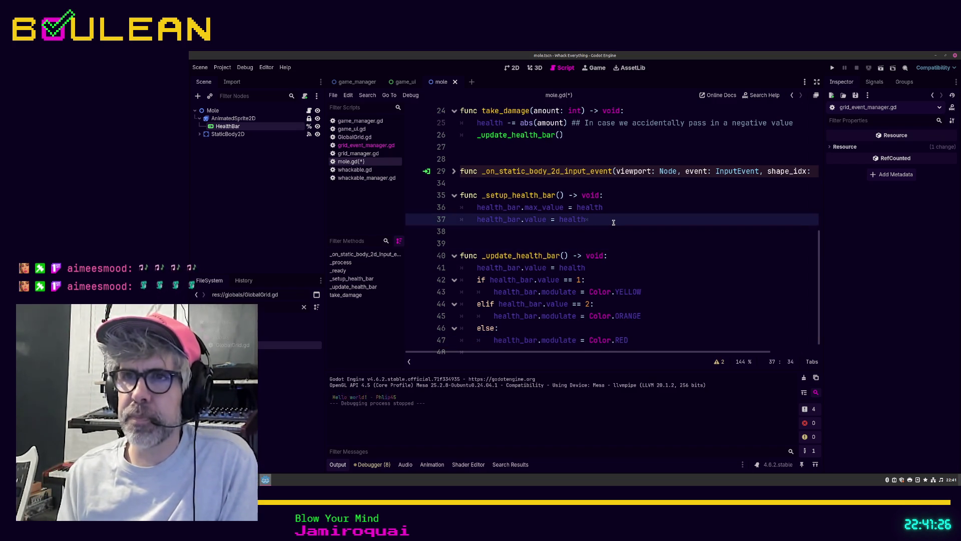
key("Return")
type("_update")
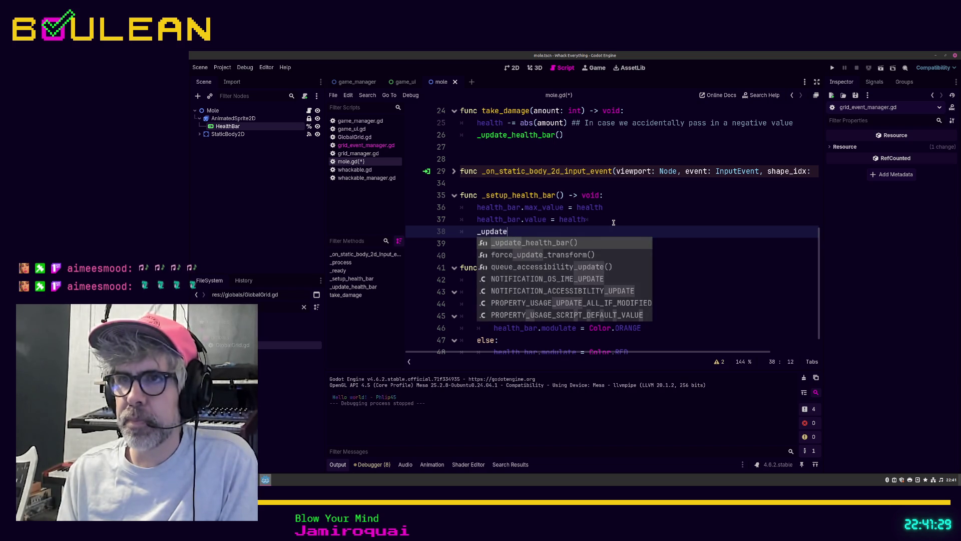
key("Return")
key("ctrl+s")
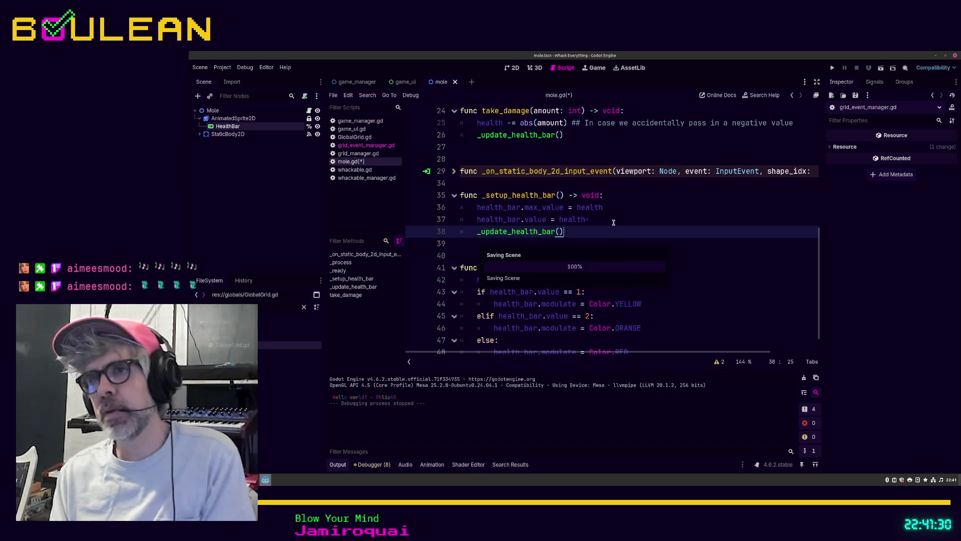
key("F5")
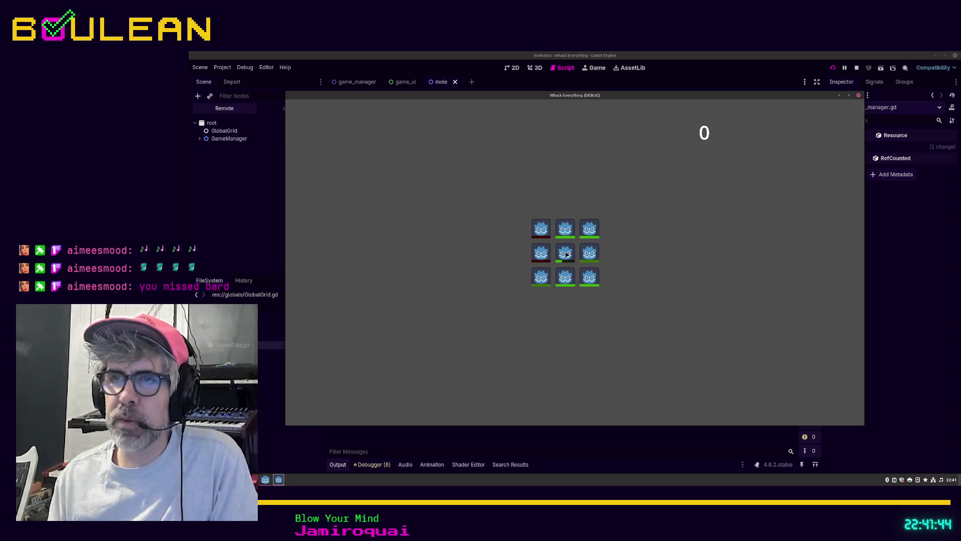
left_click(566, 254)
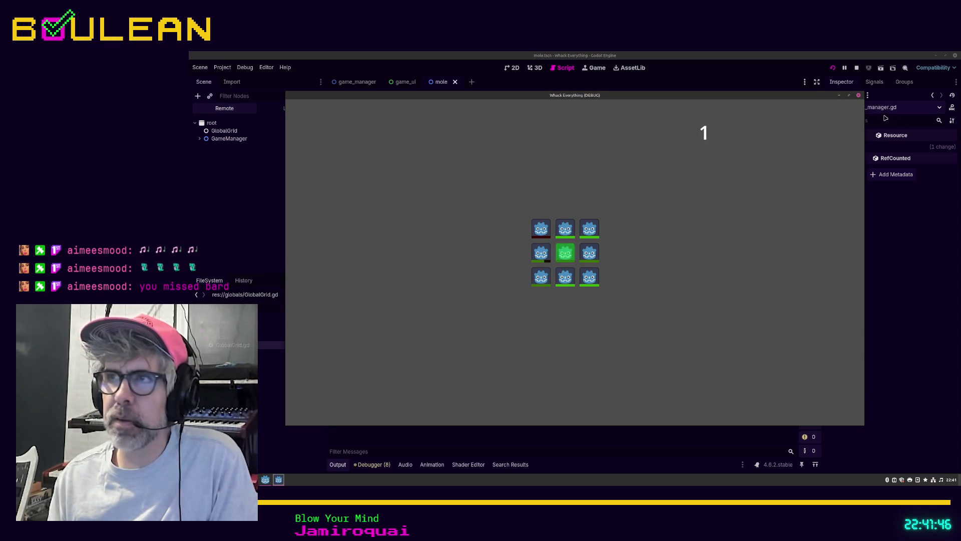
Step: Close the running game and start rewriting the else on line 47 as 'elif heal'
left_click(858, 95)
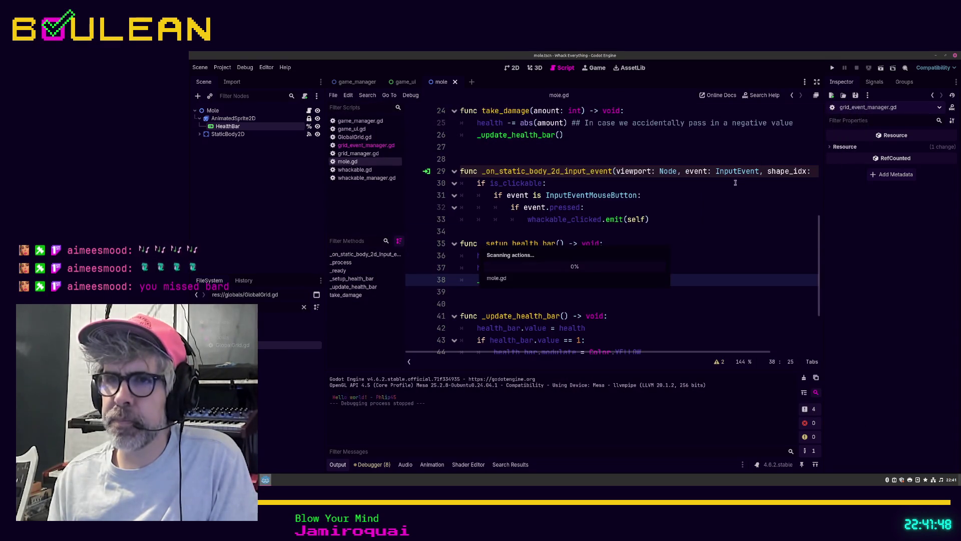
scroll(681, 248, "down", 1)
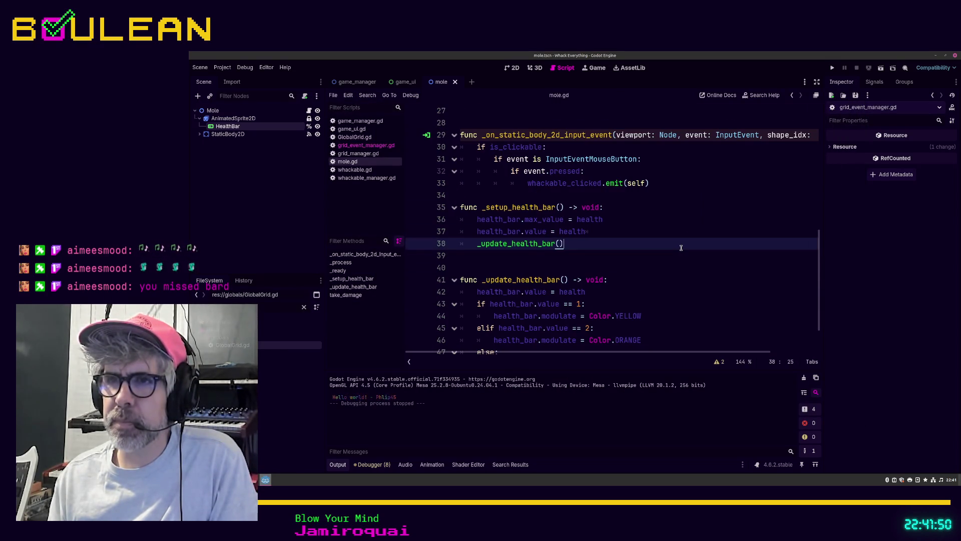
scroll(681, 248, "down", 1)
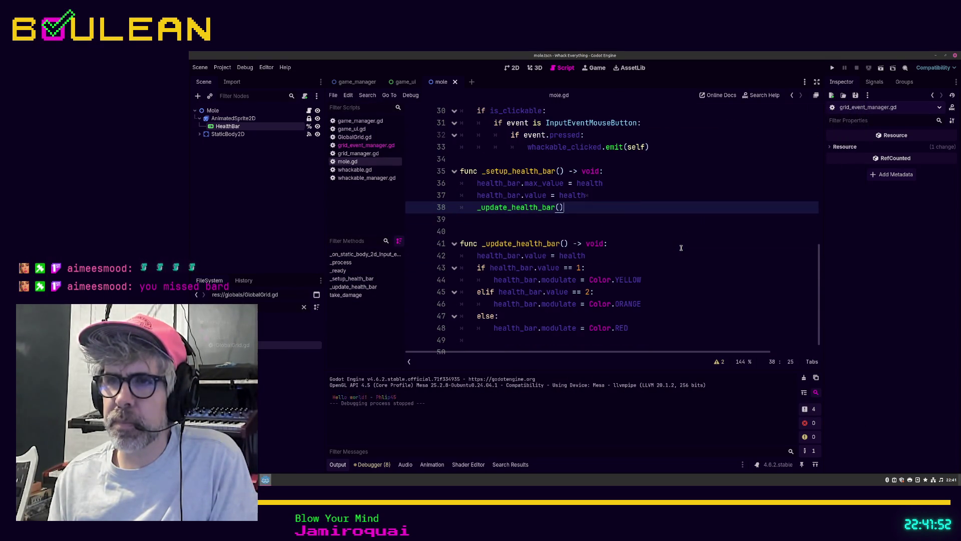
double_click(485, 315)
type("elif")
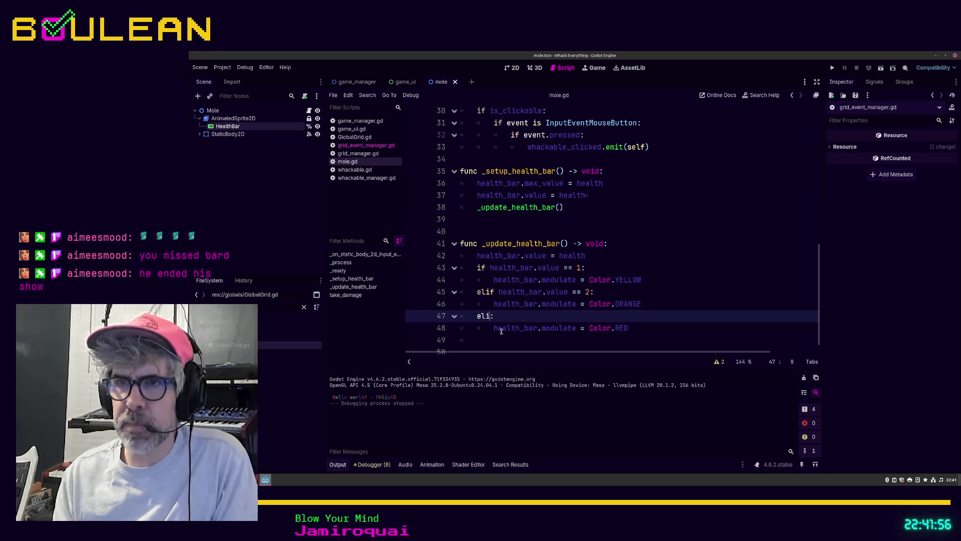
type(" hea")
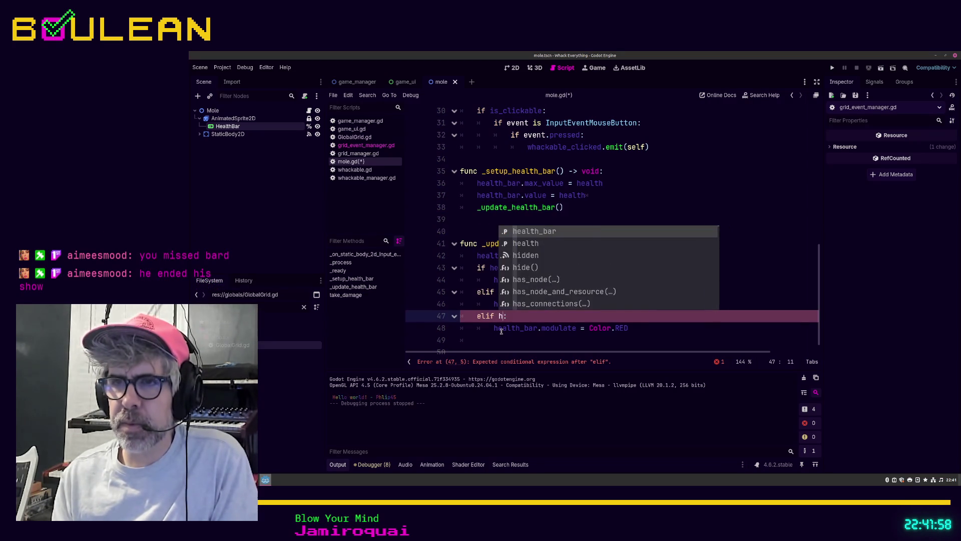
type("l")
Step: Complete line 47 as 'elif health_bar.value == 3:', save mole.gd, and relaunch the game
key("Return")
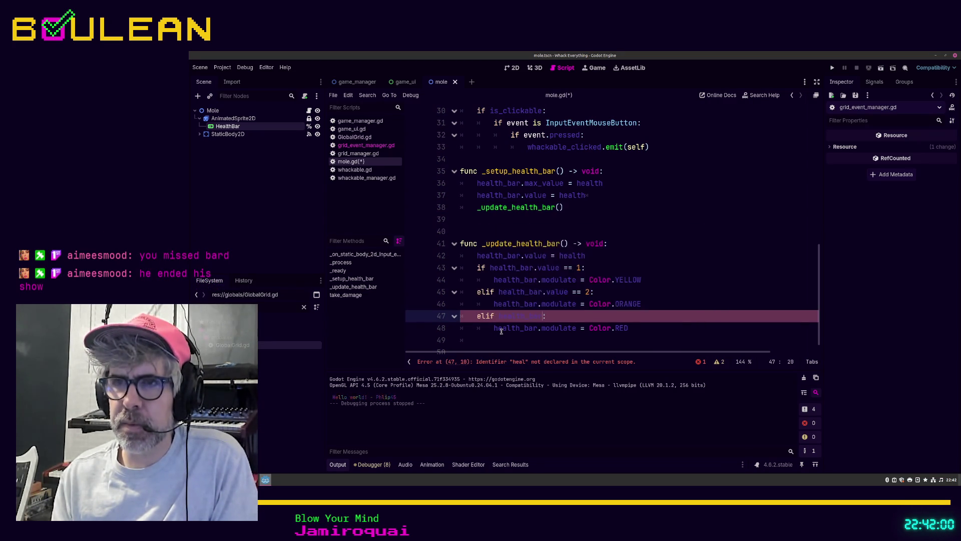
type("value == ")
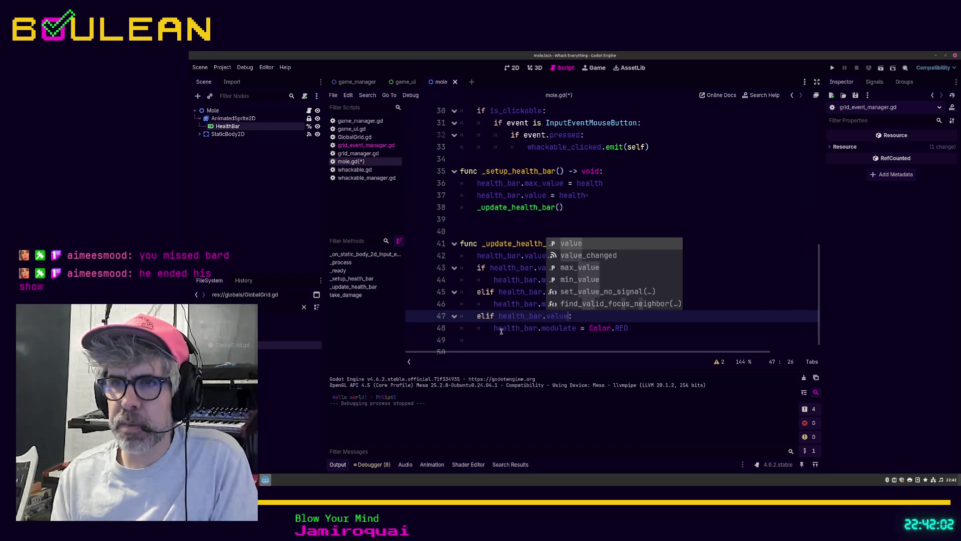
type("3")
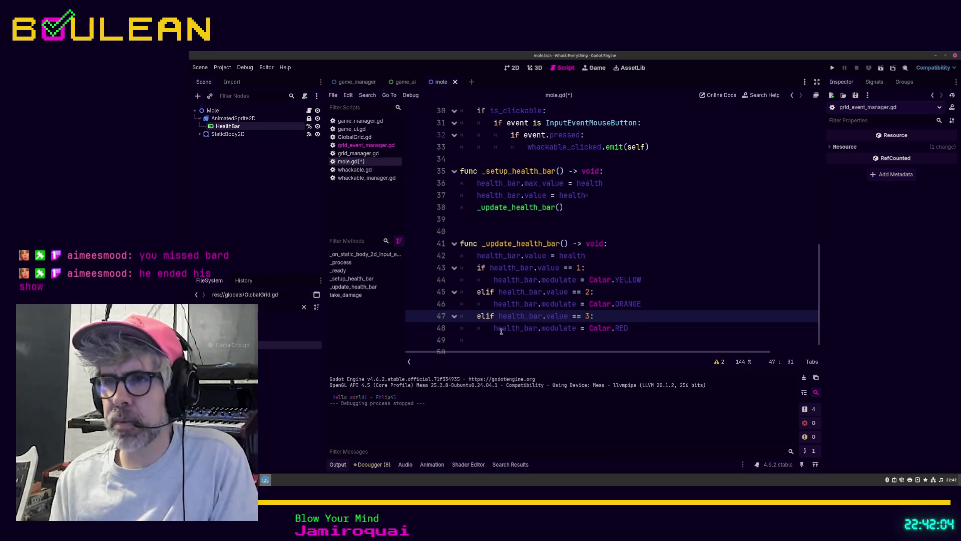
left_click(502, 345)
key("ctrl+s")
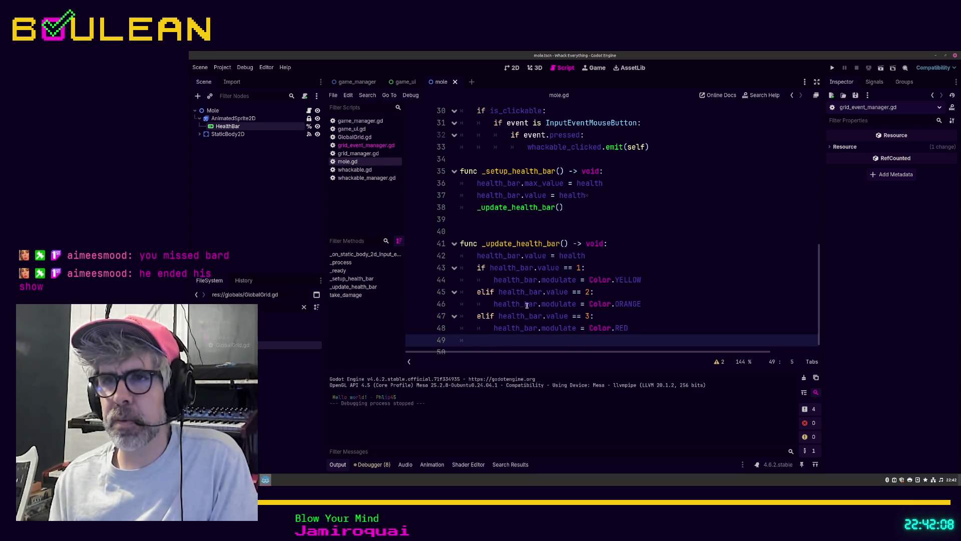
left_click(593, 255)
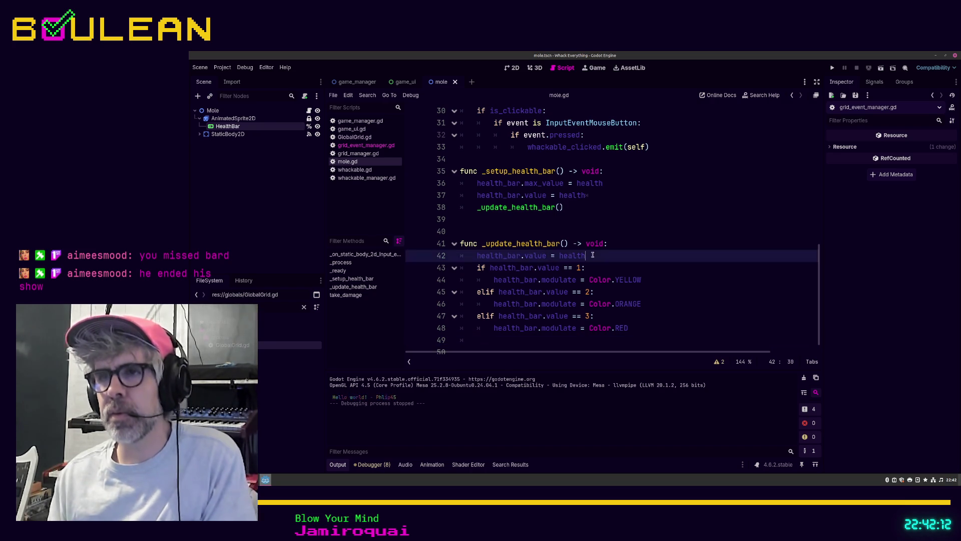
key("F5")
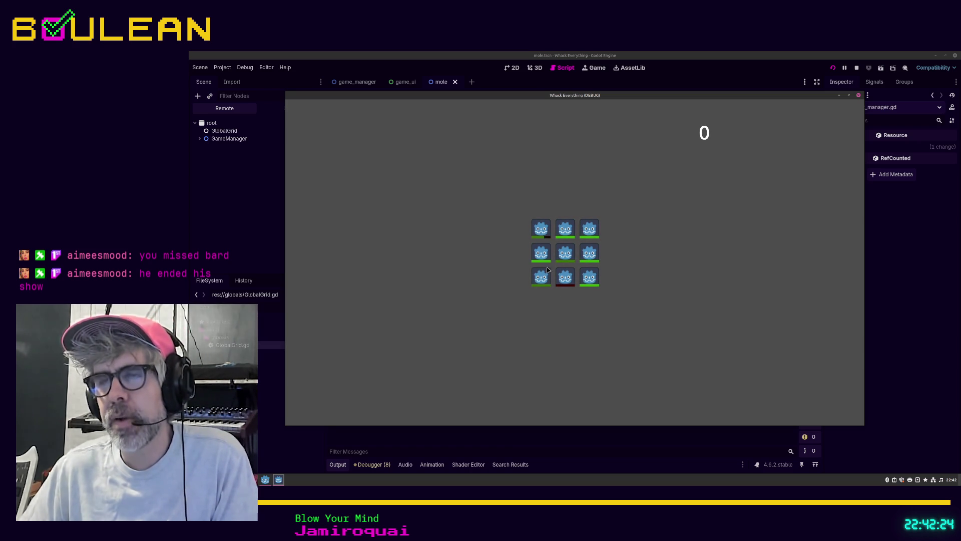
Step: Whack moles across the grid until the score reaches 9, then close the game window
left_click(546, 229)
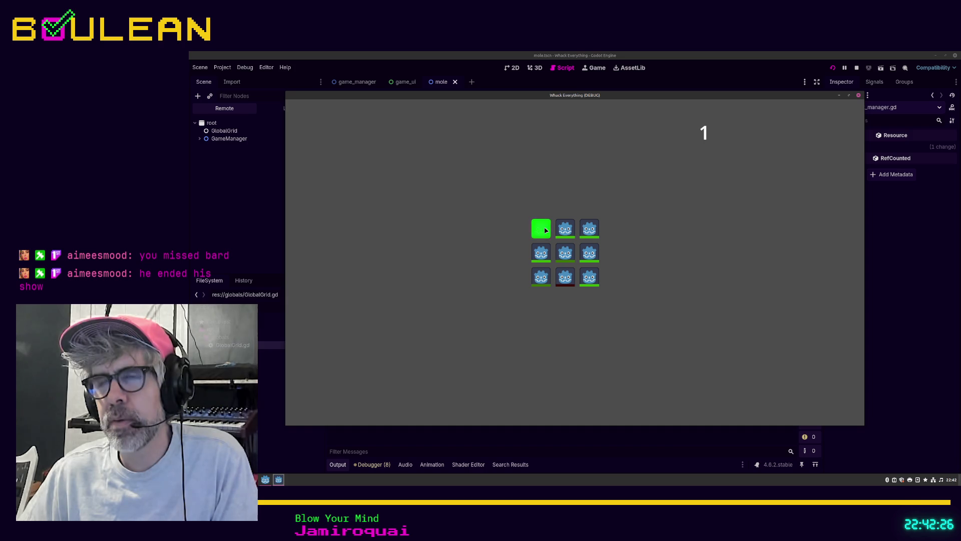
left_click(566, 228)
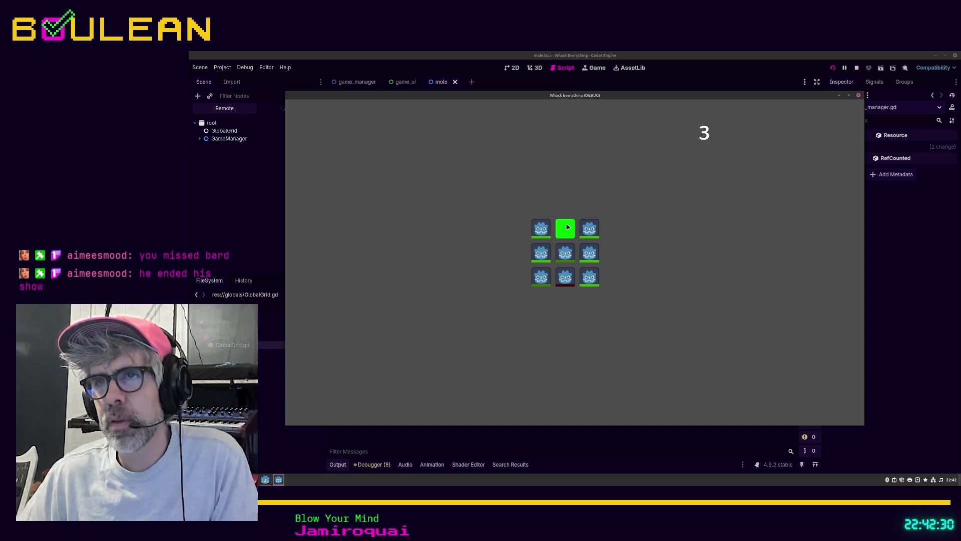
left_click(584, 229)
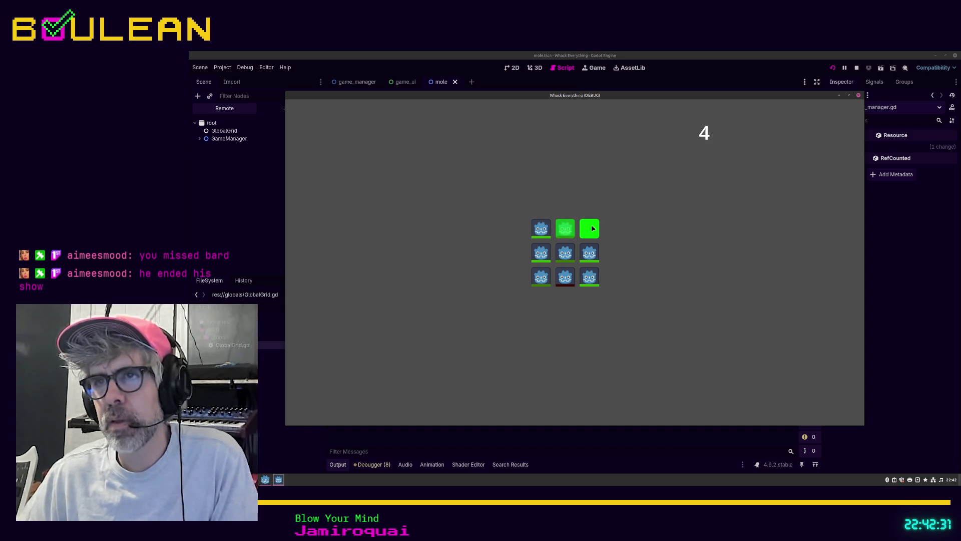
left_click(564, 275)
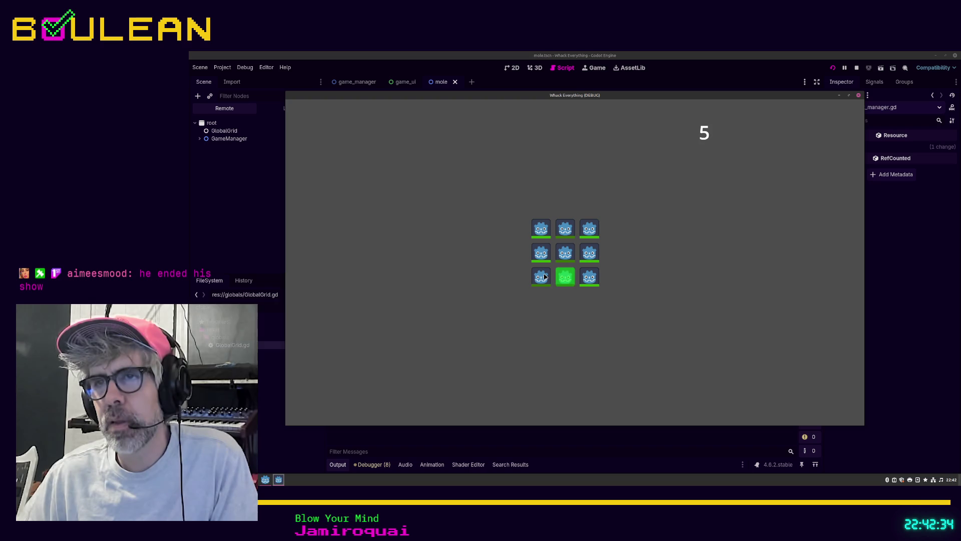
left_click(545, 276)
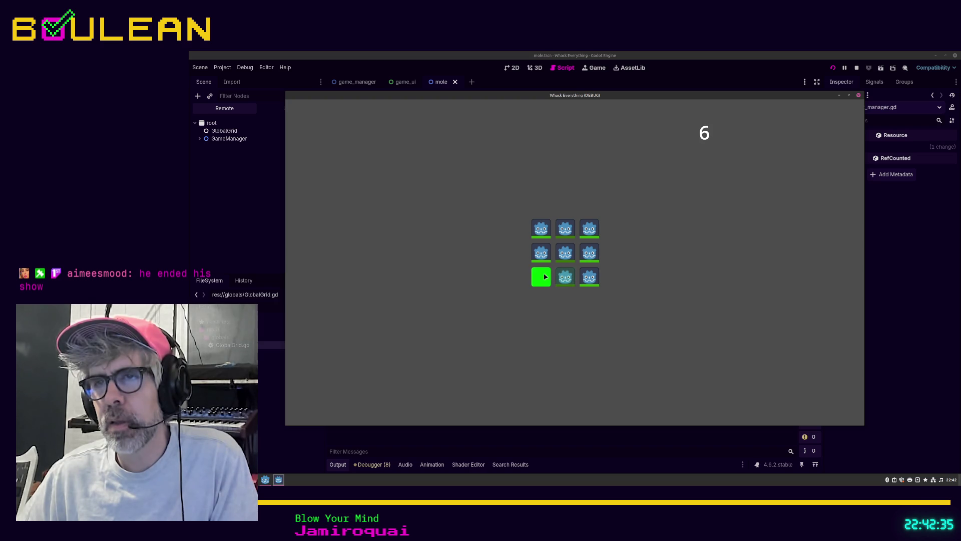
left_click(563, 253)
left_click(564, 280)
left_click(541, 279)
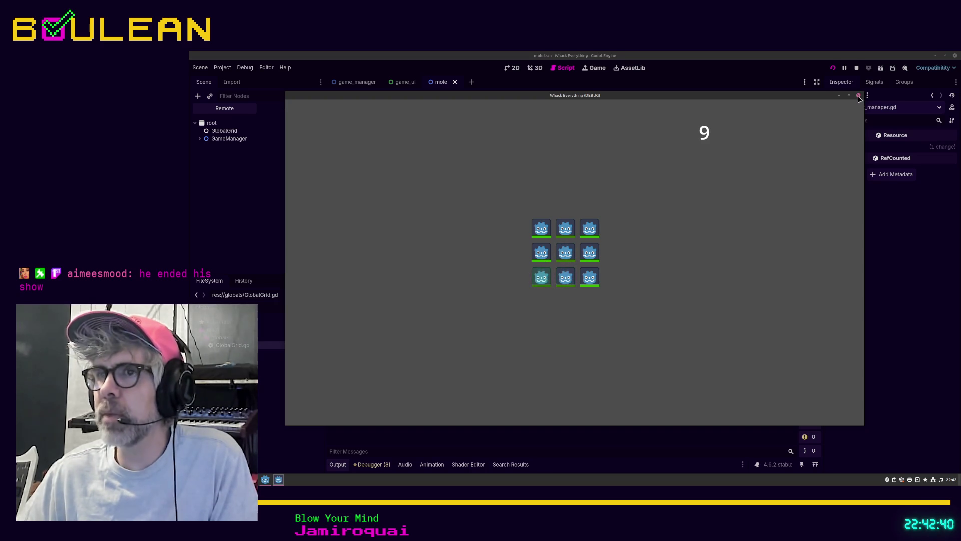
left_click(858, 96)
left_click(248, 118)
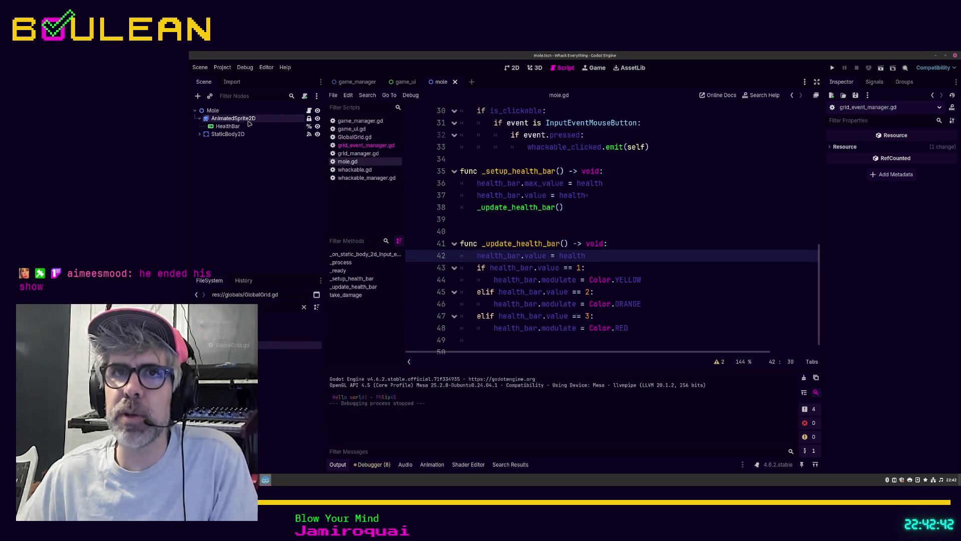
Step: Select the HealthBar node and show the mole scene in the 2D view
left_click(245, 127)
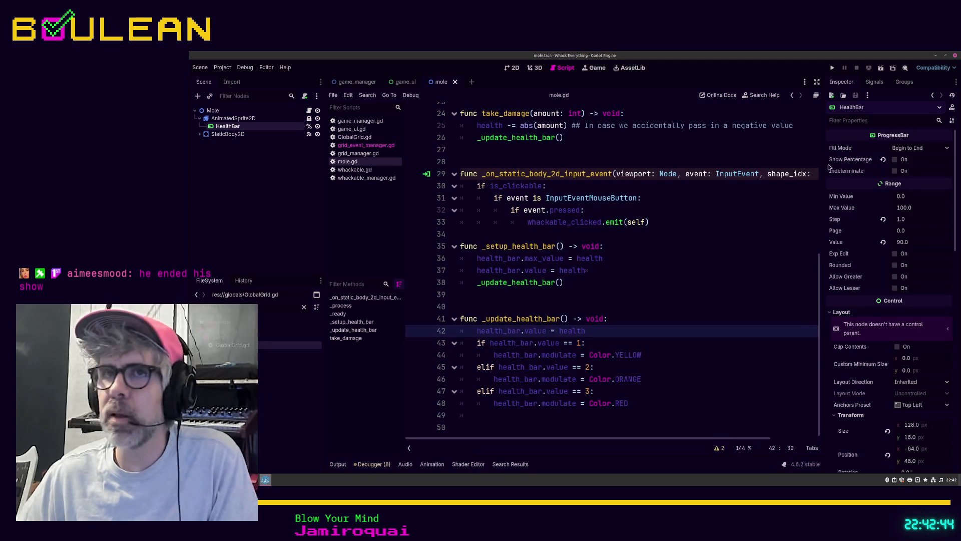
left_click(511, 68)
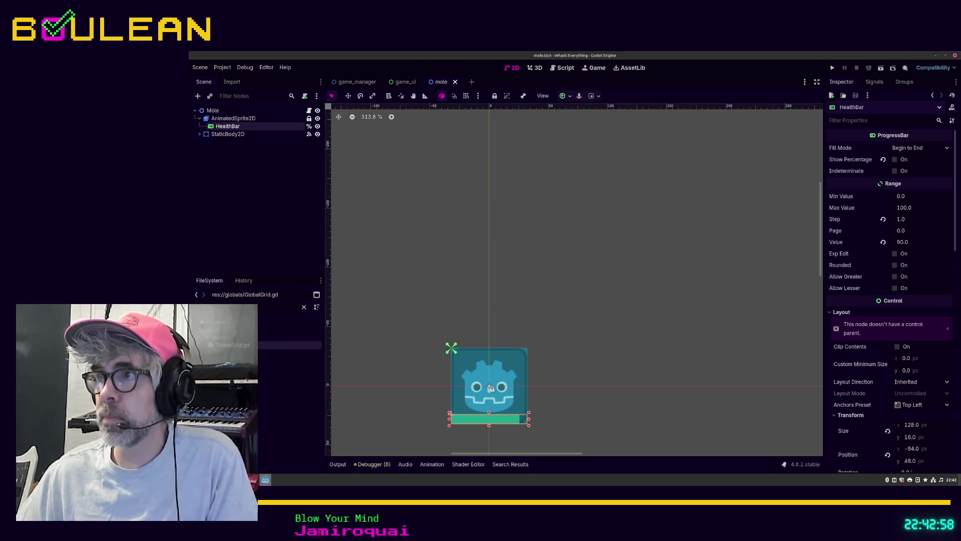
Step: Set the HealthBar Fill BG Color to white (ffffff), save the mole scene, and run the game
scroll(941, 379, "down", 10)
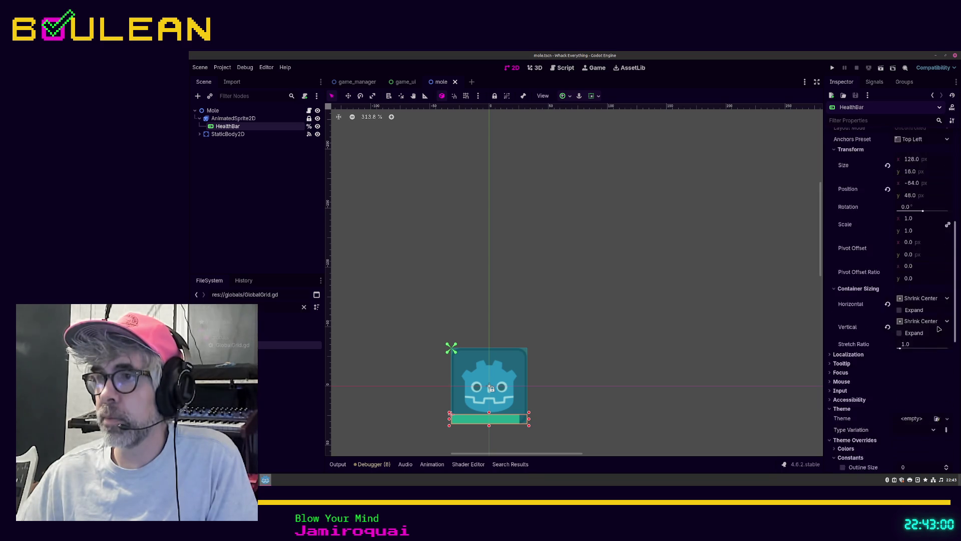
scroll(940, 379, "down", 5)
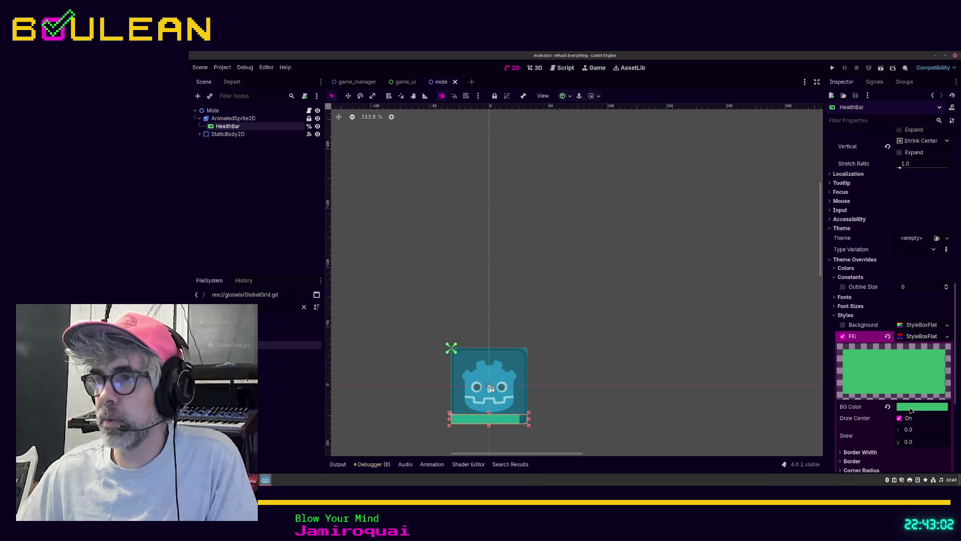
left_click(911, 407)
left_click_drag(889, 258, 837, 210)
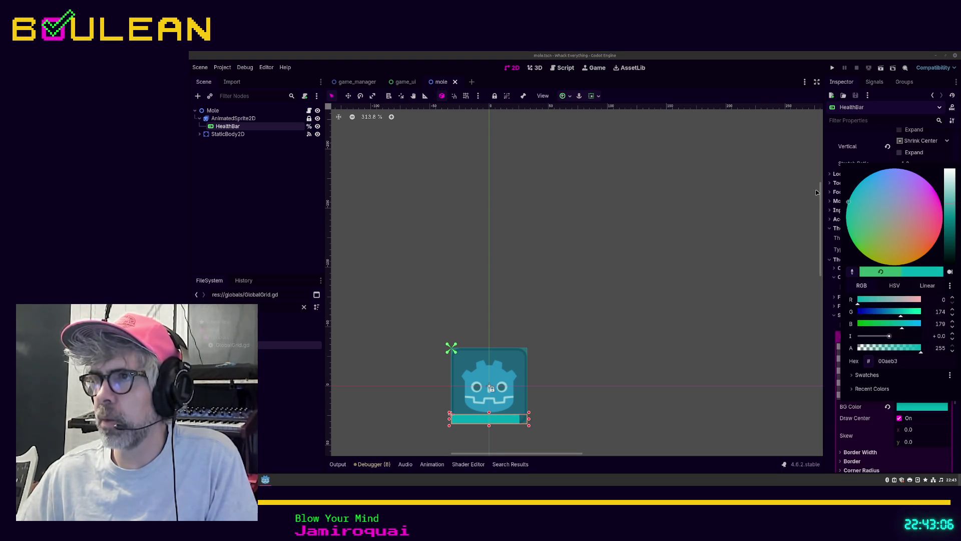
left_click_drag(872, 302, 935, 300)
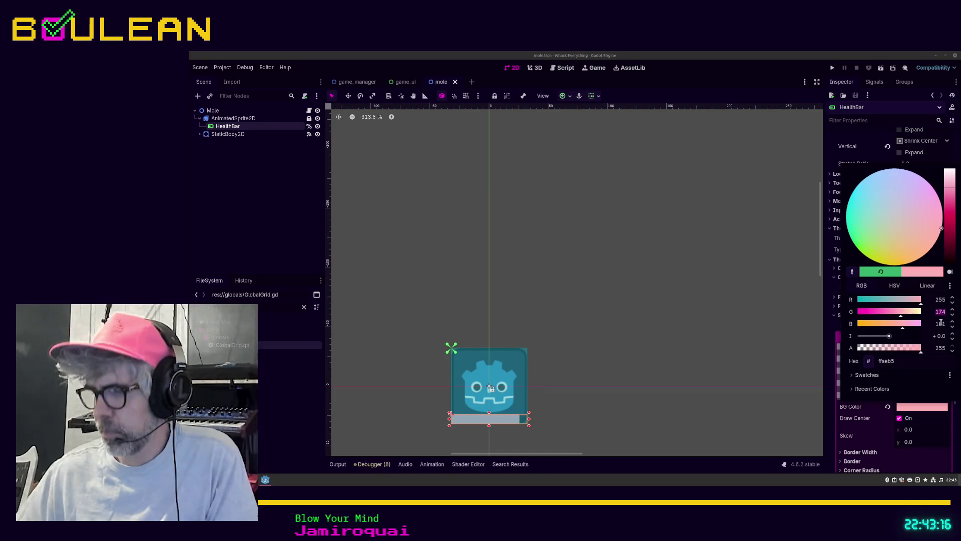
key("Tab")
type("255")
key("Tab")
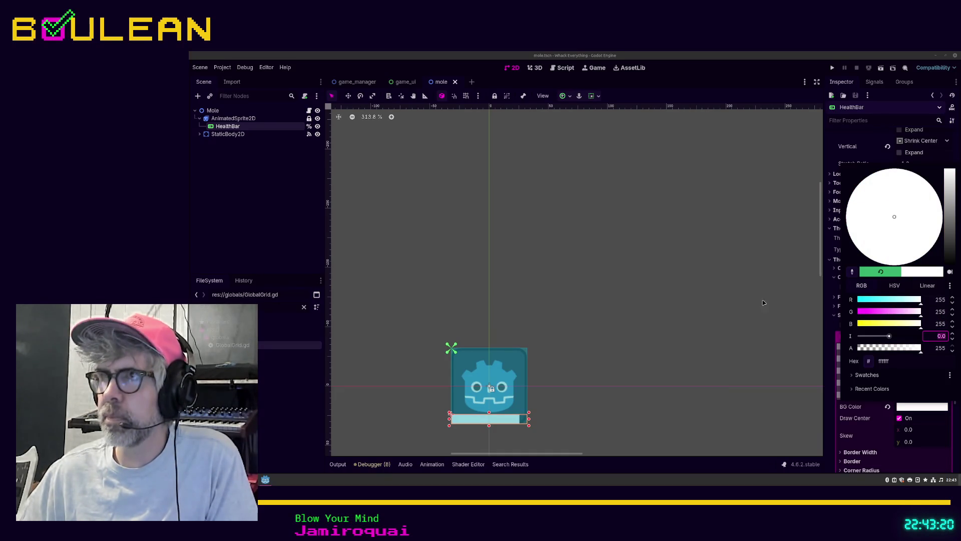
key("ctrl+s")
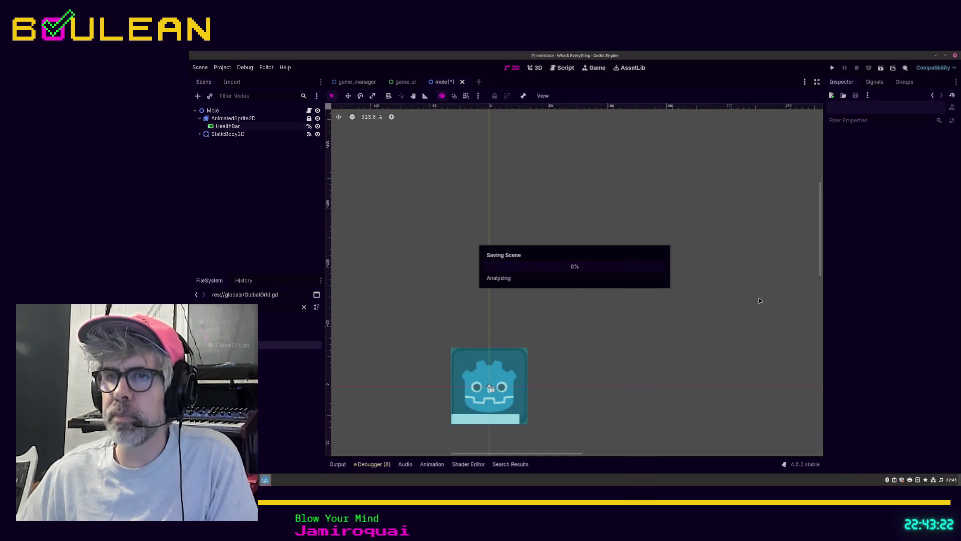
key("F5")
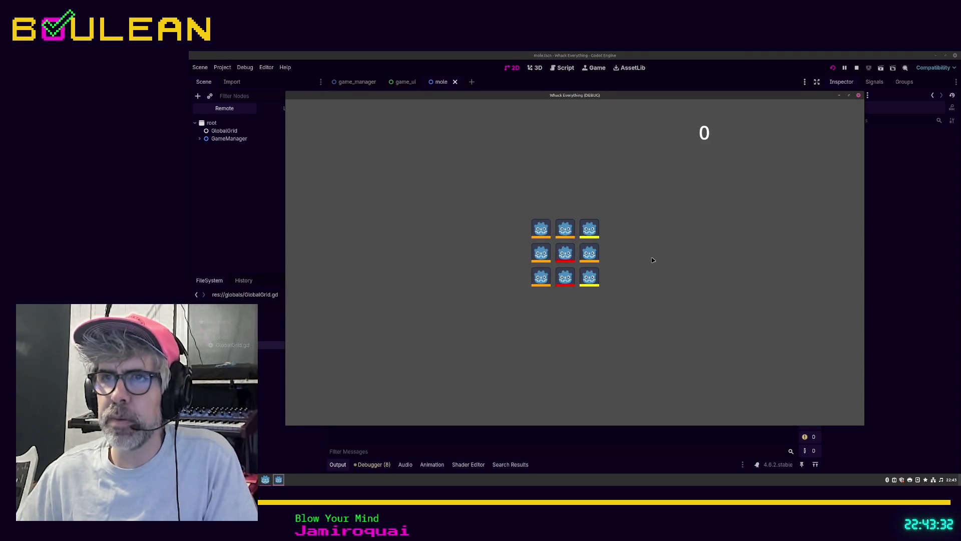
Step: Whack moles all over the grid up to a score of 24, then close the game
left_click(589, 230)
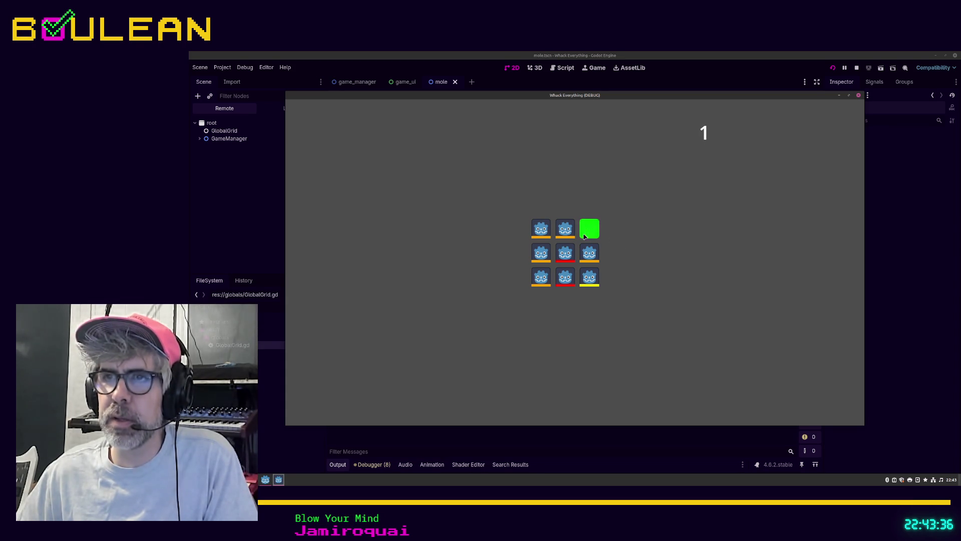
left_click(591, 254)
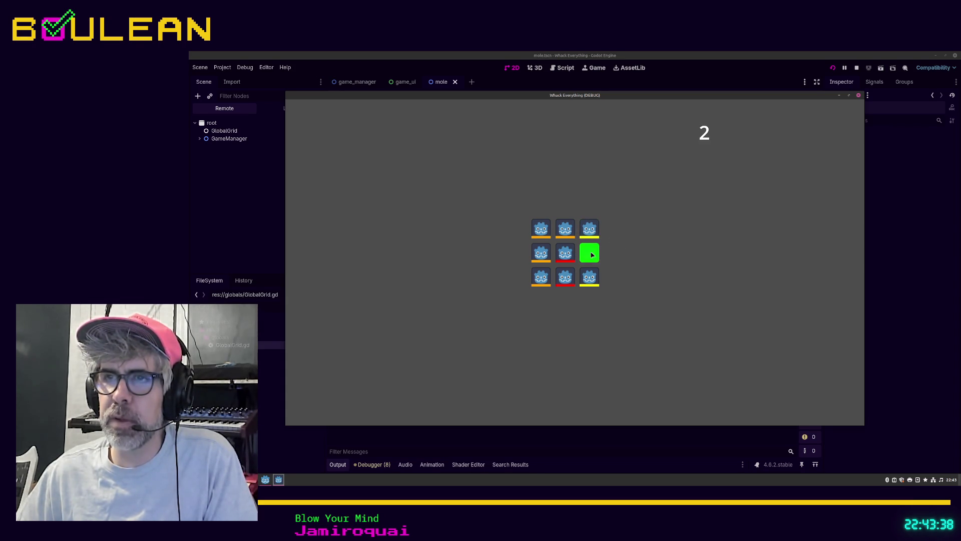
left_click(569, 256)
left_click(549, 255)
left_click(541, 229)
left_click(568, 230)
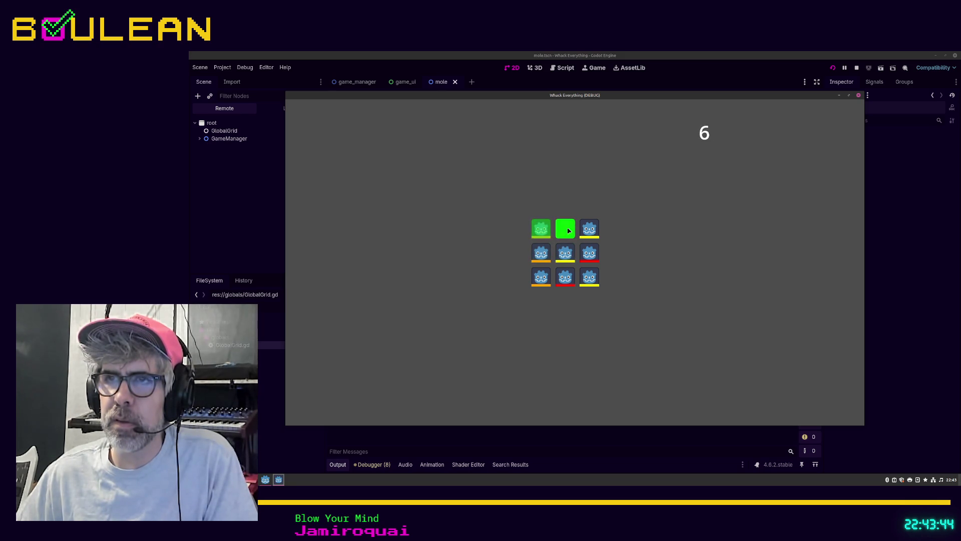
left_click(566, 279)
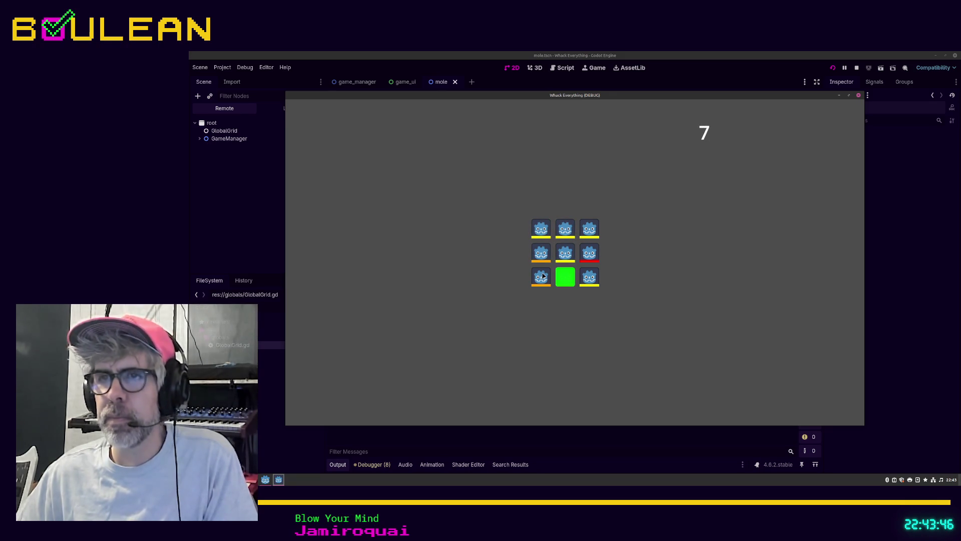
left_click(541, 276)
left_click(589, 281)
left_click(590, 283)
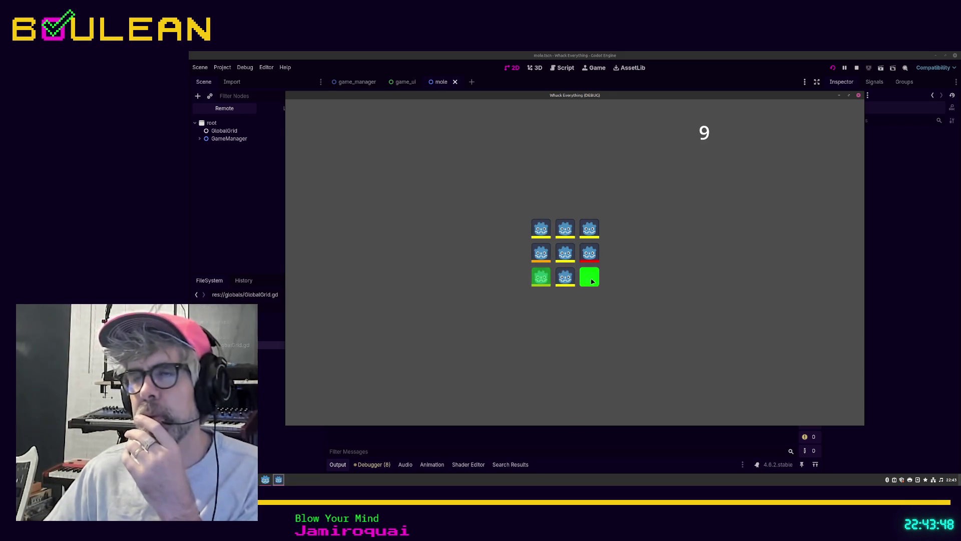
left_click(587, 252)
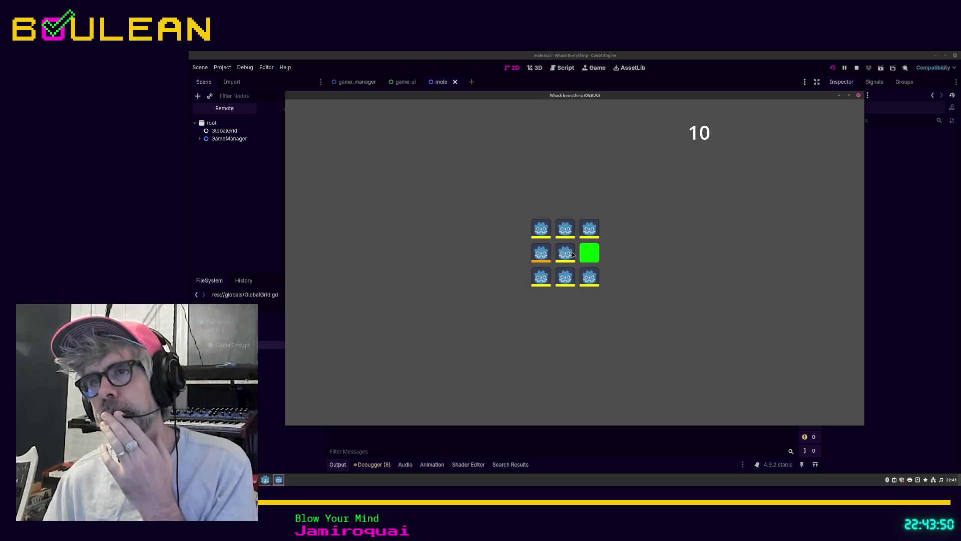
left_click(569, 254)
left_click(590, 227)
left_click(565, 229)
left_click(541, 229)
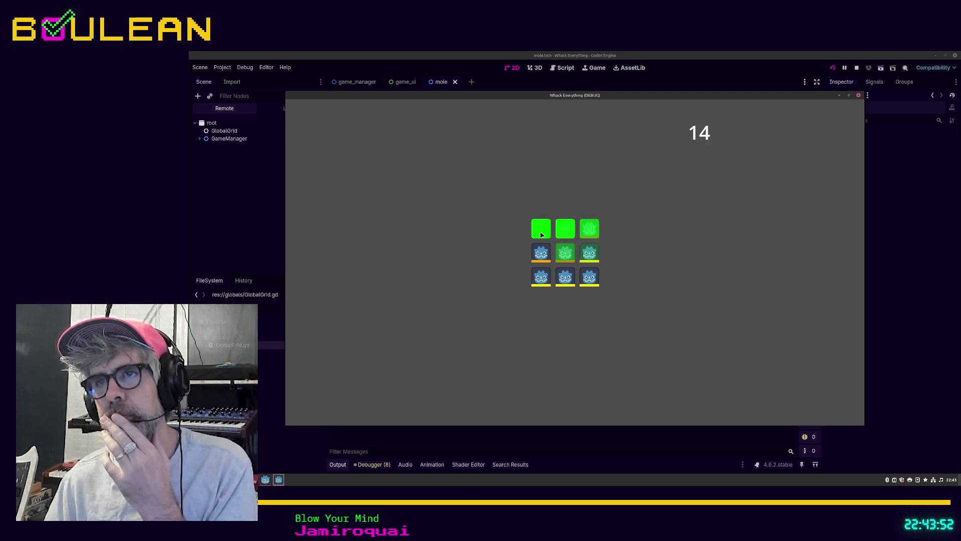
left_click(541, 253)
left_click(563, 281)
left_click(541, 278)
left_click(589, 278)
left_click(589, 256)
left_click(562, 254)
left_click(541, 252)
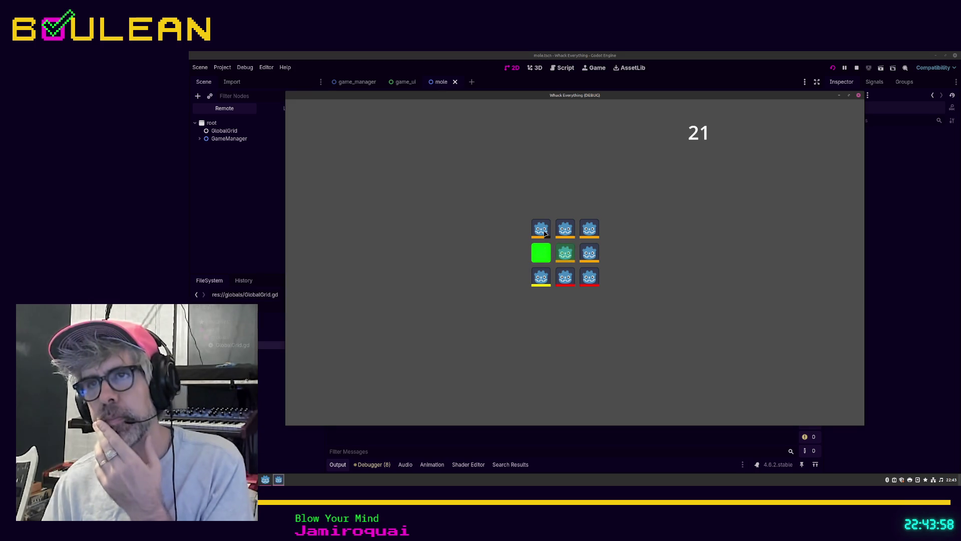
left_click(541, 228)
left_click(565, 277)
left_click(590, 279)
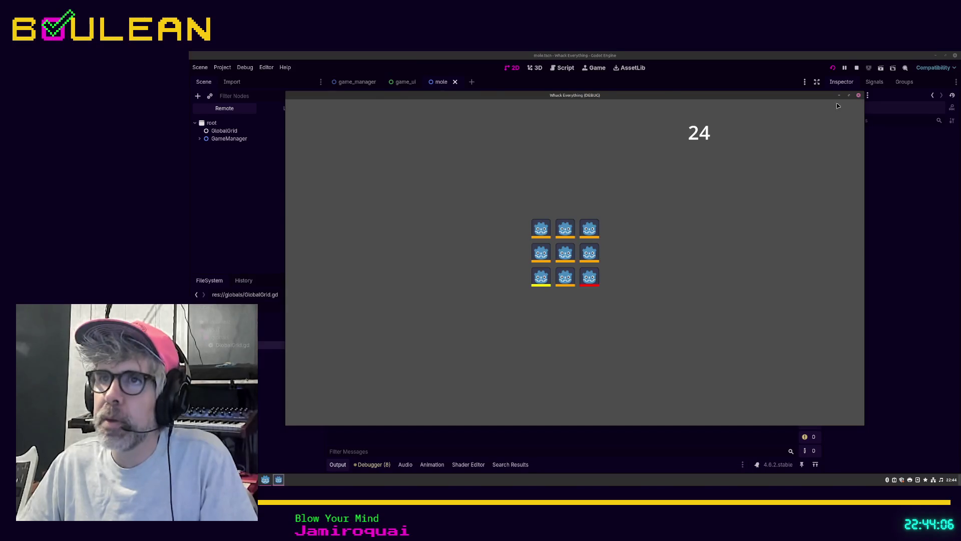
left_click(859, 95)
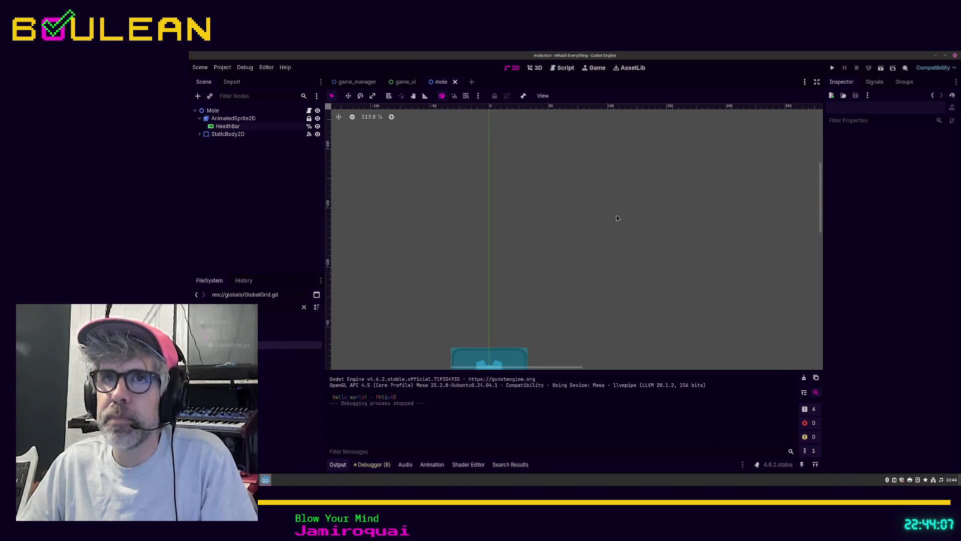
Step: In whackable_manager.gd, change max_spawn_time from 0.5 to 1.5 and run the game
left_click(568, 72)
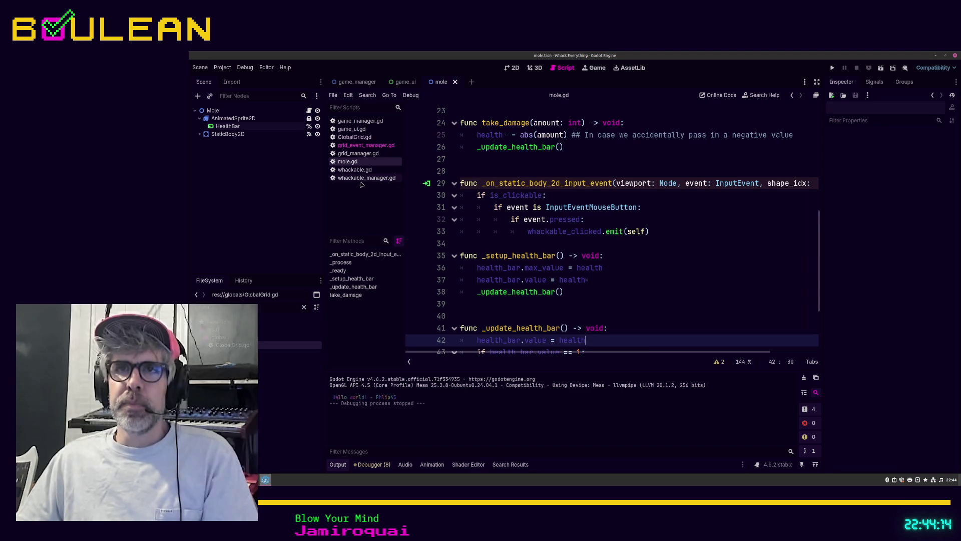
left_click(360, 179)
scroll(563, 231, "up", 3)
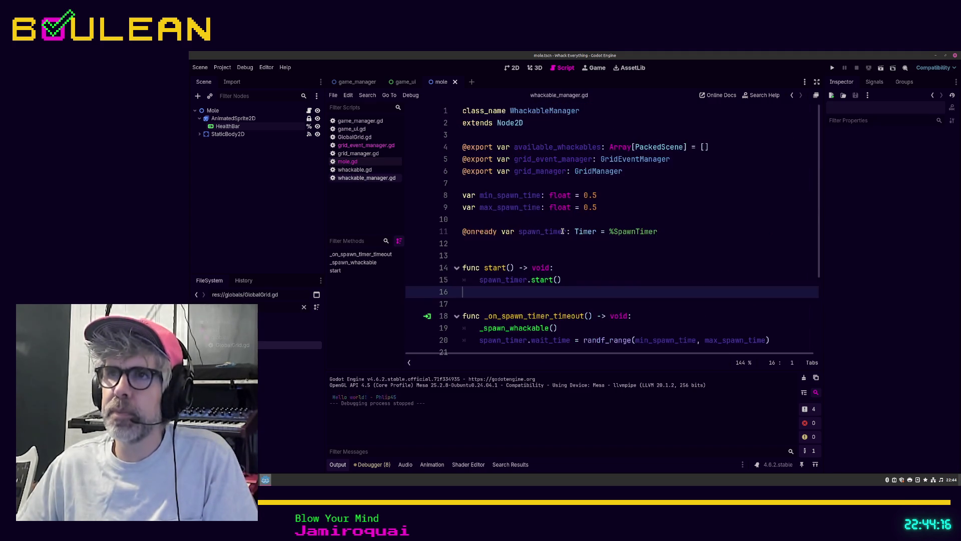
left_click(599, 200)
key("Down")
key("Left")
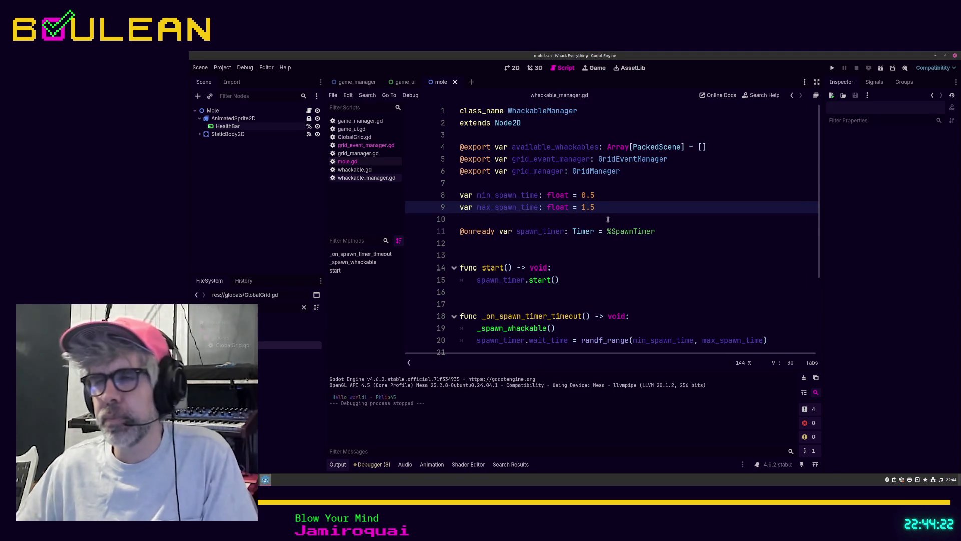
type("1")
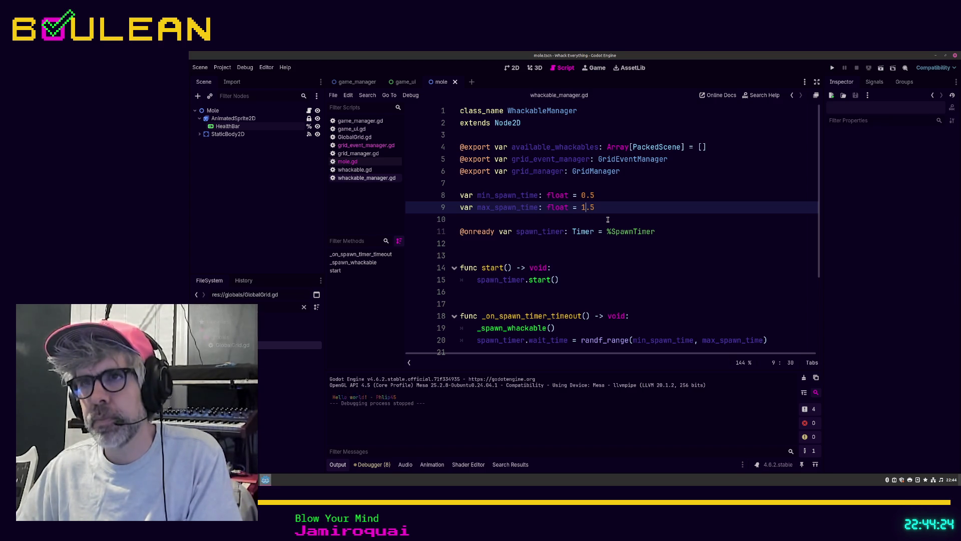
key("F5")
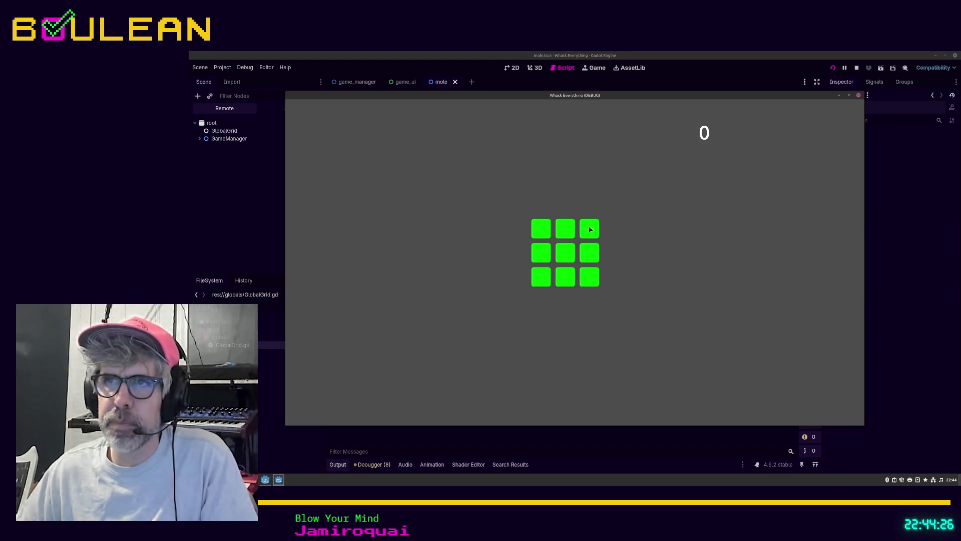
Step: Whack moles in the slower-spawn test run up to a score of 17, then stop the game
left_click(590, 228)
left_click(593, 275)
left_click(565, 253)
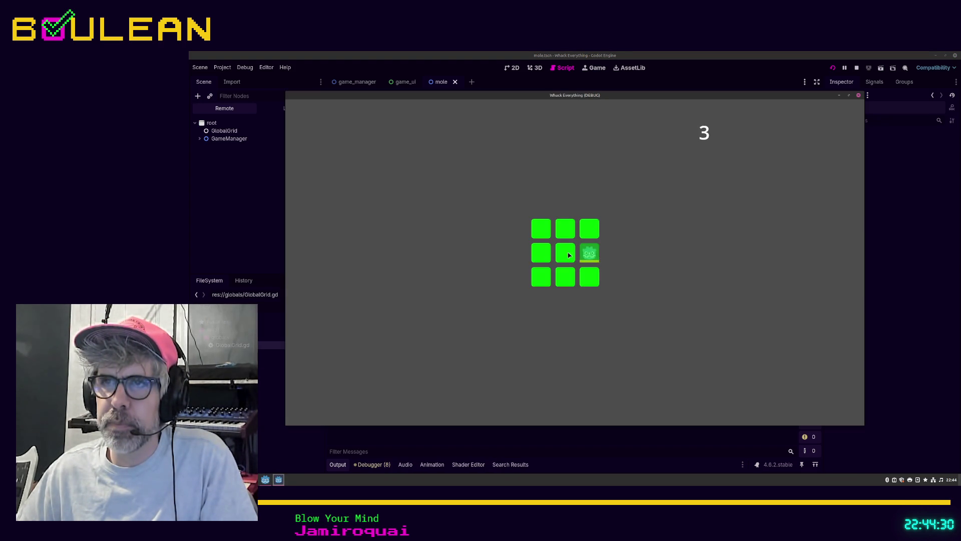
left_click(592, 253)
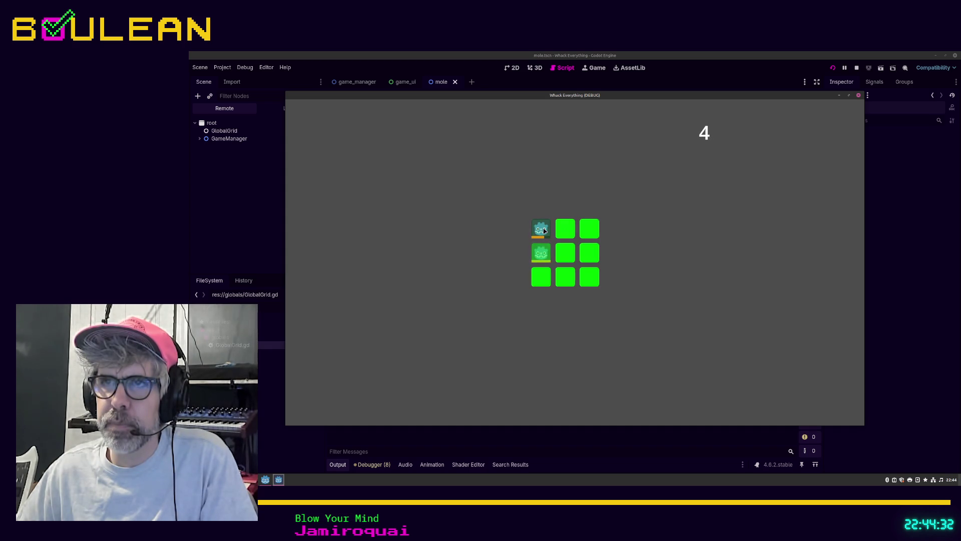
left_click(541, 228)
left_click(548, 253)
left_click(565, 228)
left_click(594, 279)
left_click(590, 253)
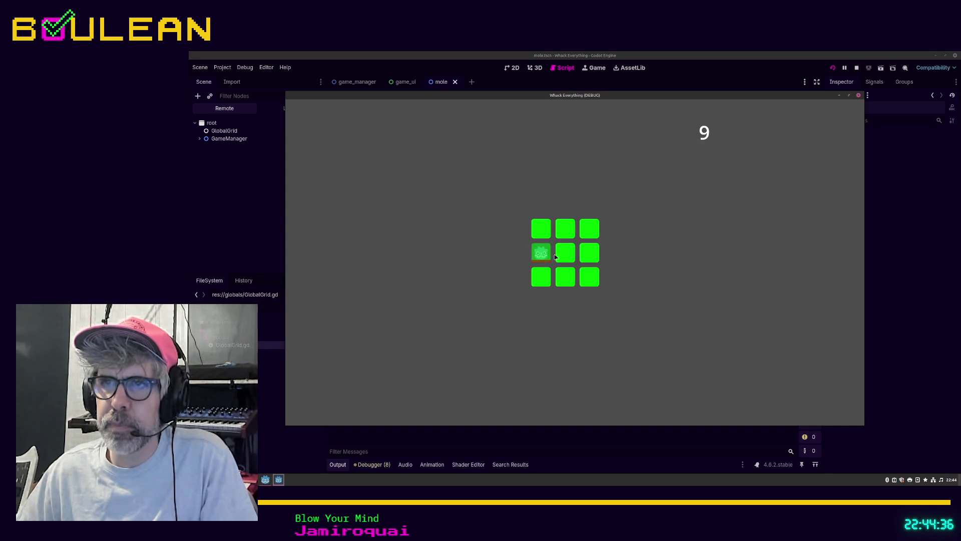
left_click(547, 255)
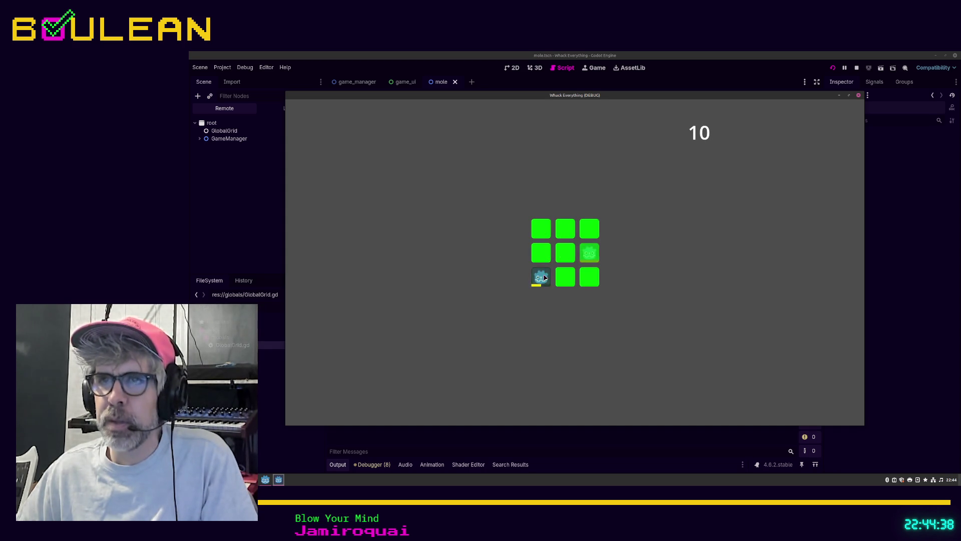
left_click(540, 276)
left_click(587, 254)
left_click(590, 228)
left_click(546, 253)
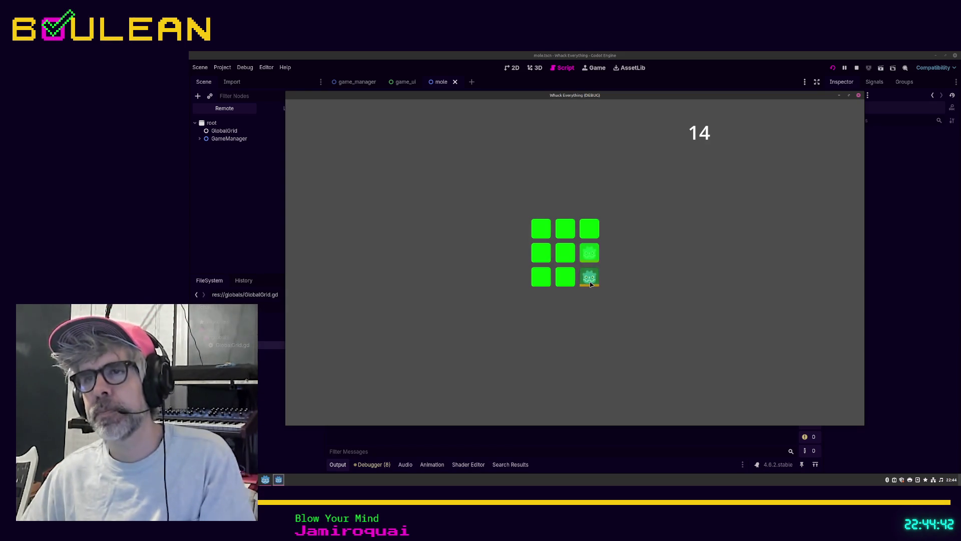
left_click(594, 280)
left_click(589, 254)
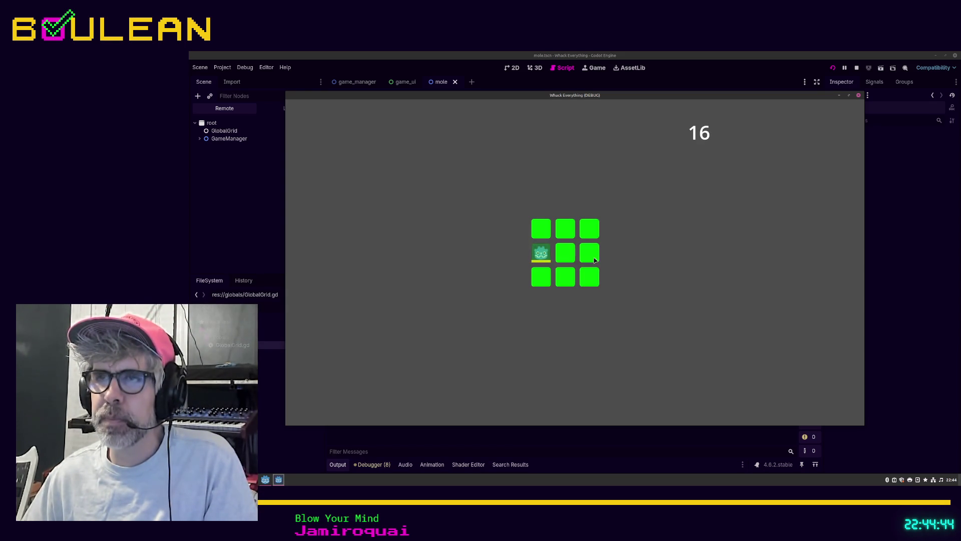
left_click(545, 255)
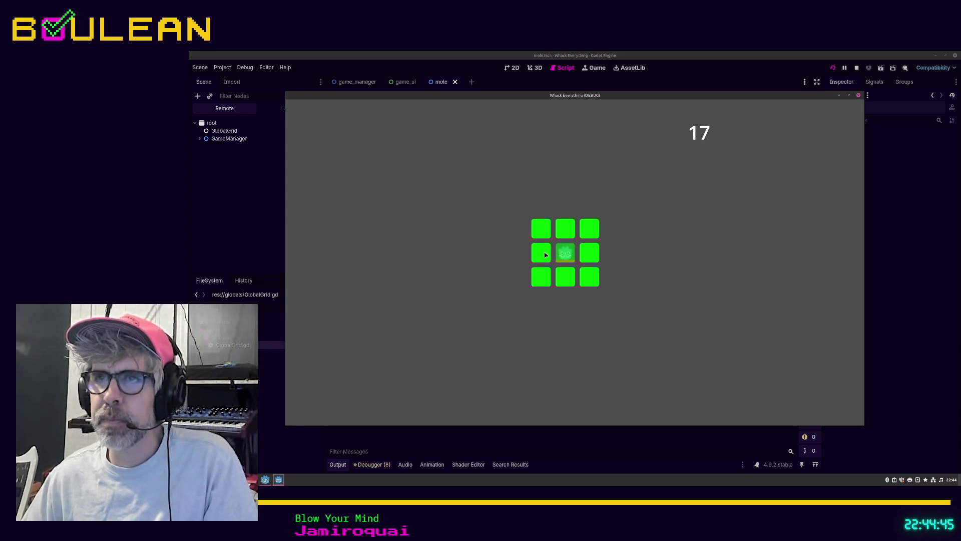
left_click(859, 96)
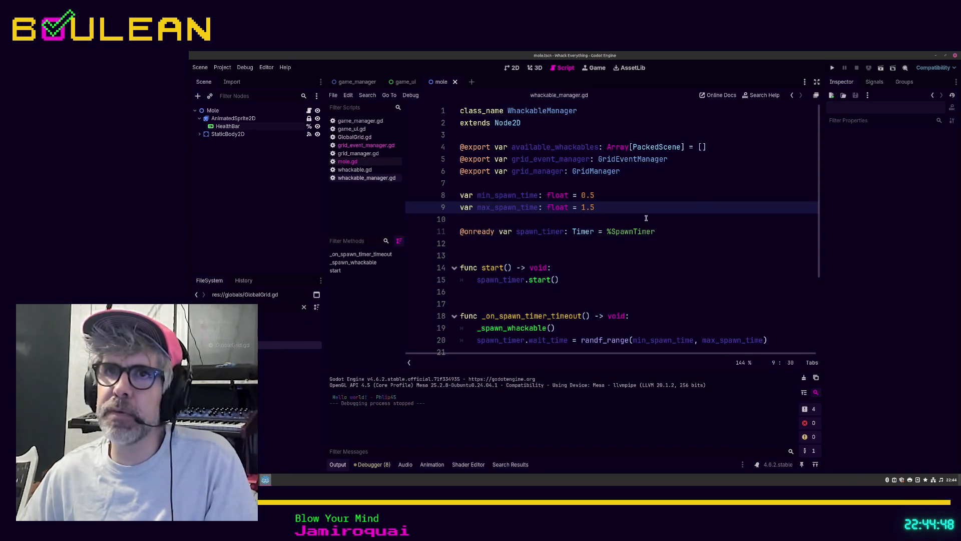
Step: Change appearance_speed on line 6 of whackable.gd from 0.5 to 1, then save and run the project
left_click(351, 161)
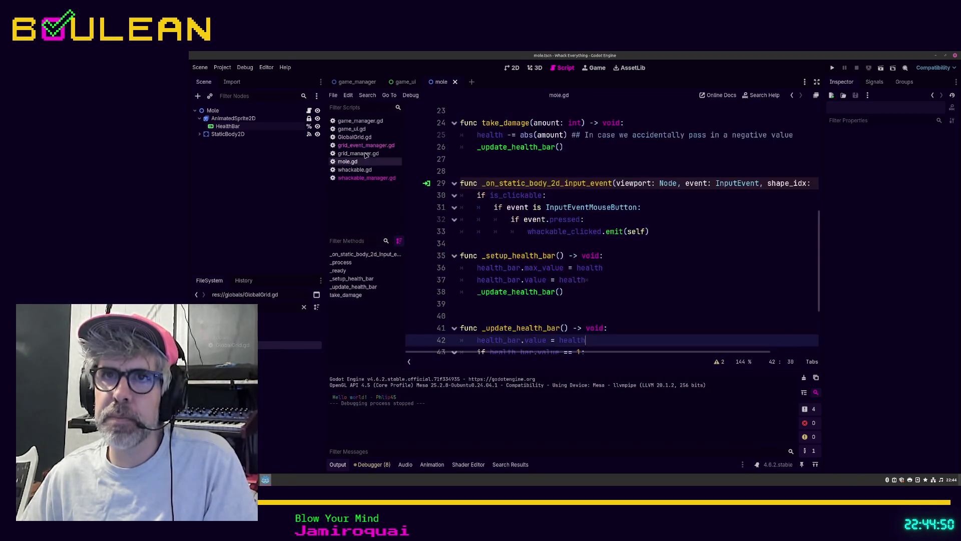
left_click(359, 170)
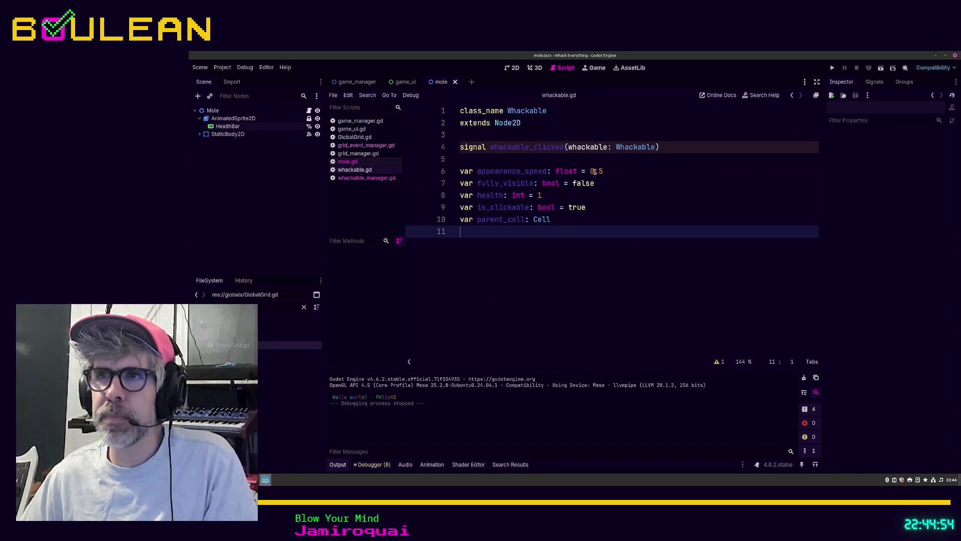
left_click(604, 171)
type("1.")
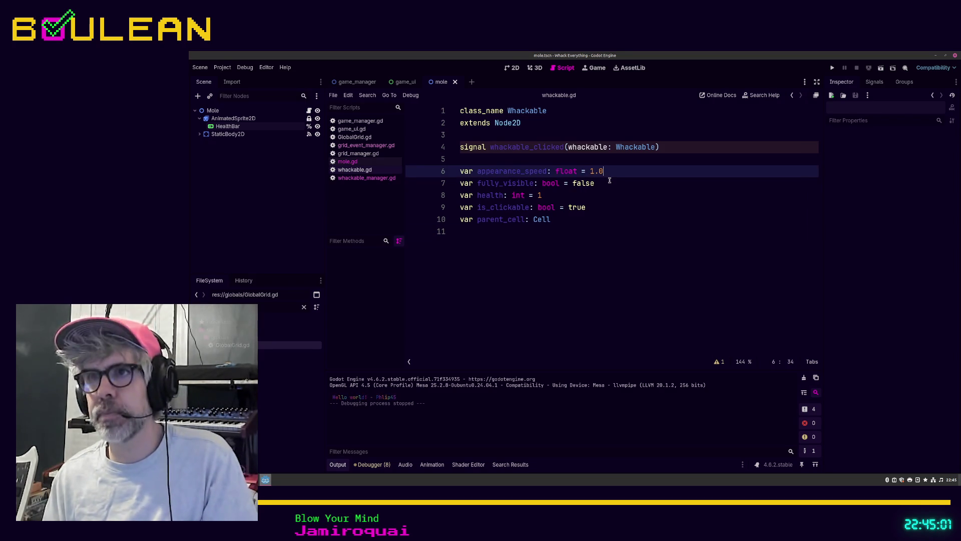
key("F5")
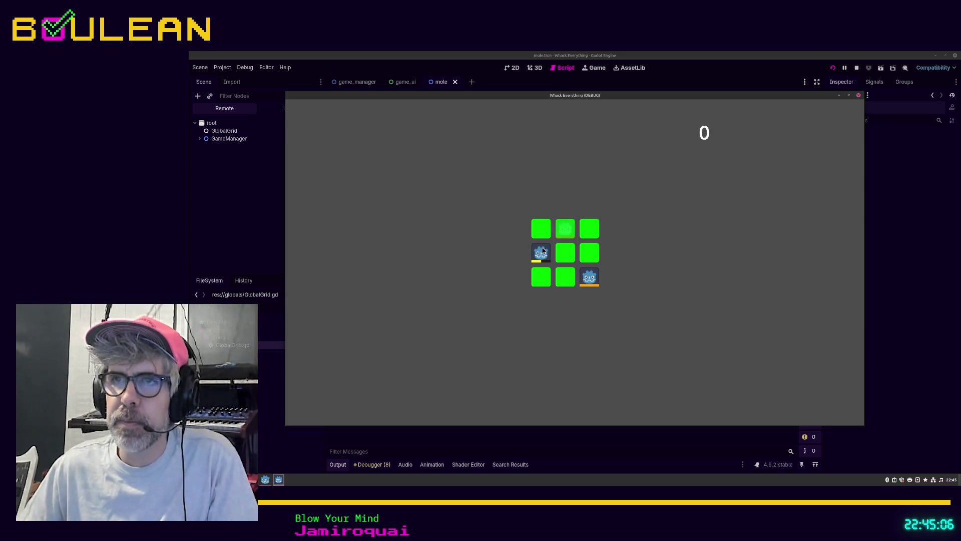
Step: Whack the moles popping up across the 3x3 grid in the faster-appearance run until the score is 36
left_click(546, 253)
left_click(590, 277)
left_click(565, 228)
left_click(541, 229)
left_click(563, 255)
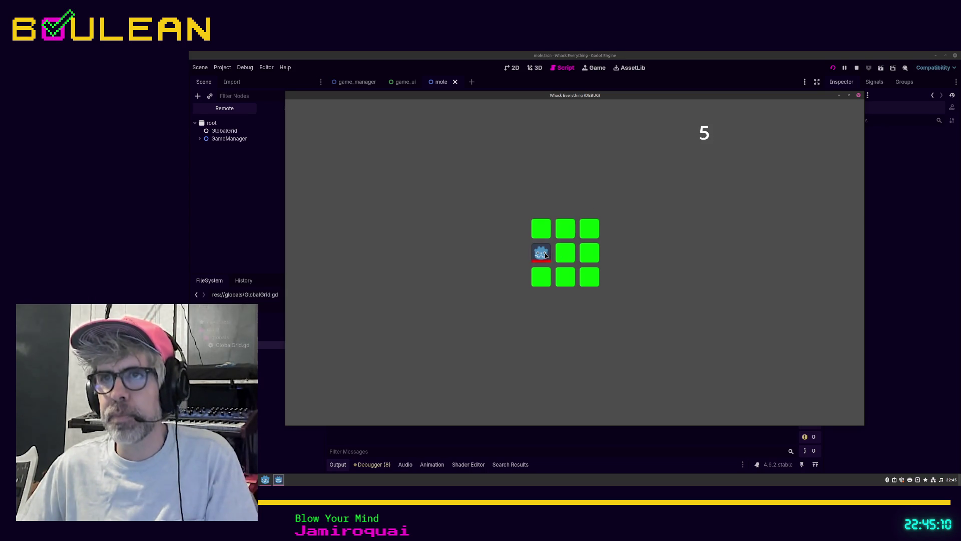
left_click(545, 254)
left_click(541, 229)
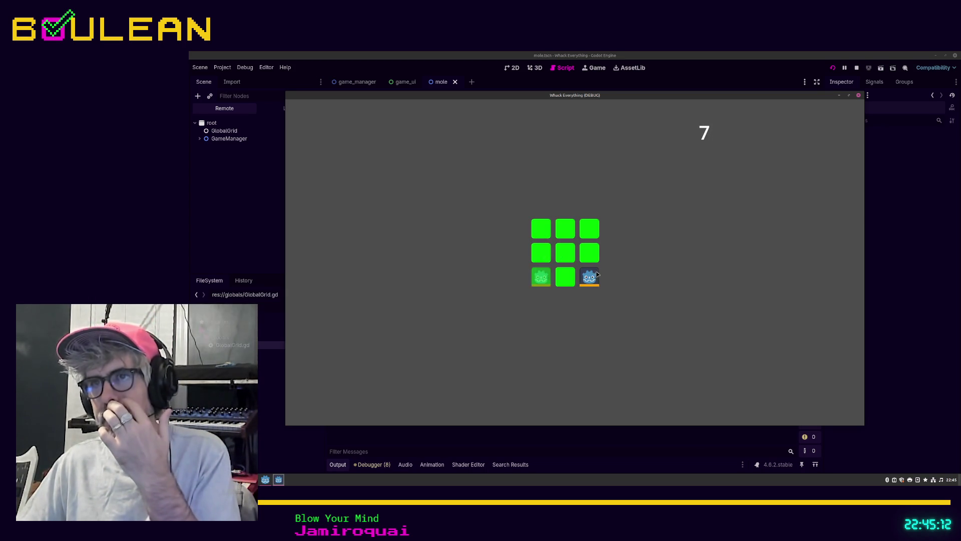
left_click(589, 277)
left_click(541, 276)
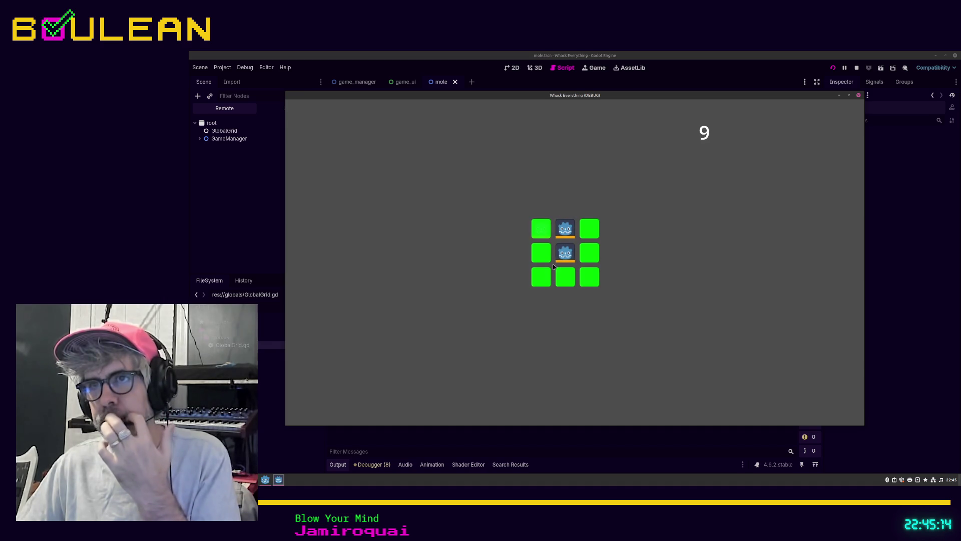
left_click(566, 252)
left_click(565, 229)
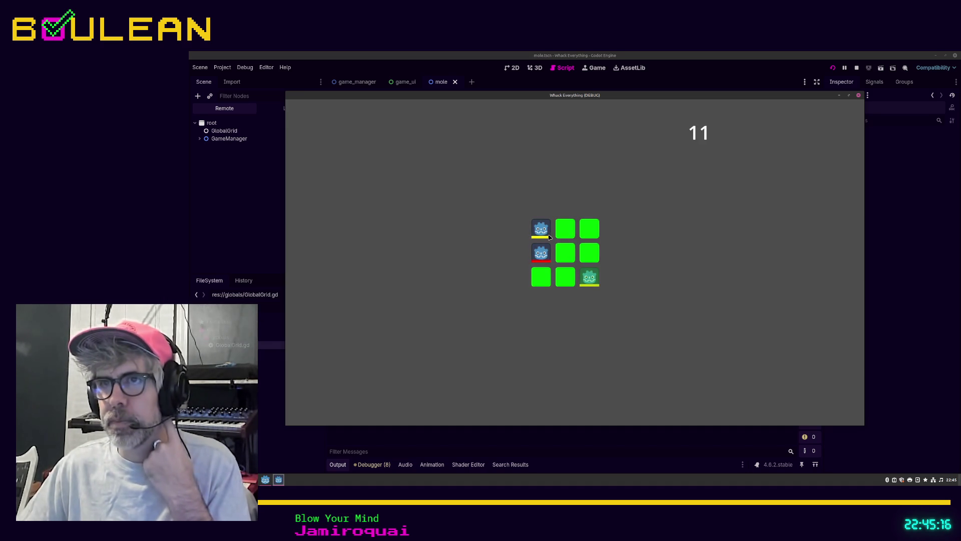
left_click(541, 229)
left_click(581, 278)
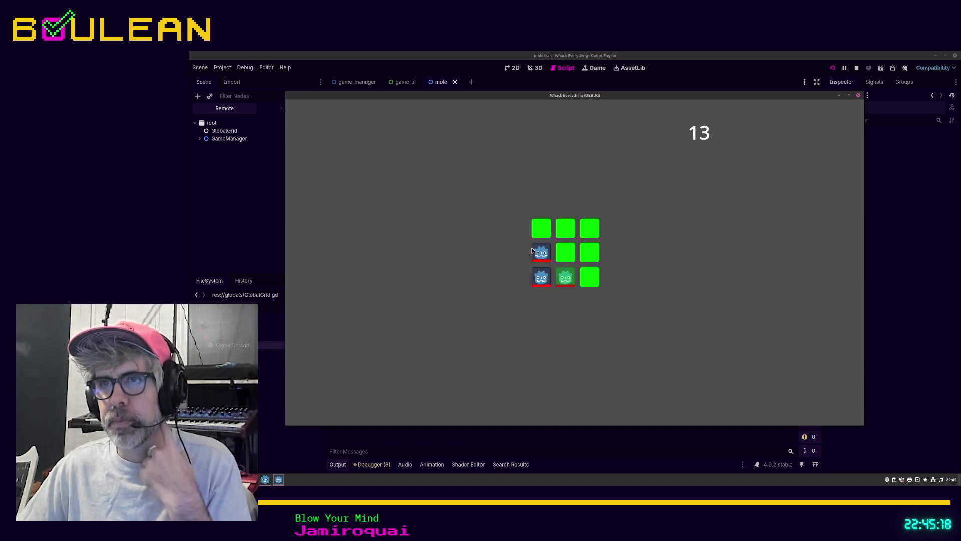
left_click(536, 260)
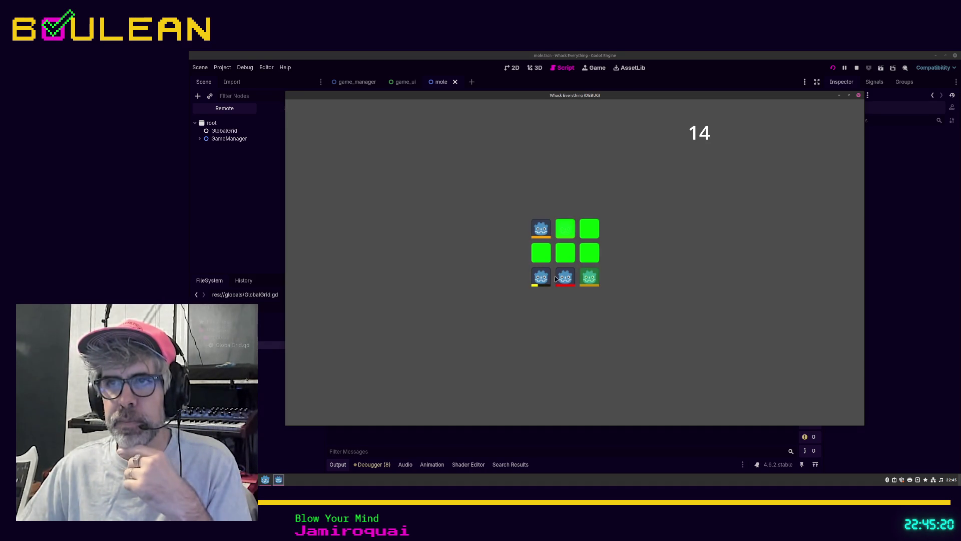
left_click(541, 278)
left_click(567, 278)
left_click(589, 277)
left_click(547, 278)
left_click(561, 233)
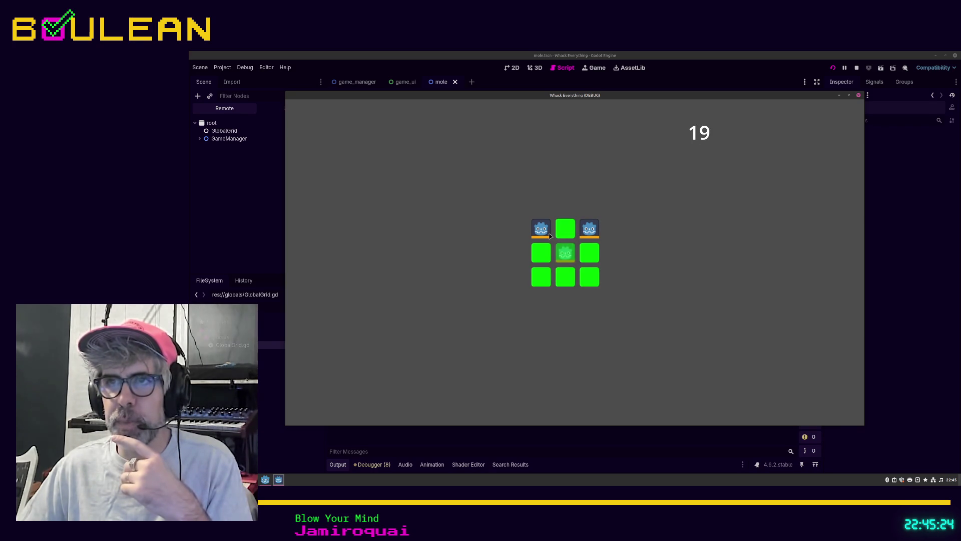
left_click(550, 236)
left_click(565, 255)
left_click(588, 229)
left_click(589, 277)
left_click(566, 229)
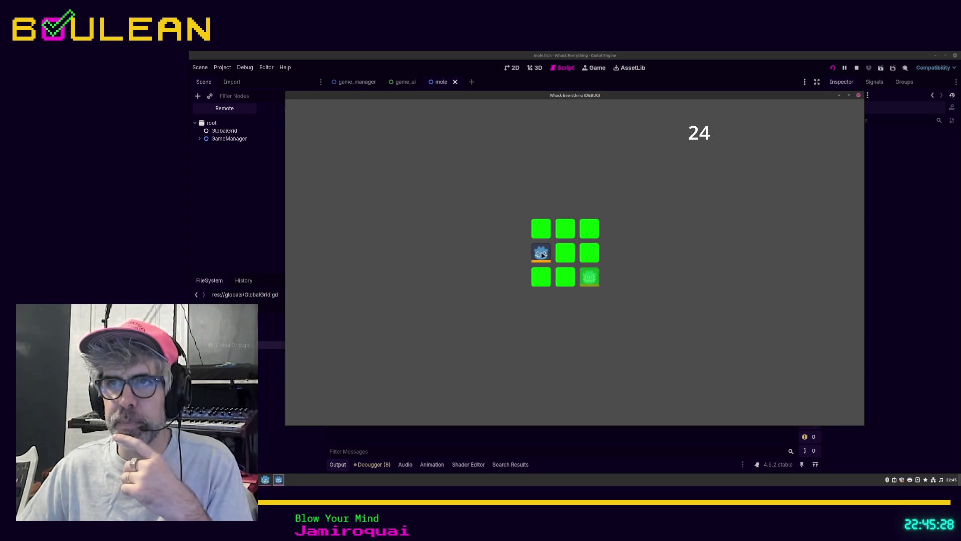
left_click(542, 254)
left_click(590, 277)
left_click(562, 231)
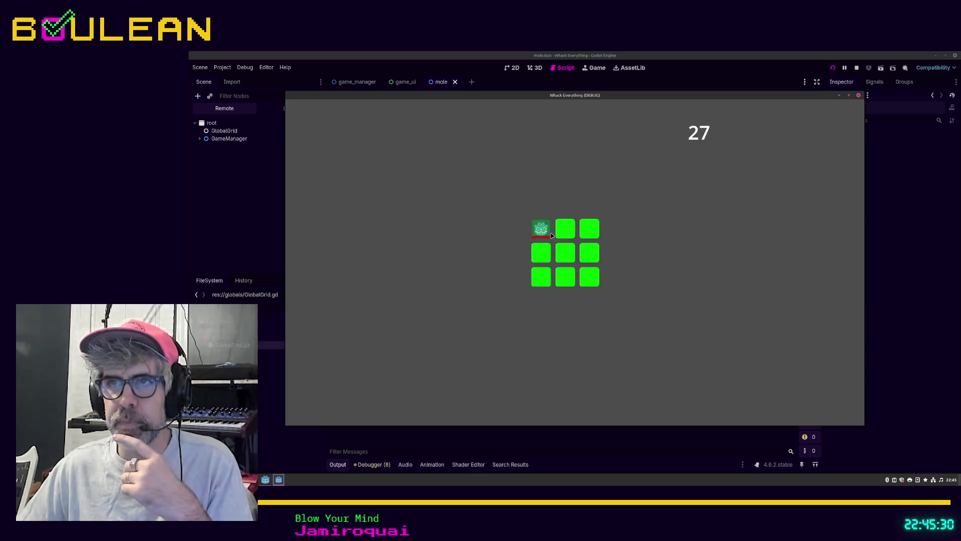
left_click(564, 277)
left_click(564, 278)
left_click(540, 277)
left_click(544, 231)
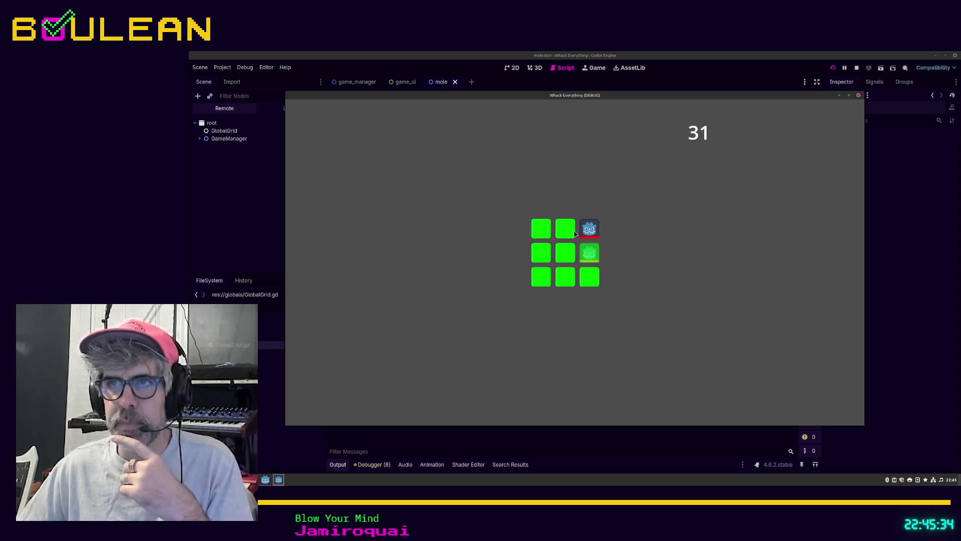
left_click(588, 230)
left_click(589, 254)
left_click(539, 258)
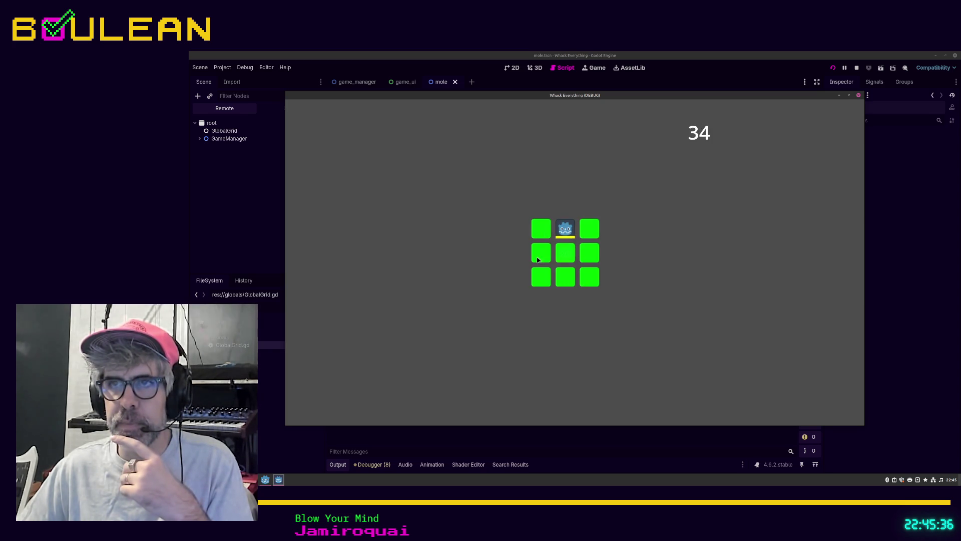
left_click(565, 234)
left_click(564, 252)
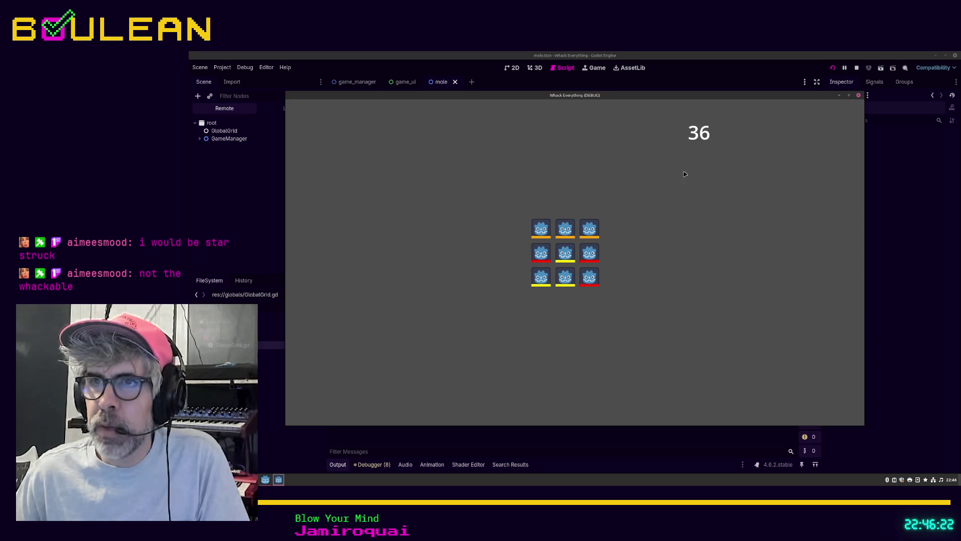
Step: Keep whacking moles to raise the score from 36 to 85, then close the game window
left_click(566, 229)
left_click(589, 229)
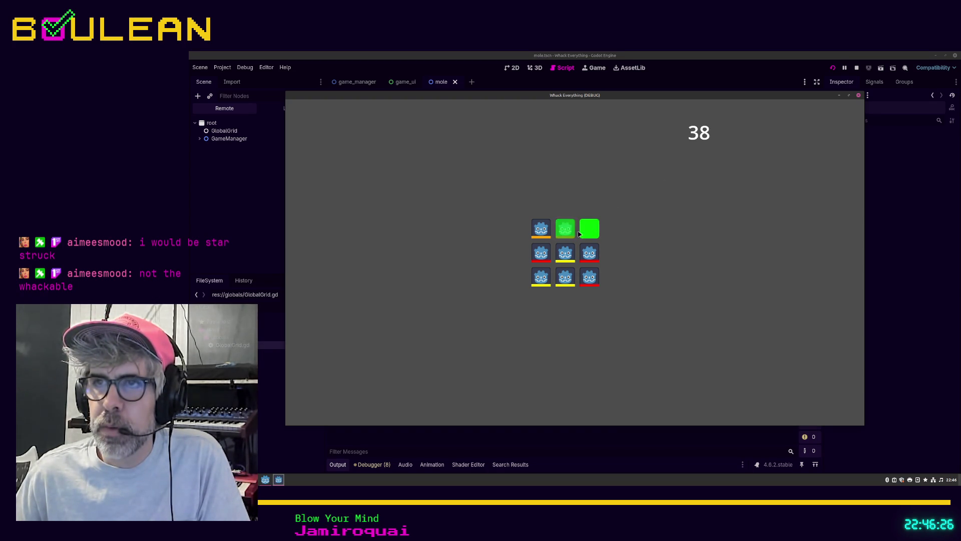
left_click(543, 232)
left_click(542, 254)
left_click(571, 253)
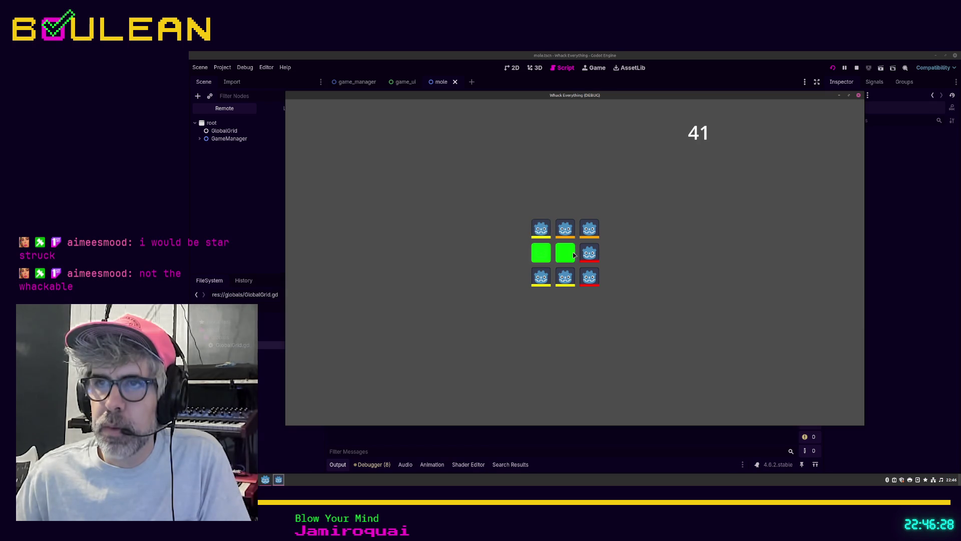
left_click(589, 253)
left_click(586, 279)
left_click(564, 277)
left_click(541, 277)
left_click(543, 254)
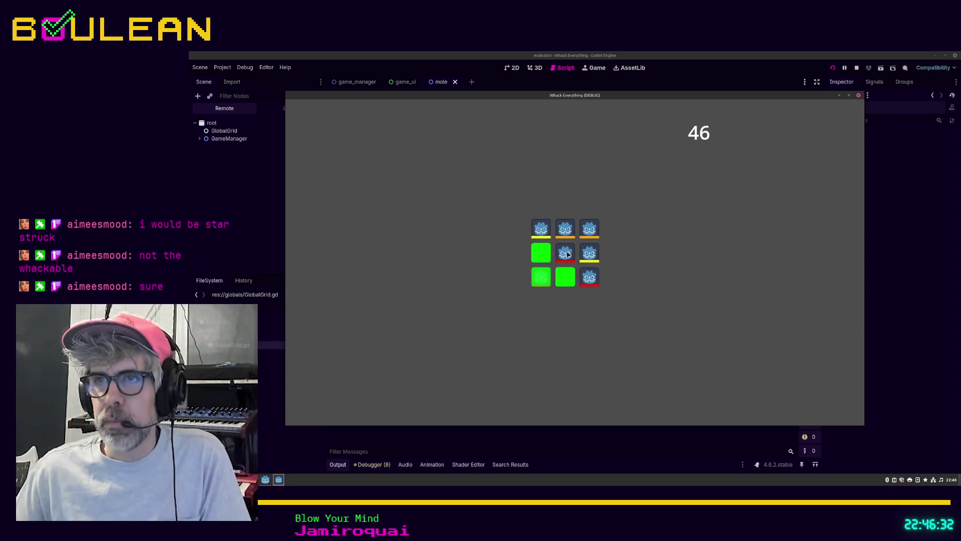
left_click(589, 252)
left_click(564, 254)
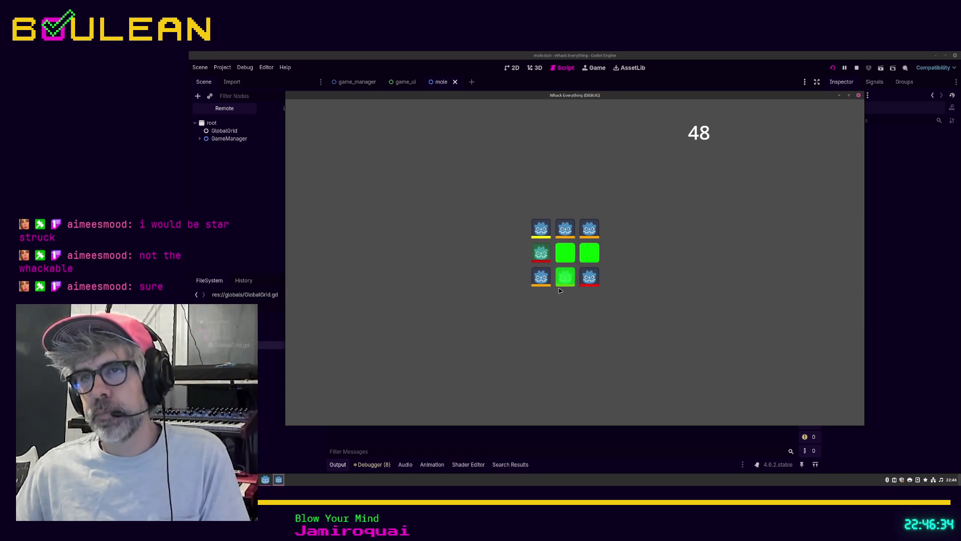
left_click(541, 277)
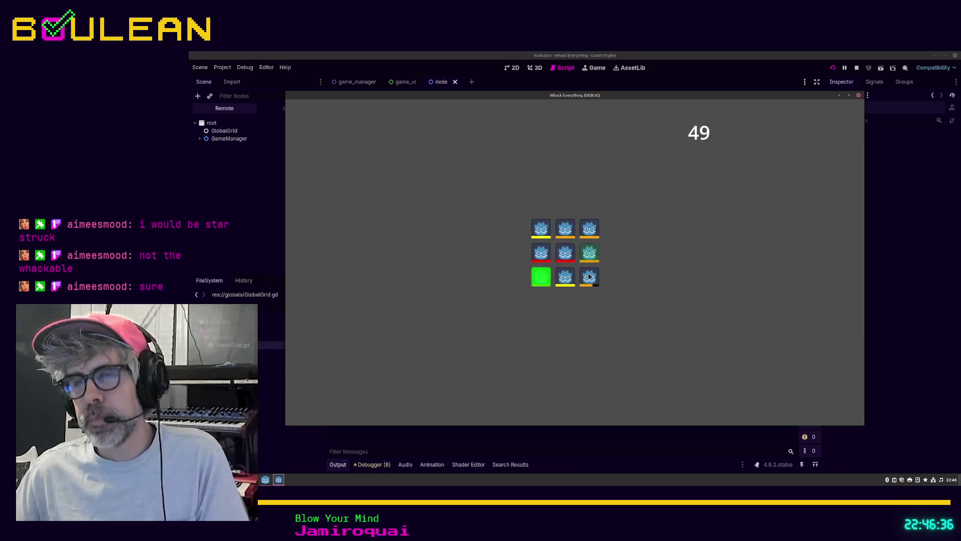
left_click(590, 277)
left_click(586, 251)
left_click(590, 229)
left_click(564, 229)
left_click(541, 229)
left_click(541, 252)
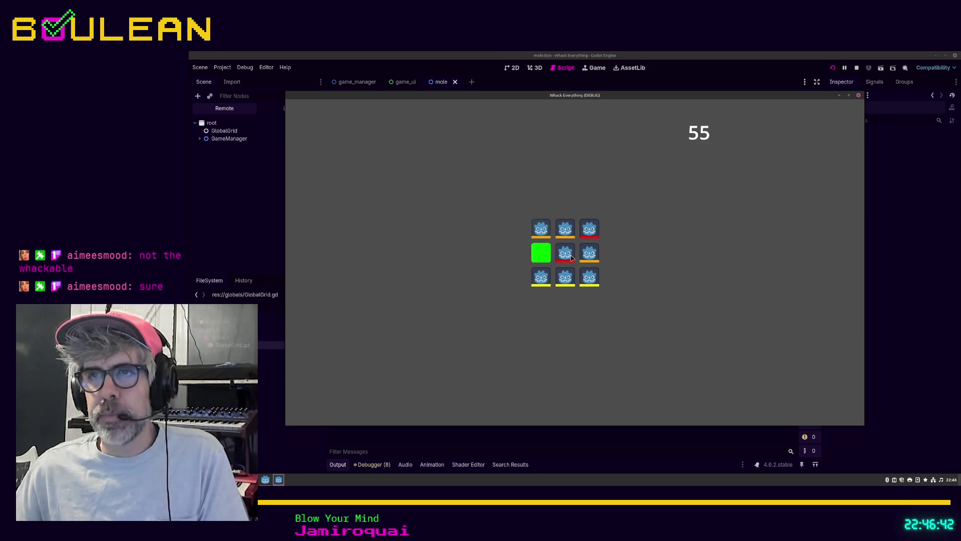
left_click(570, 254)
left_click(589, 229)
left_click(588, 276)
left_click(565, 276)
left_click(541, 276)
left_click(561, 255)
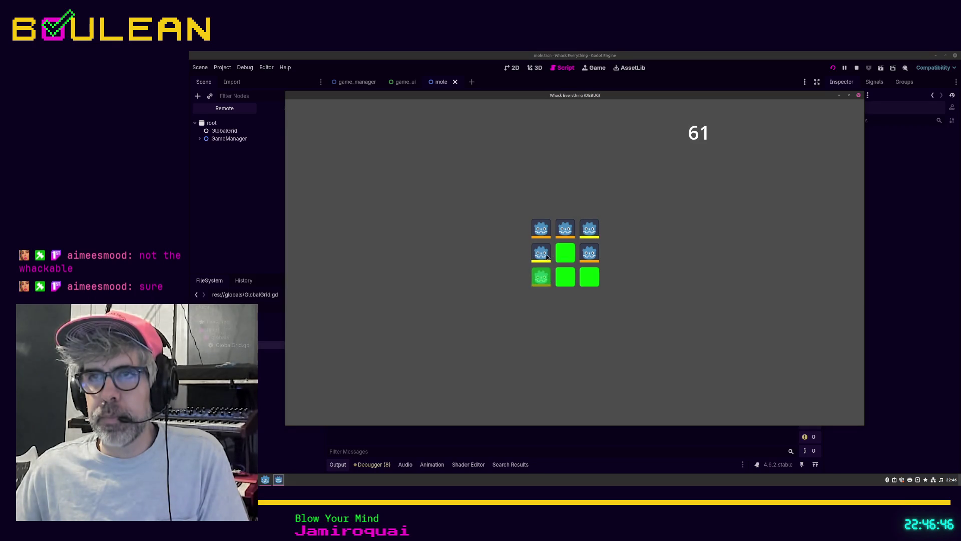
left_click(545, 255)
left_click(589, 252)
left_click(589, 228)
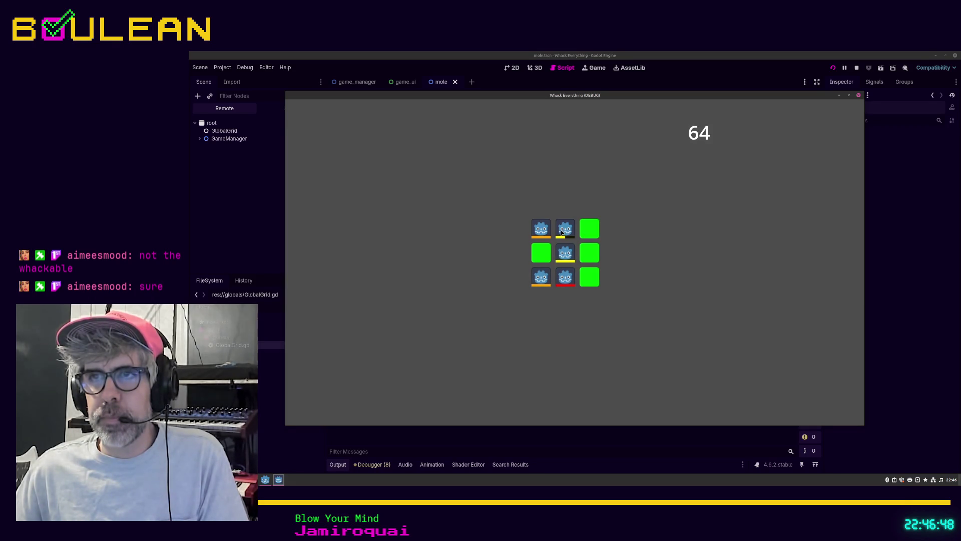
left_click(562, 232)
left_click(541, 229)
left_click(565, 254)
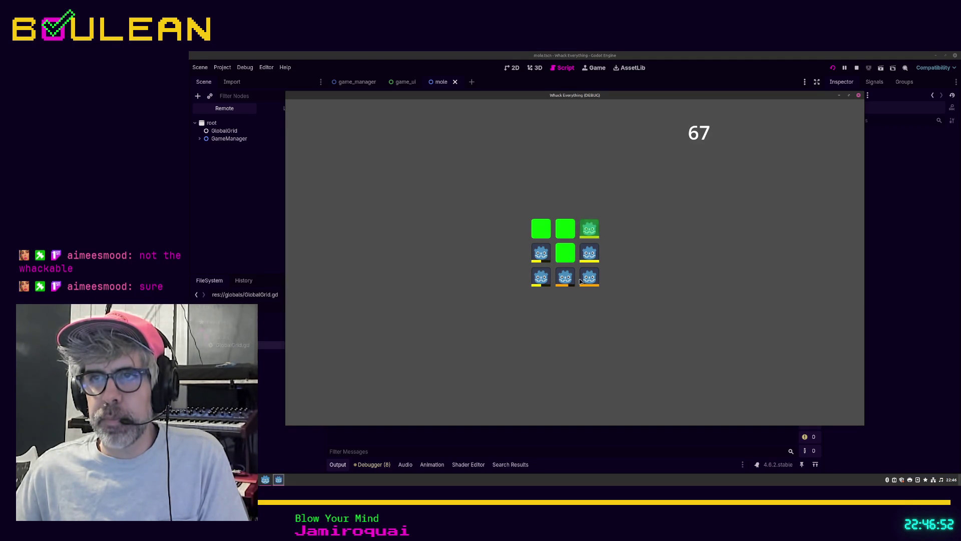
left_click(590, 277)
left_click(589, 253)
left_click(589, 229)
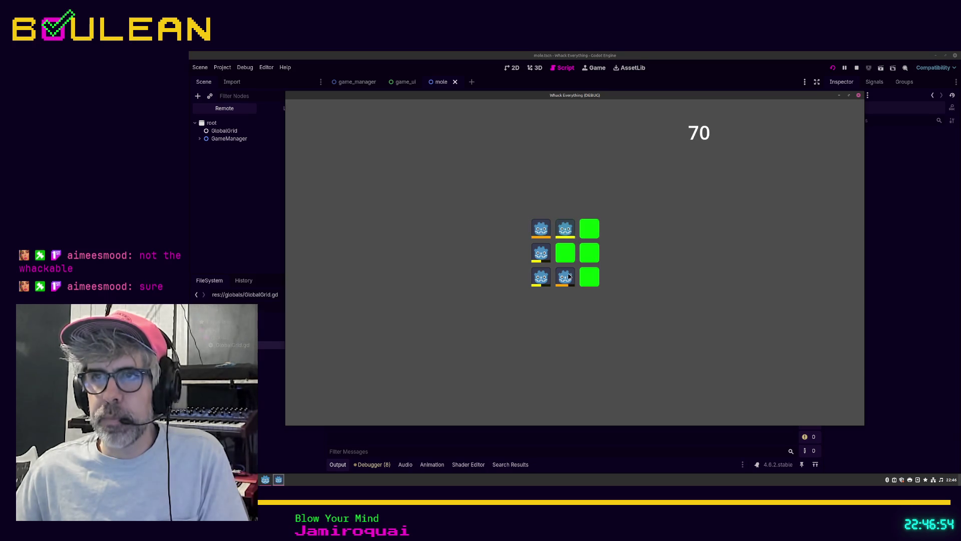
left_click(541, 277)
left_click(541, 252)
left_click(565, 231)
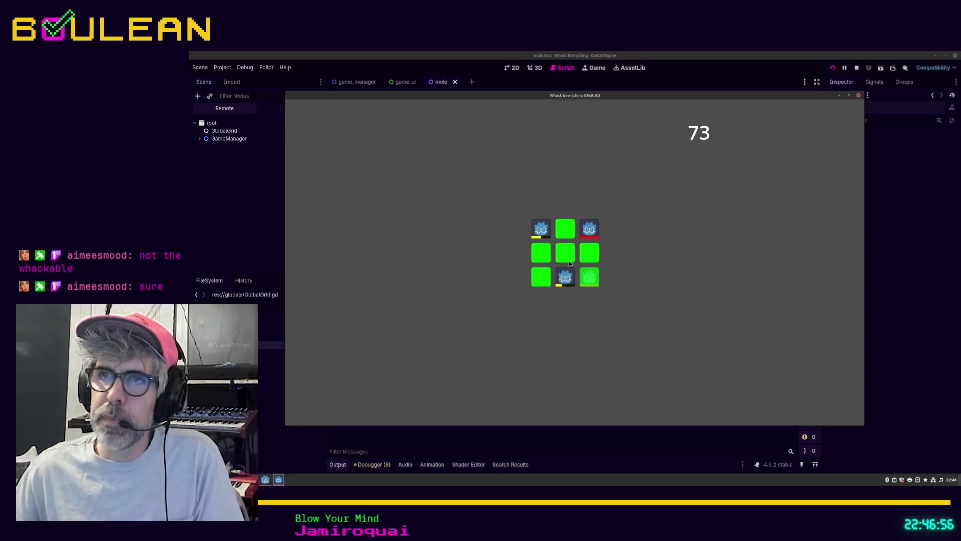
left_click(565, 277)
left_click(541, 229)
left_click(591, 276)
left_click(571, 231)
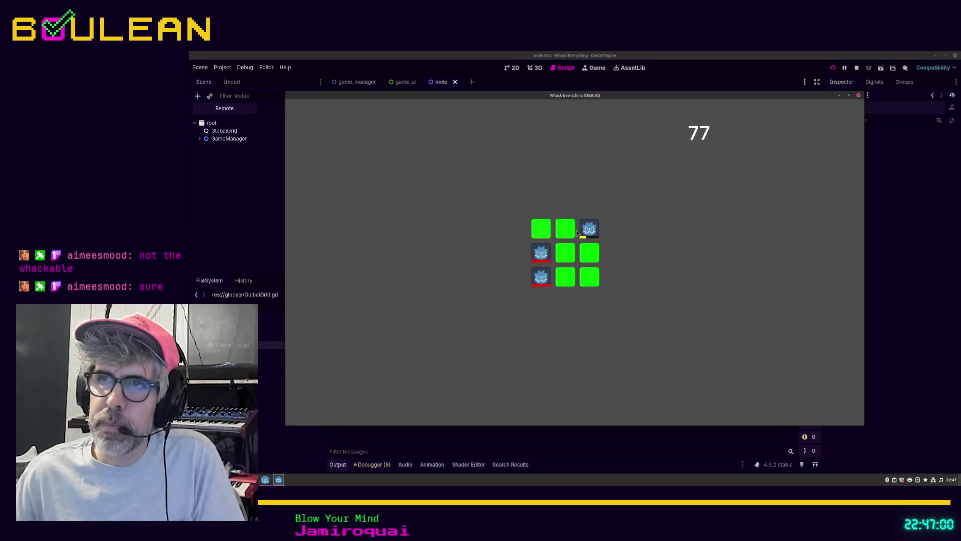
left_click(589, 228)
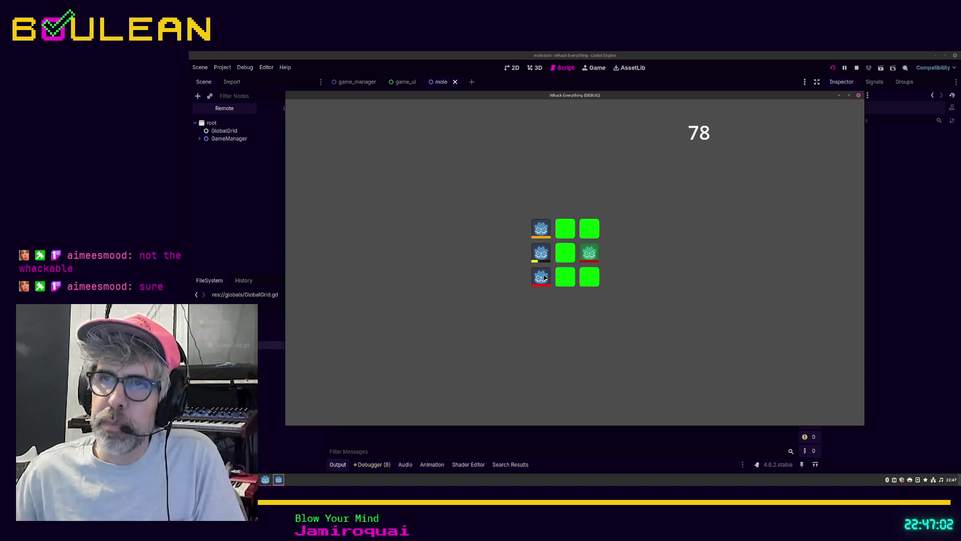
left_click(541, 277)
left_click(541, 253)
left_click(541, 229)
left_click(567, 277)
left_click(590, 253)
left_click(541, 277)
left_click(589, 229)
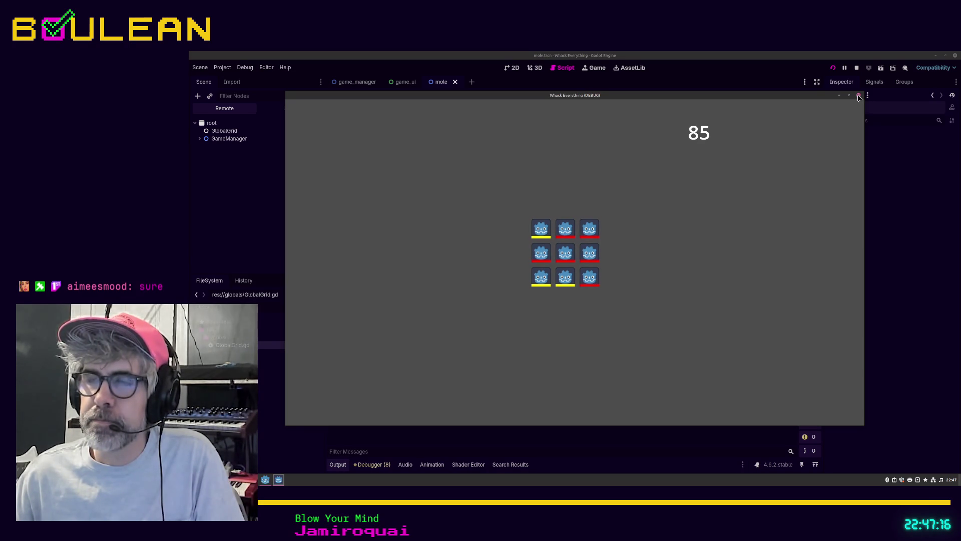
left_click(859, 97)
Step: Search all project files for 'print', then open mole.gd and clear the FileSystem filter
left_click(596, 226)
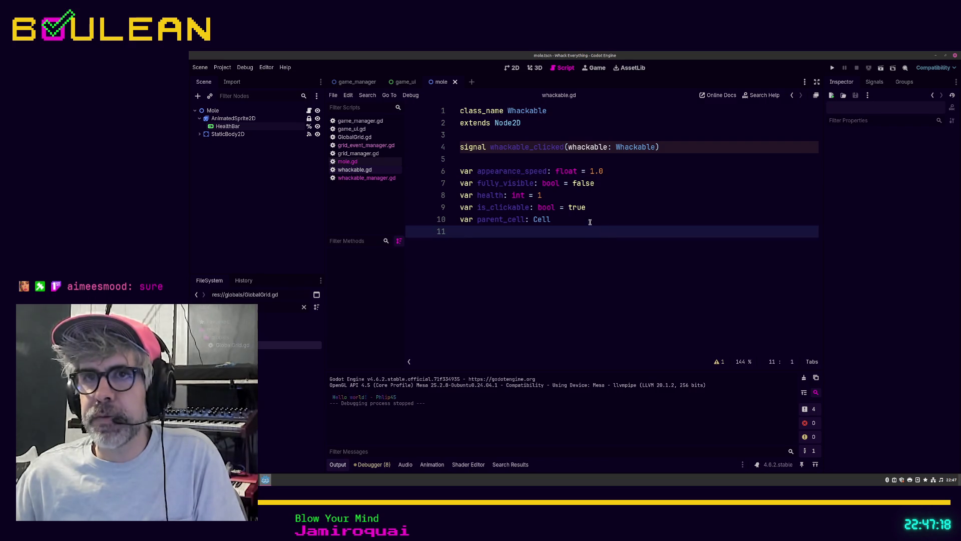
key("ctrl+shift+f")
type("print")
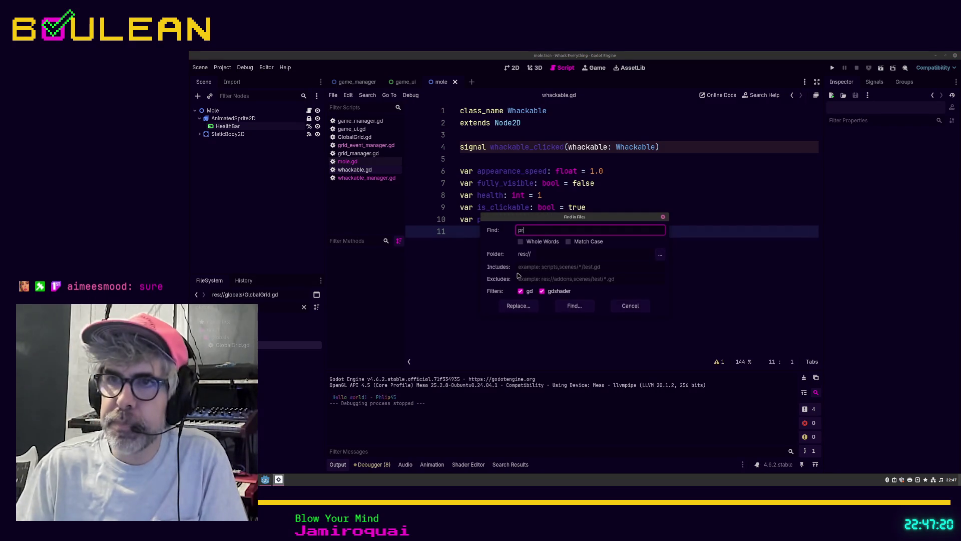
key("Return")
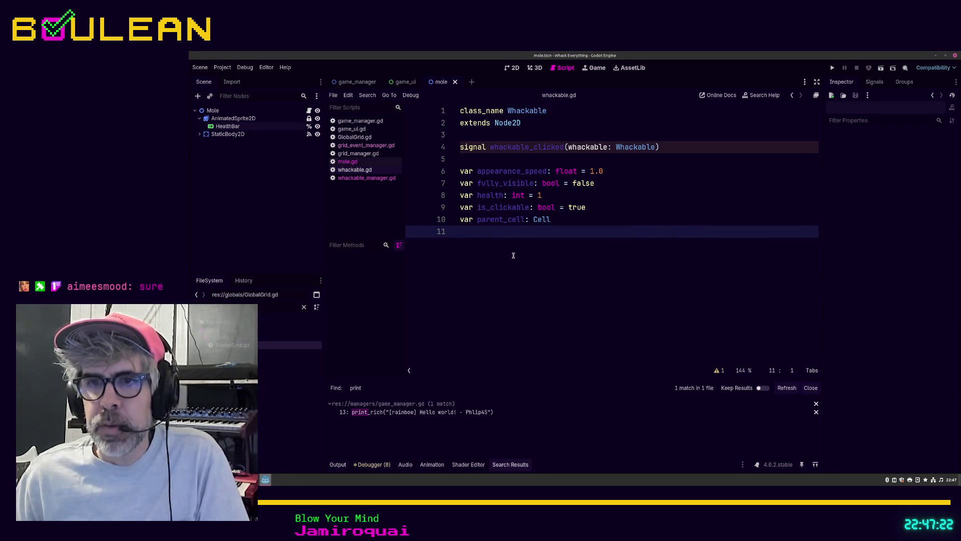
left_click(360, 163)
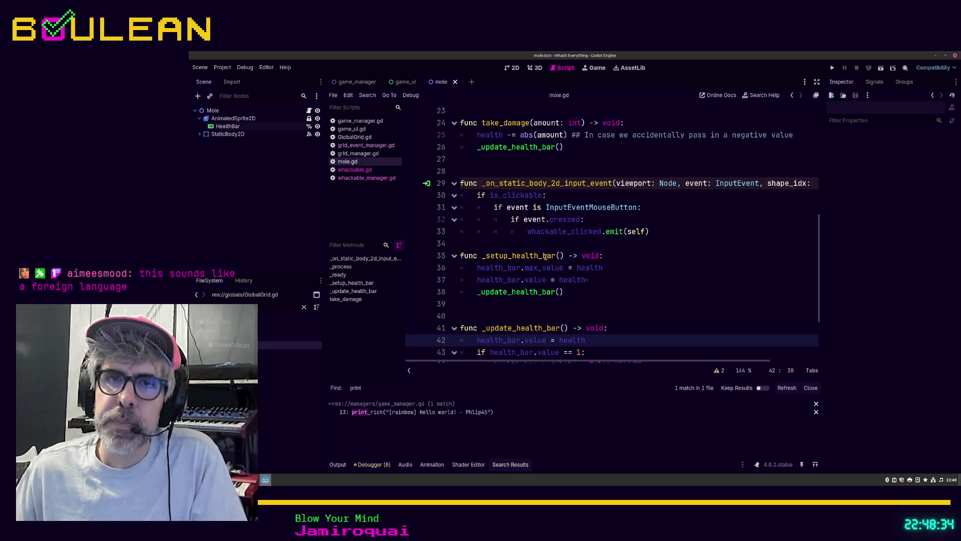
left_click(304, 308)
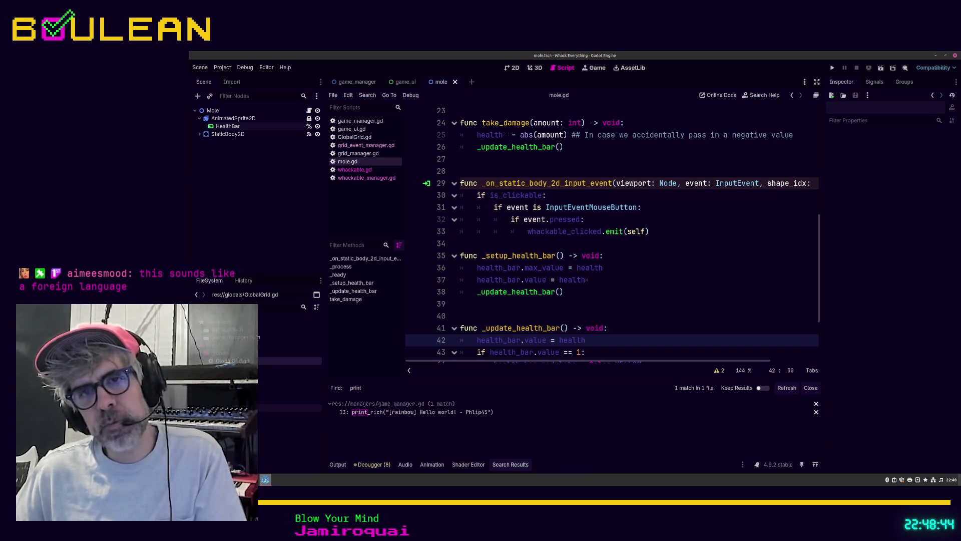
Step: Create a whackable scene in the whackables folder and attach the existing whackable.gd to its Whackable root
right_click(226, 339)
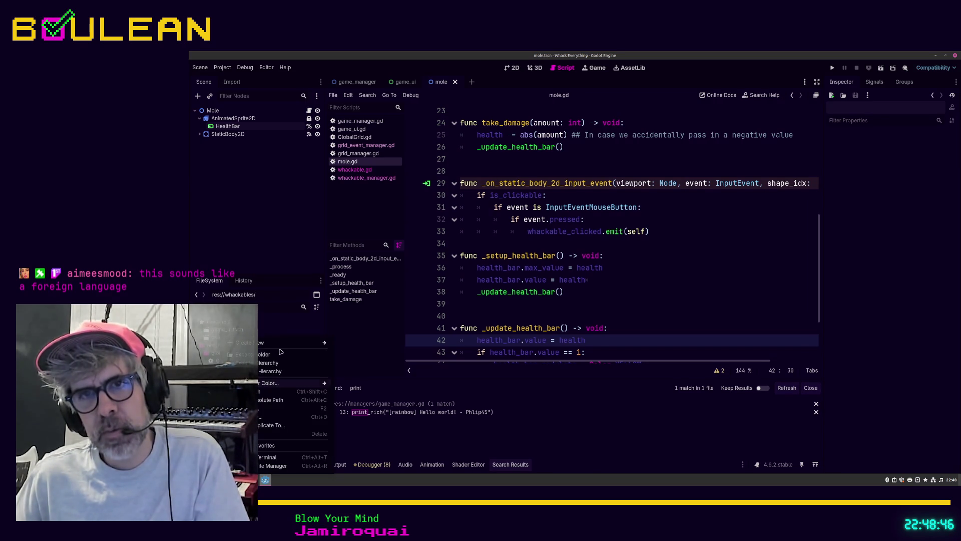
mouse_move(299, 345)
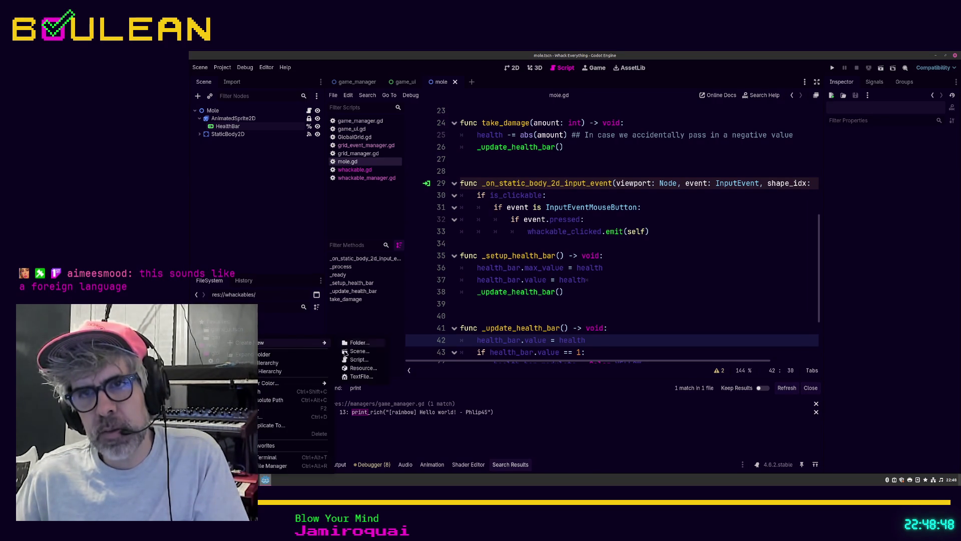
left_click(352, 353)
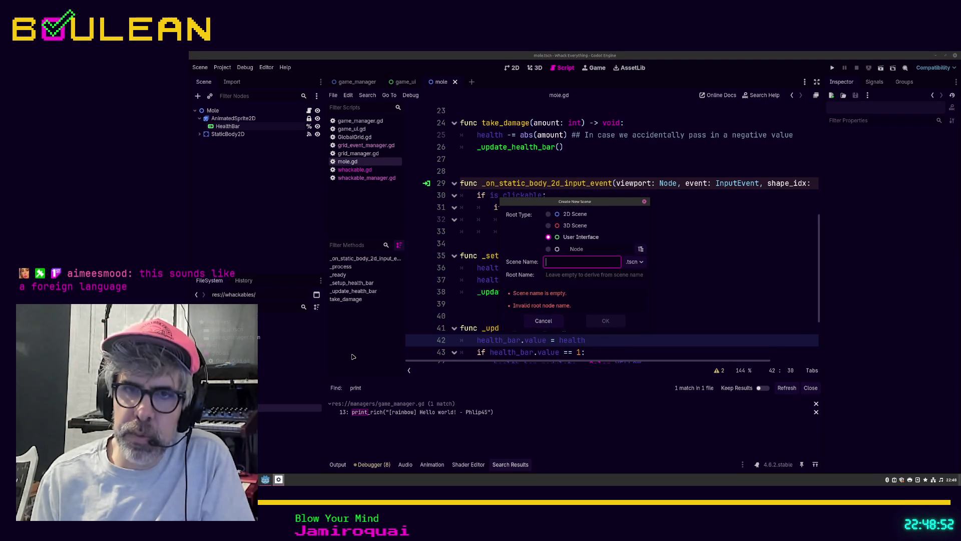
type("whackable")
key("Return")
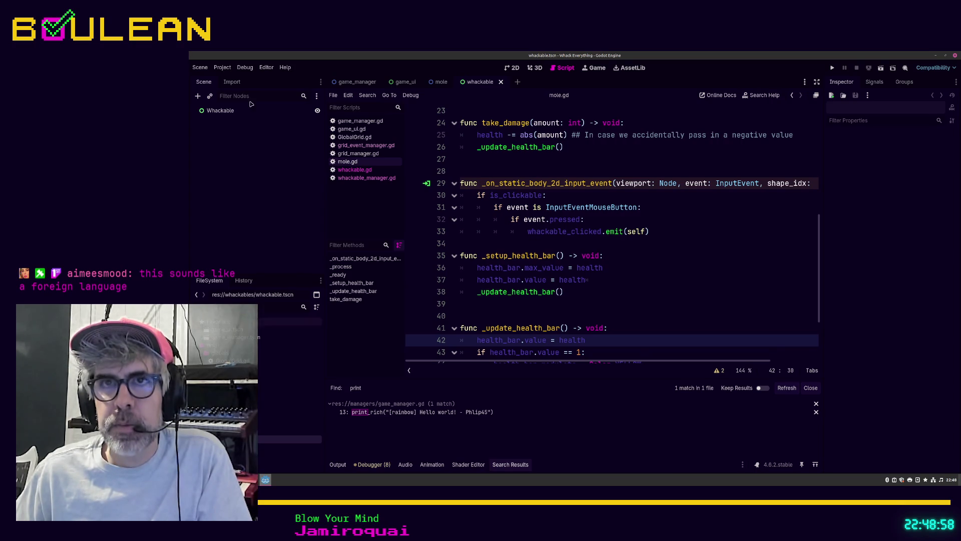
right_click(229, 112)
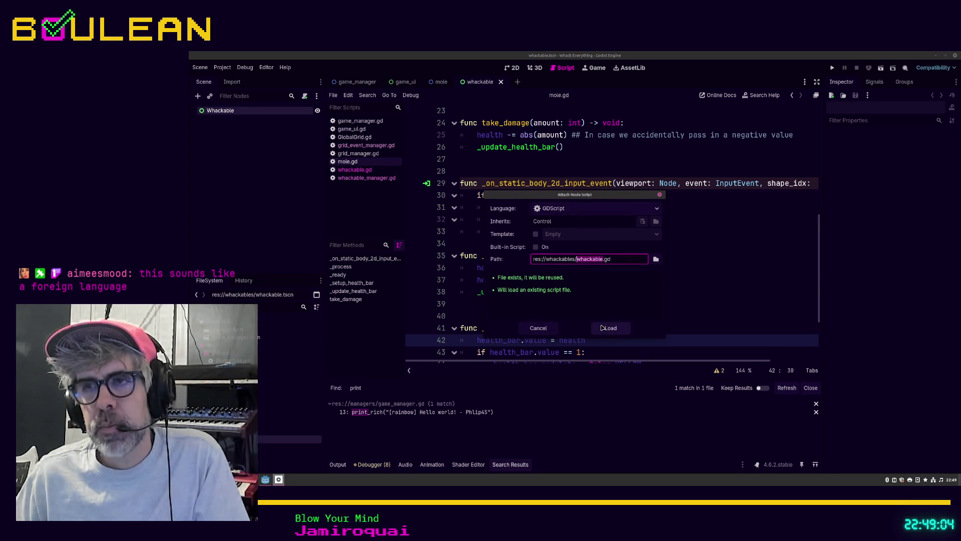
left_click(603, 328)
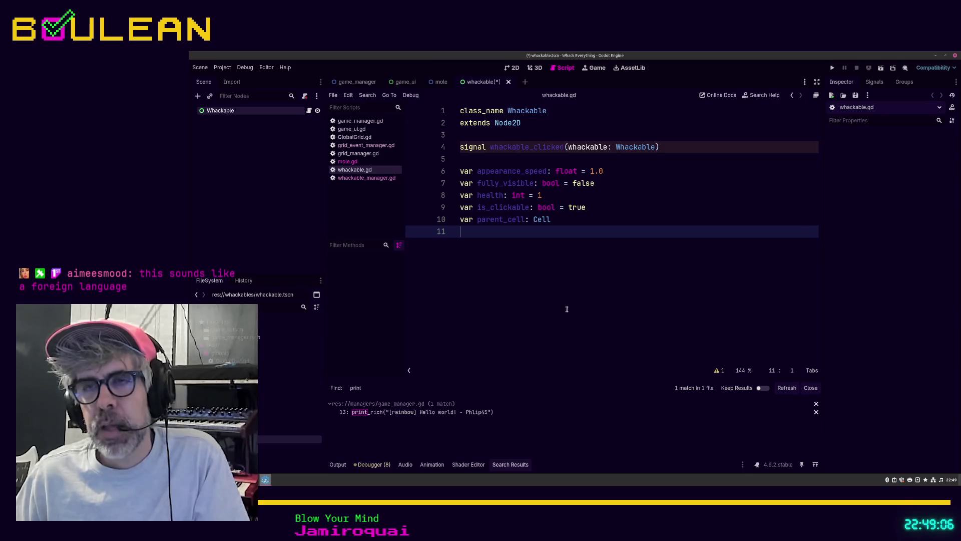
Step: Inspect the Whackable root node's properties in the Inspector
right_click(234, 116)
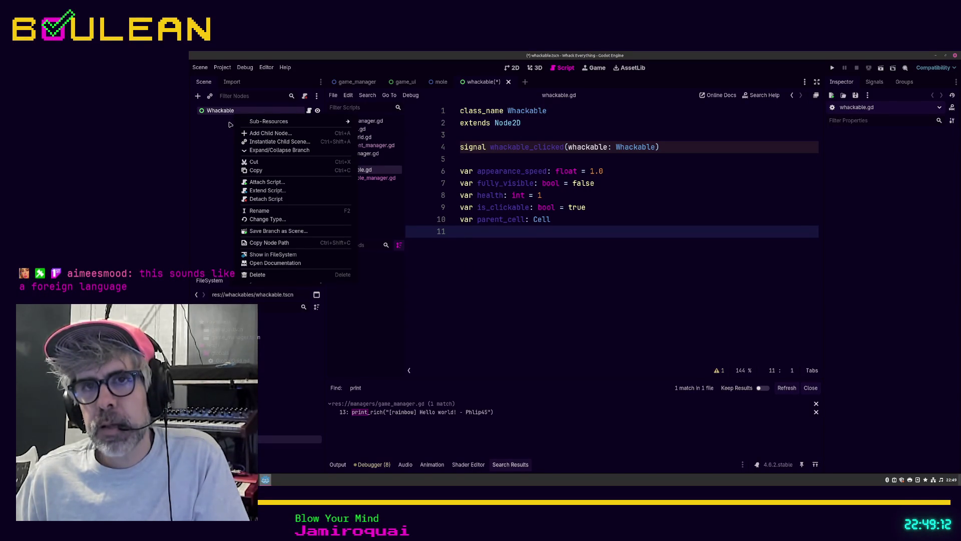
left_click(218, 146)
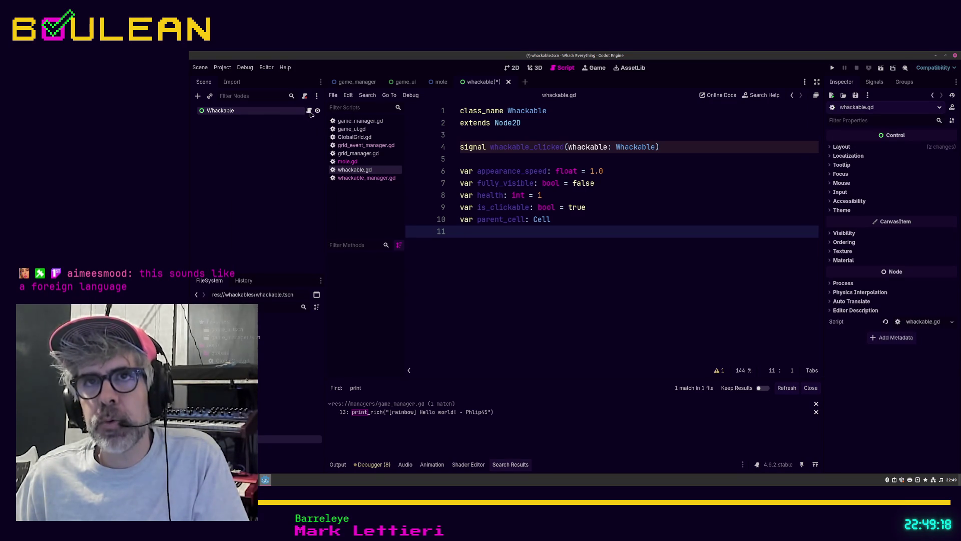
right_click(288, 115)
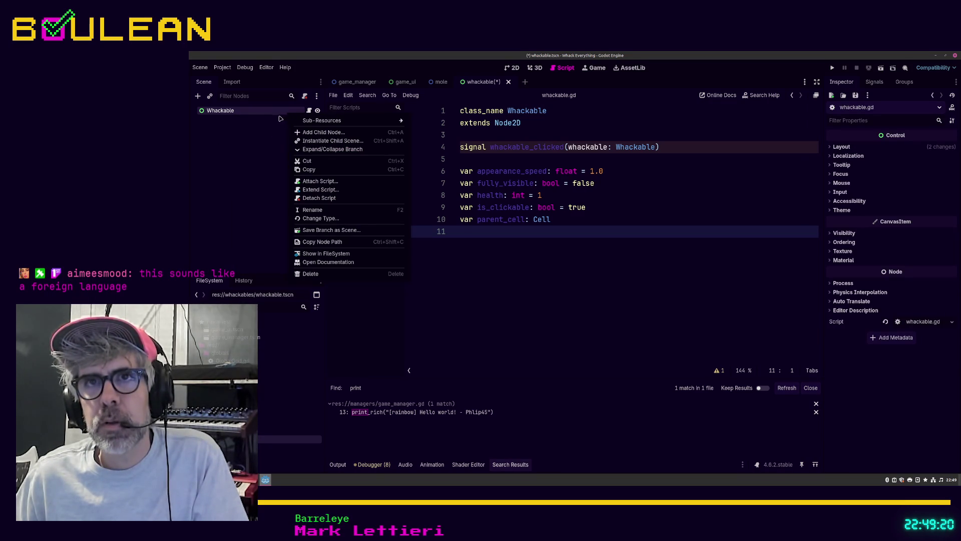
left_click(249, 123)
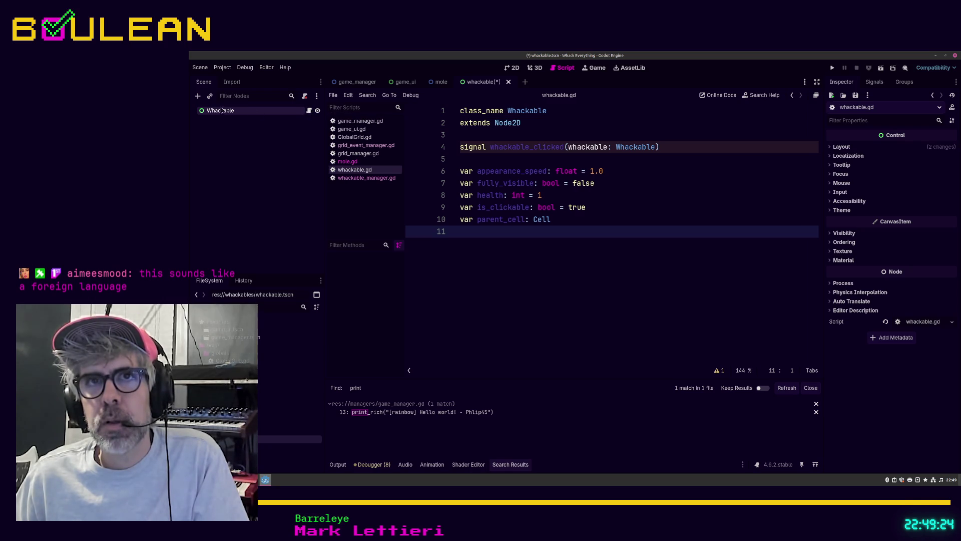
Step: Add a Label node as a child of Whackable
left_click(198, 96)
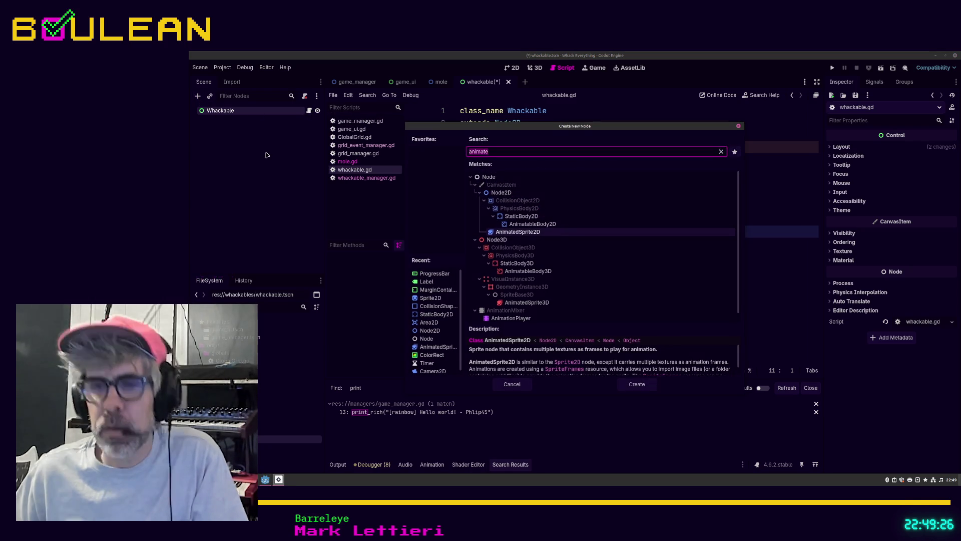
type("label")
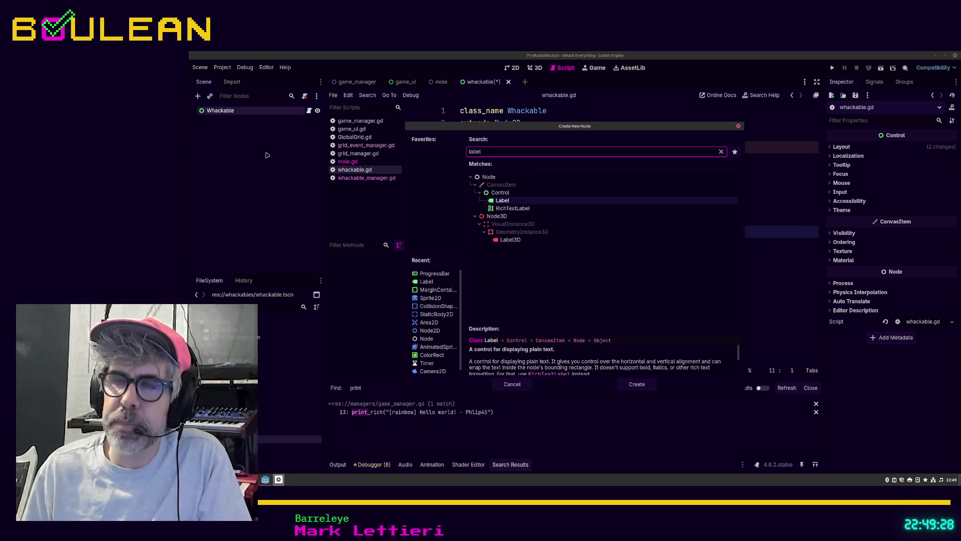
key("Return")
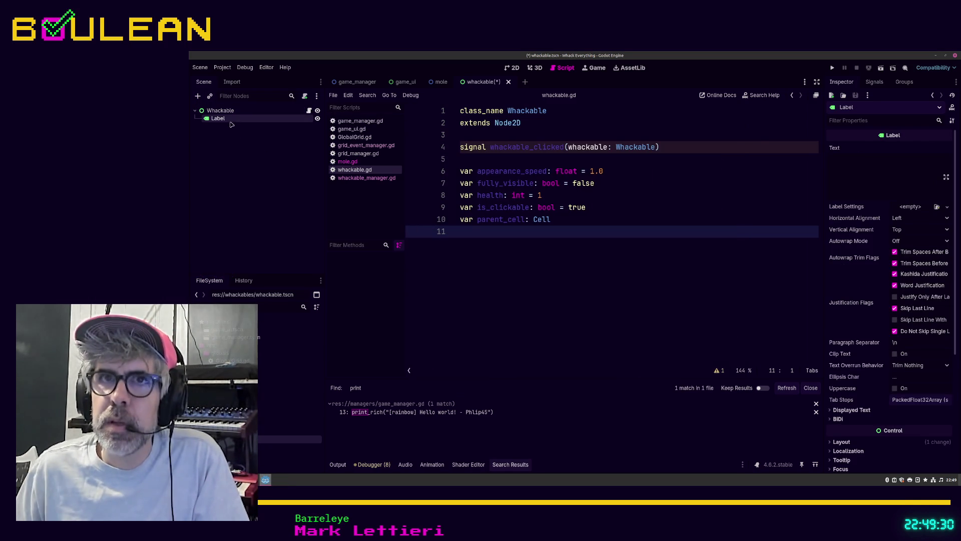
double_click(220, 121)
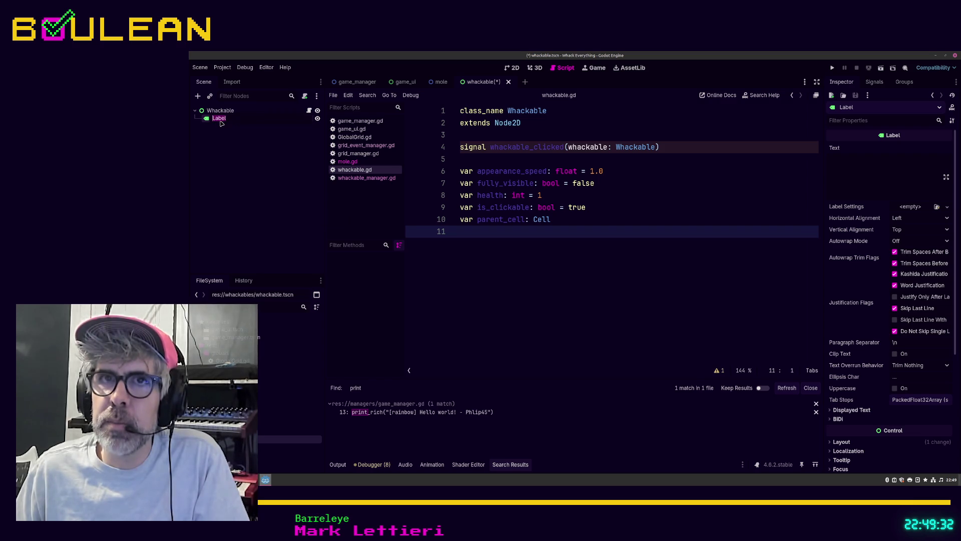
right_click(221, 120)
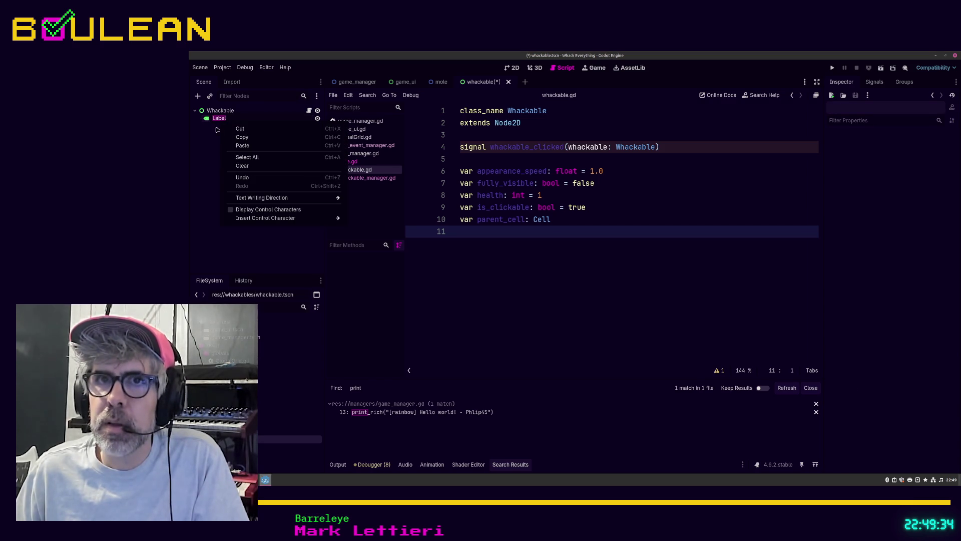
left_click(218, 123)
right_click(217, 124)
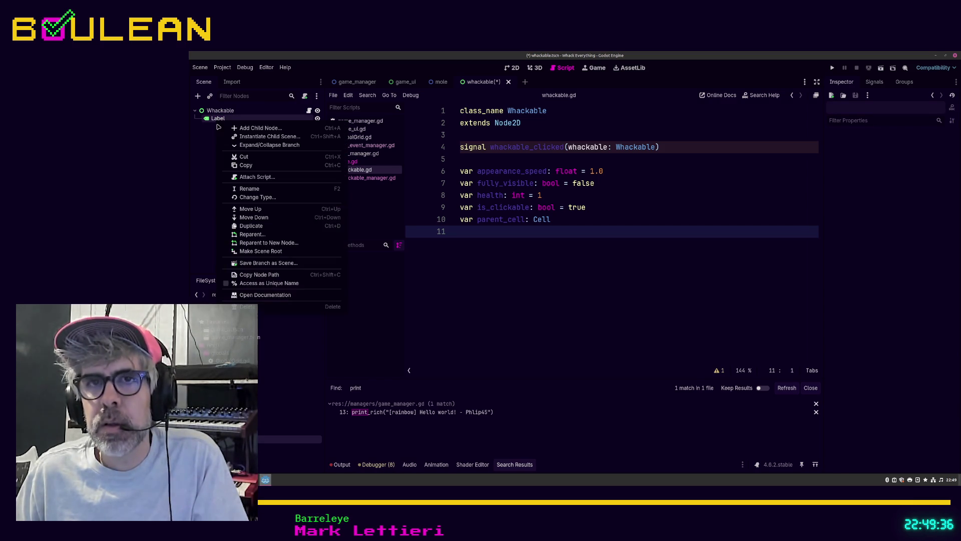
left_click(268, 284)
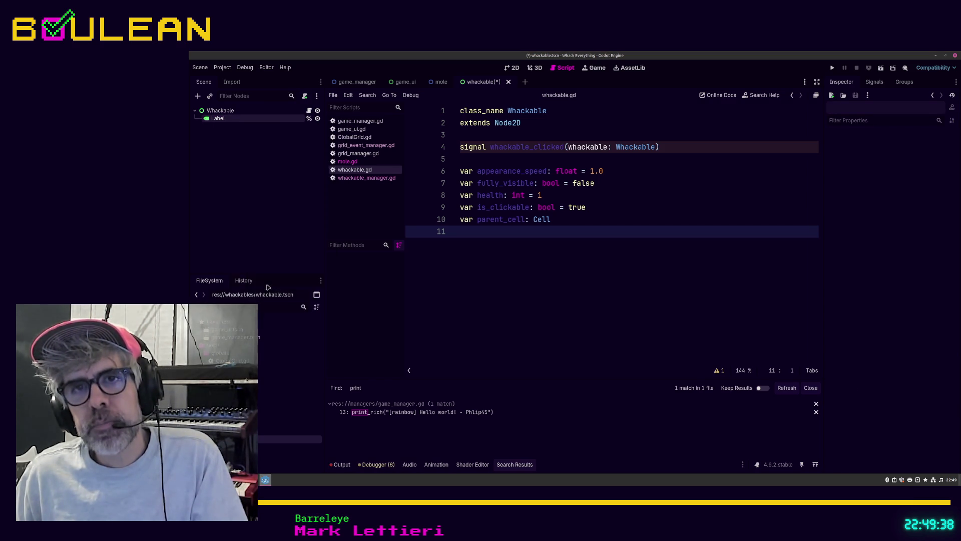
left_click_drag(218, 118, 469, 139)
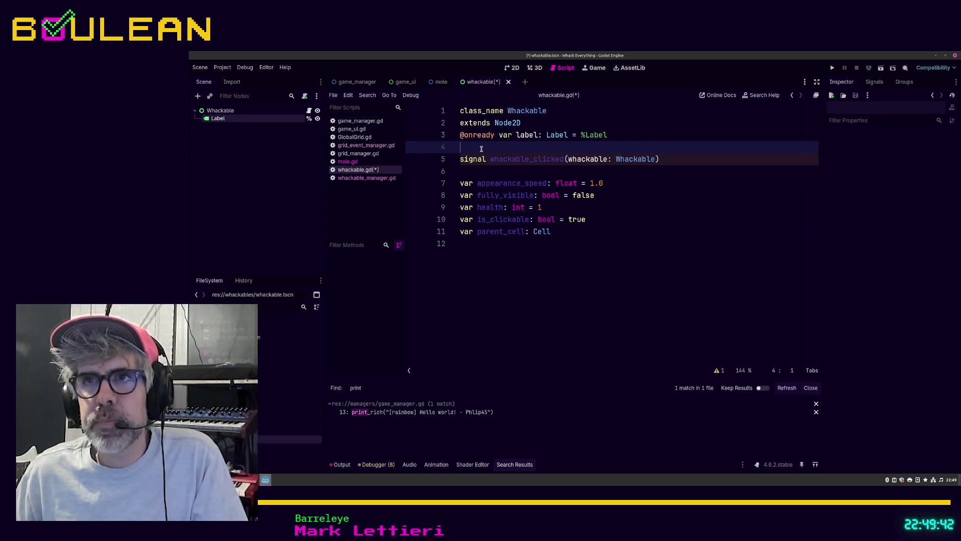
Step: Add a blank line after extends Node2D in the whackable script and save the scene
left_click(618, 125)
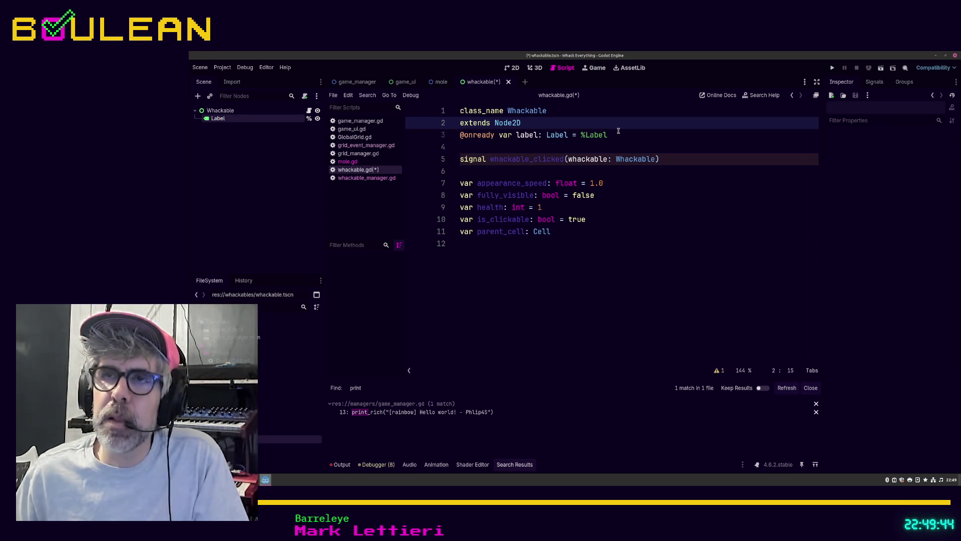
key("Return")
left_click(545, 158)
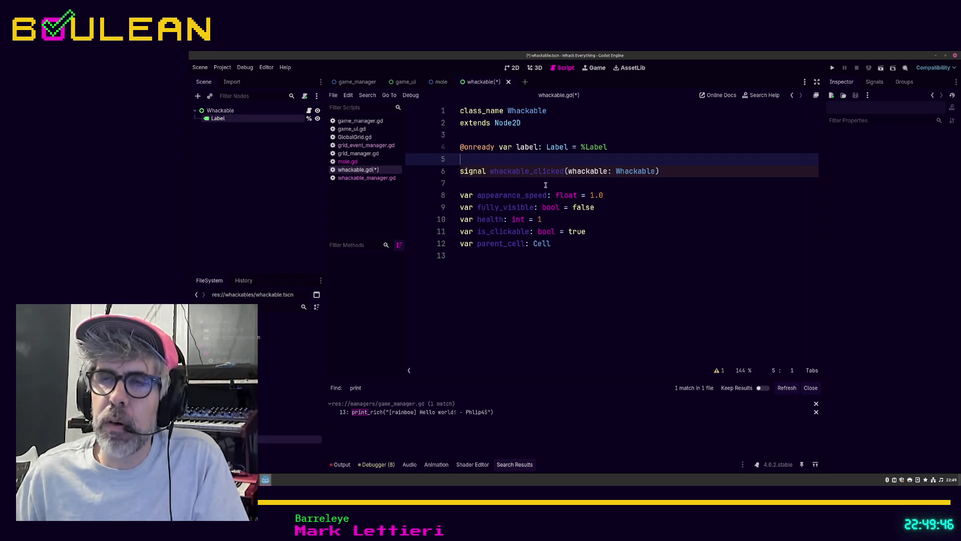
left_click(521, 270)
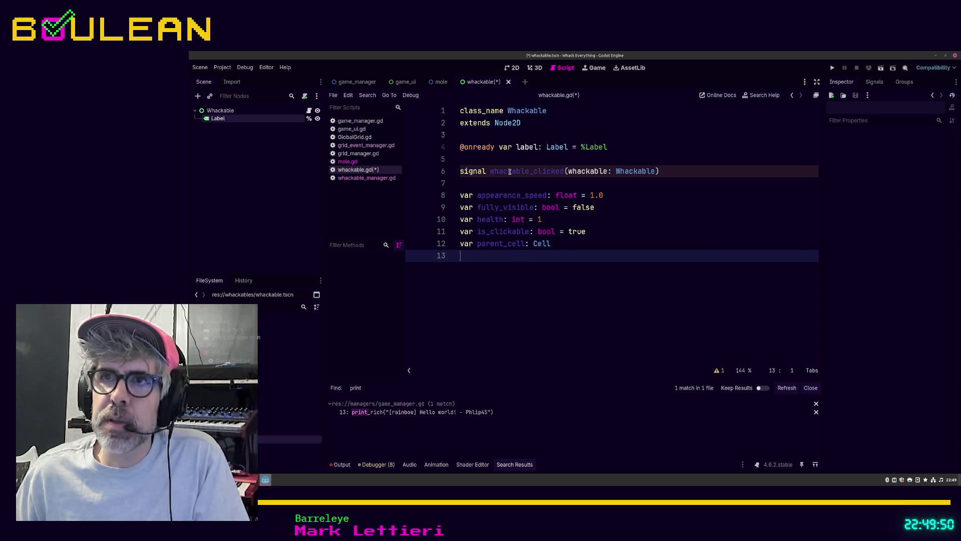
left_click(501, 181)
key("ctrl+s")
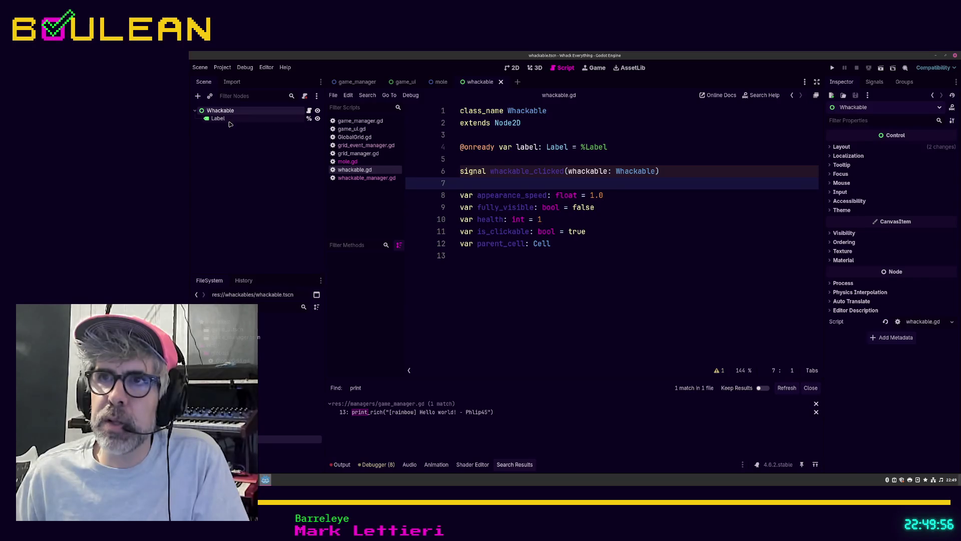
Step: Set the Label node's Text to 'Hello', save the scene, and open mole.gd
left_click(229, 120)
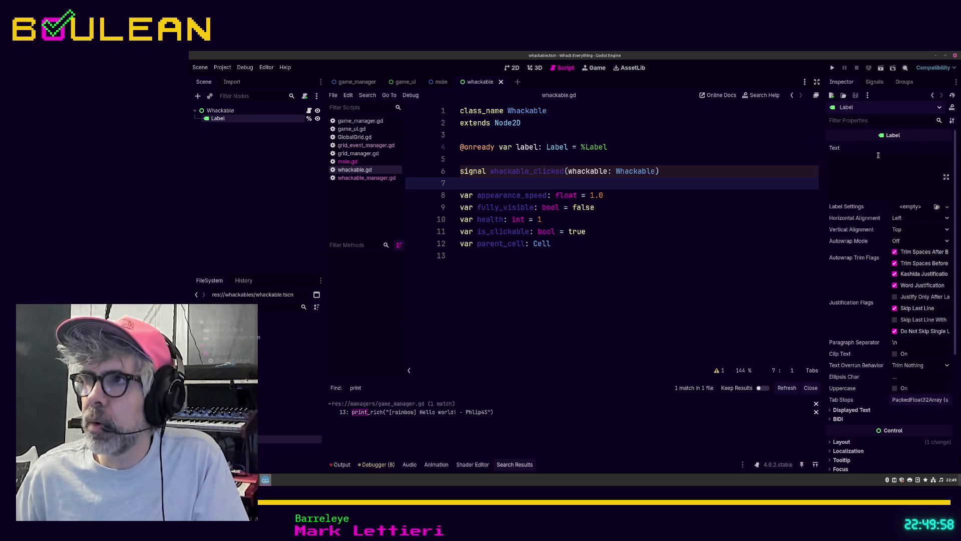
left_click(877, 154)
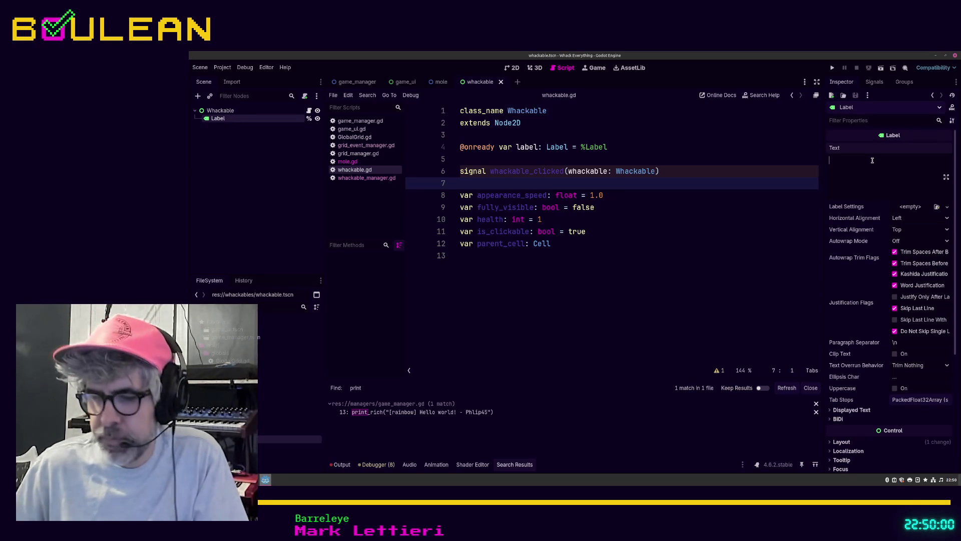
type("Hello")
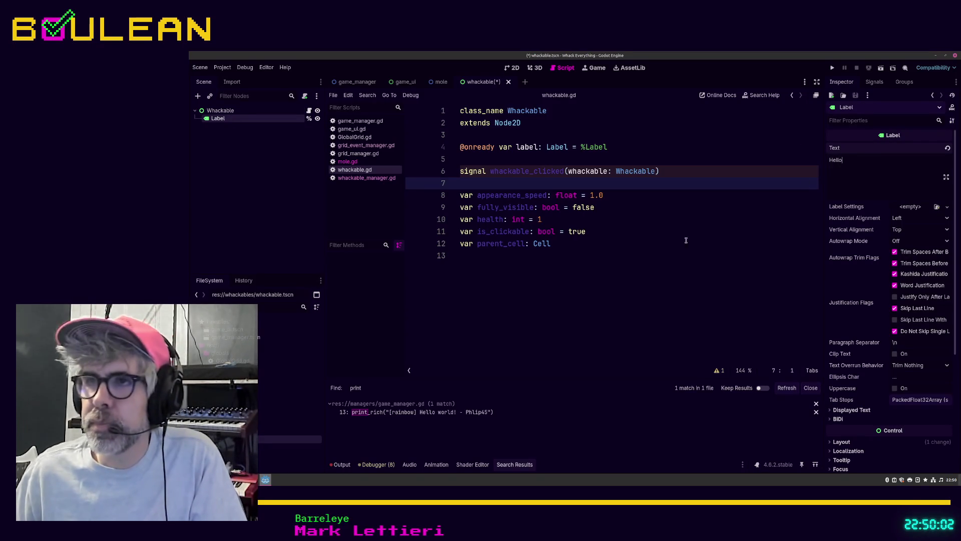
left_click(686, 243)
key("ctrl+s")
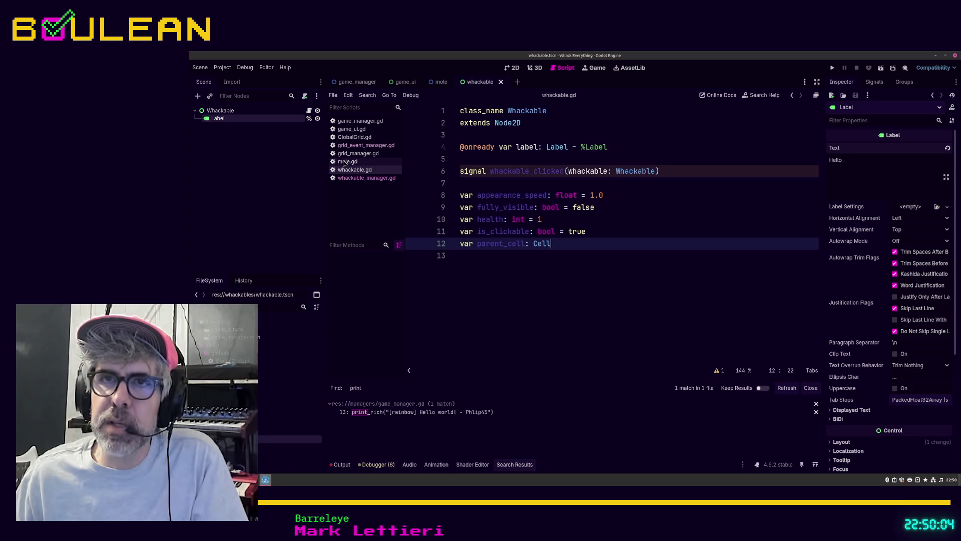
left_click(345, 163)
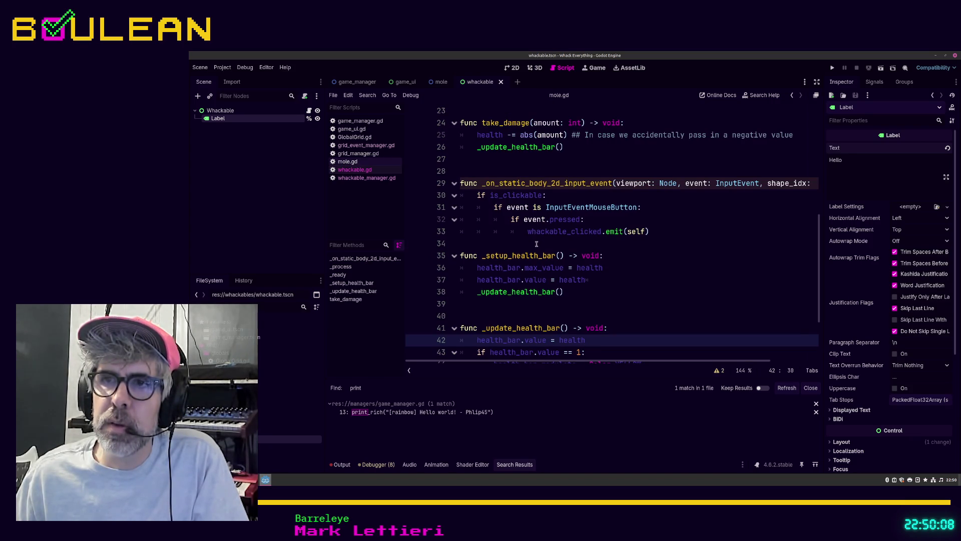
Step: Add line 49 label.text = "This is from mole.gd" in _update_health_bar, save, and run with F5
scroll(534, 241, "down", 2)
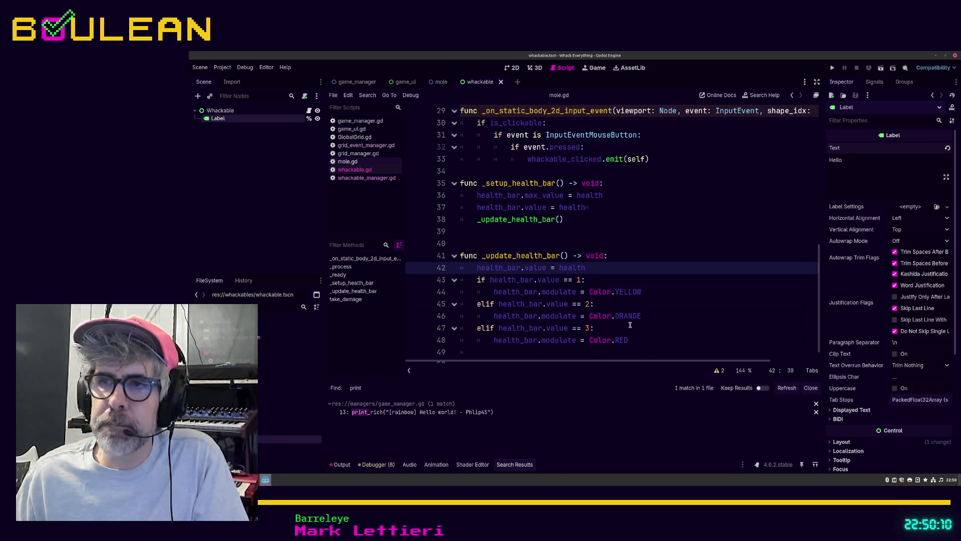
left_click(643, 340)
key("Return")
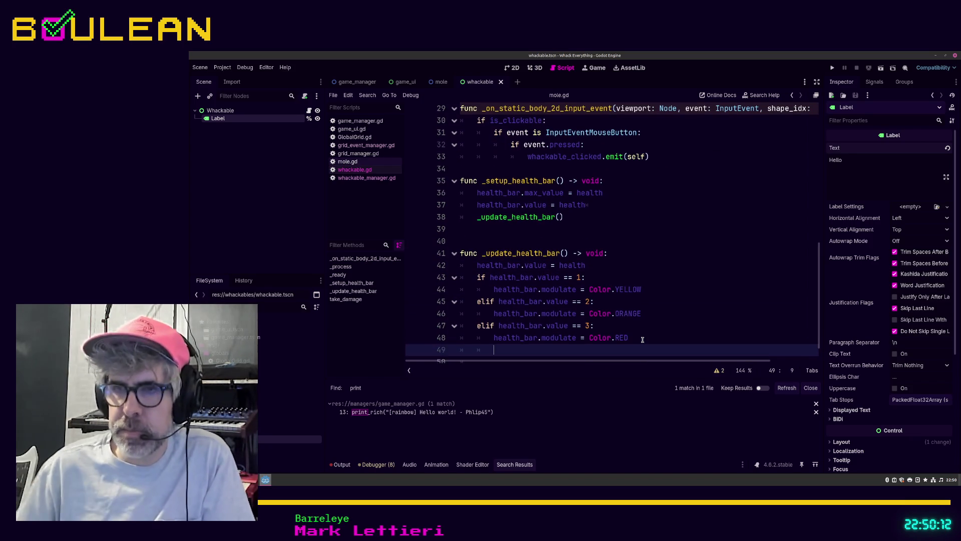
key("BackSpace")
type("lab")
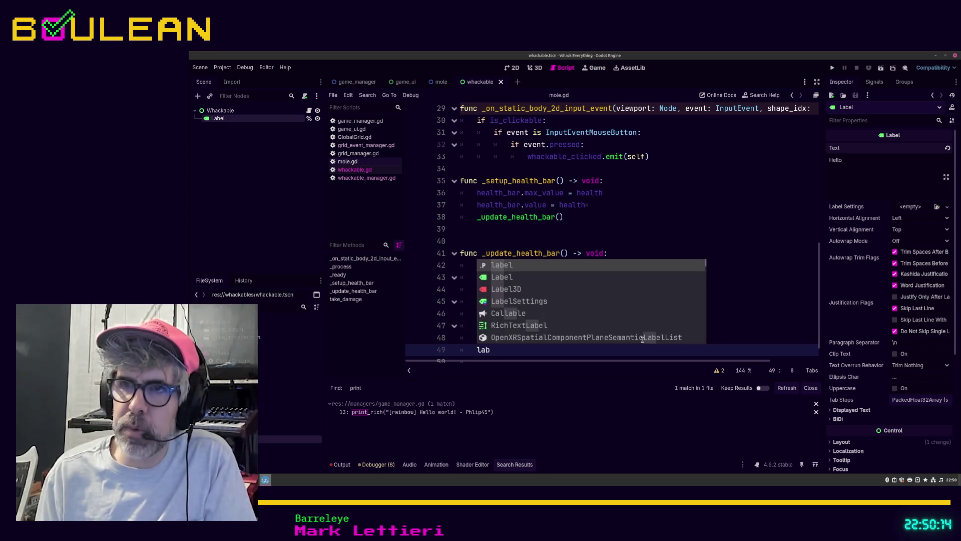
key("Return")
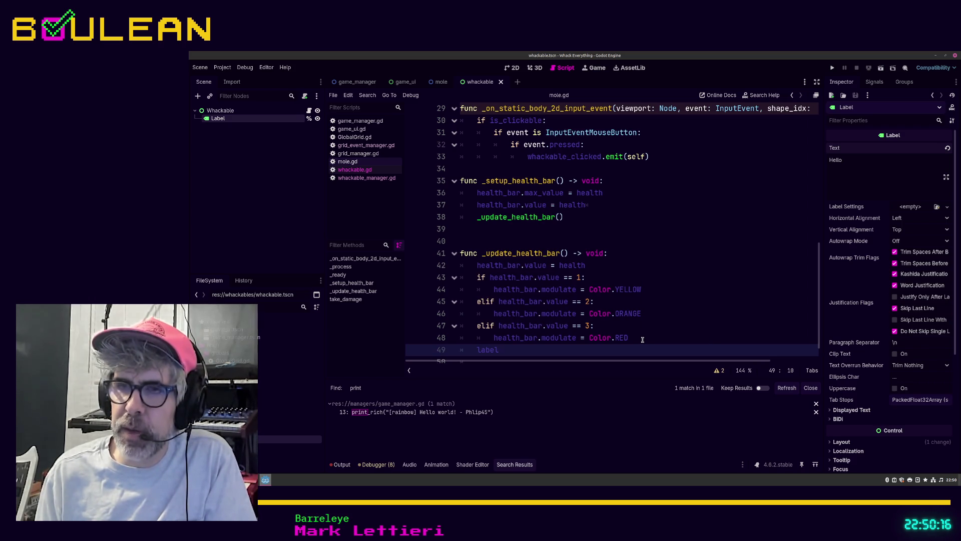
type(".te")
key("Return")
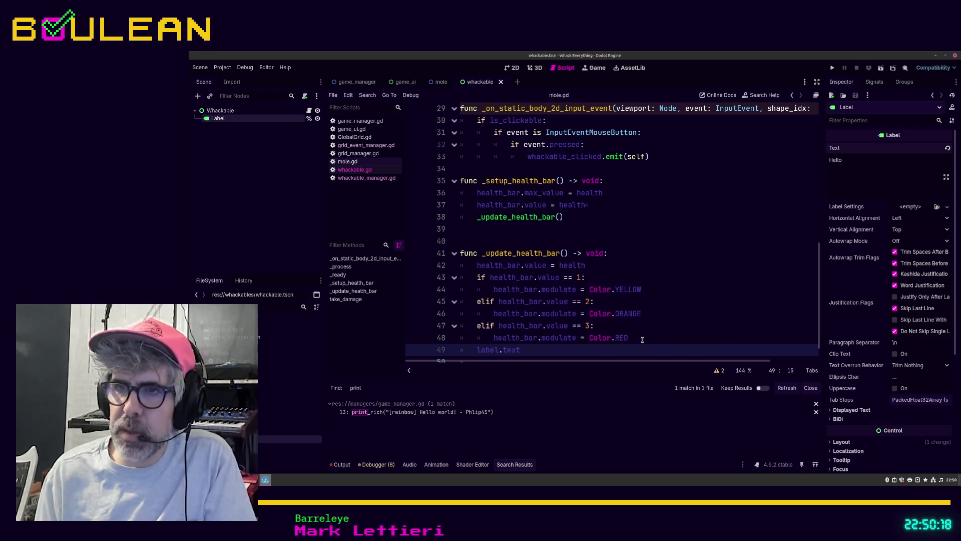
type("= \"T")
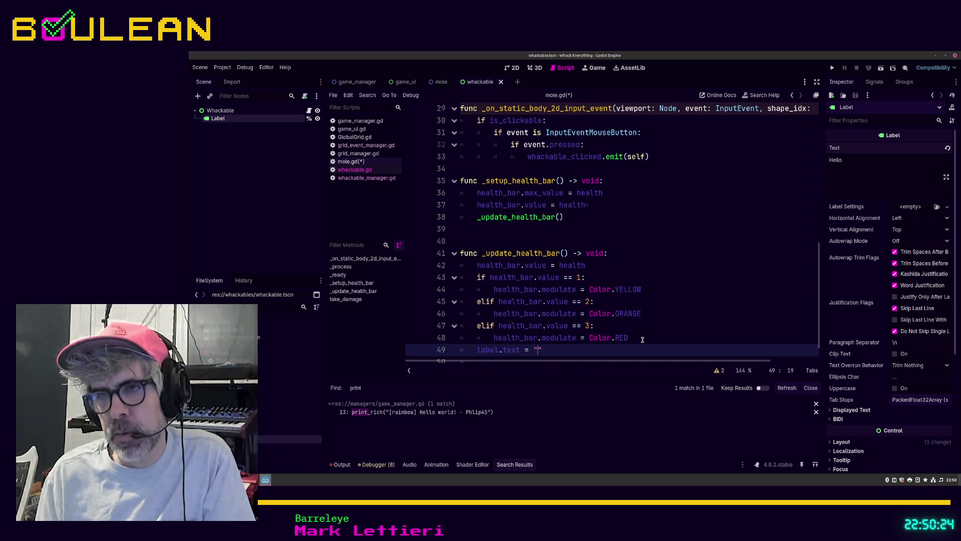
type("his is")
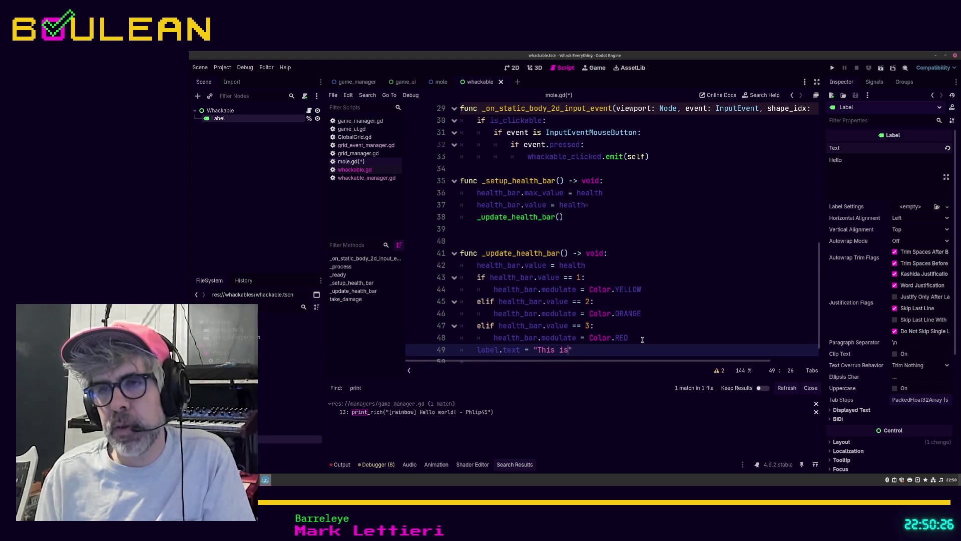
type(" from ")
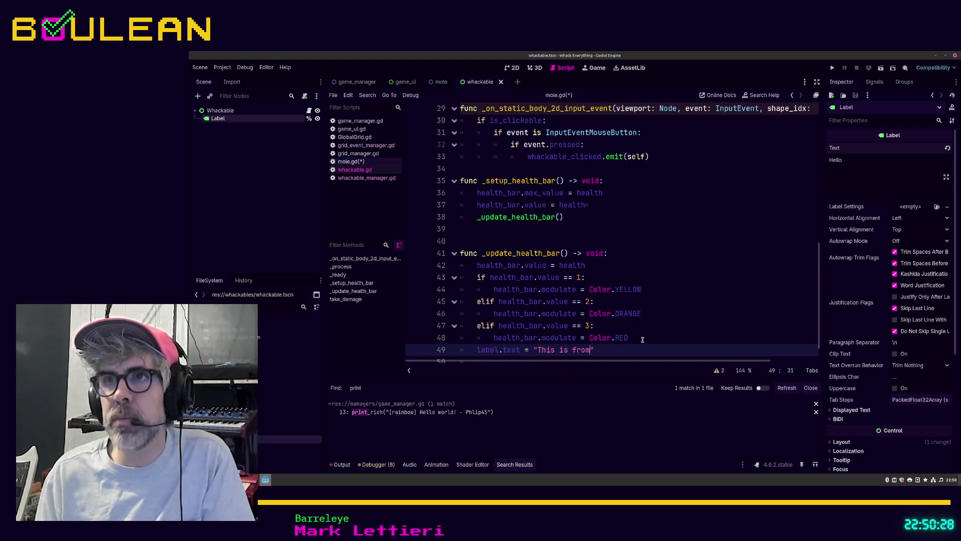
type("mole.gd")
key("ctrl+s")
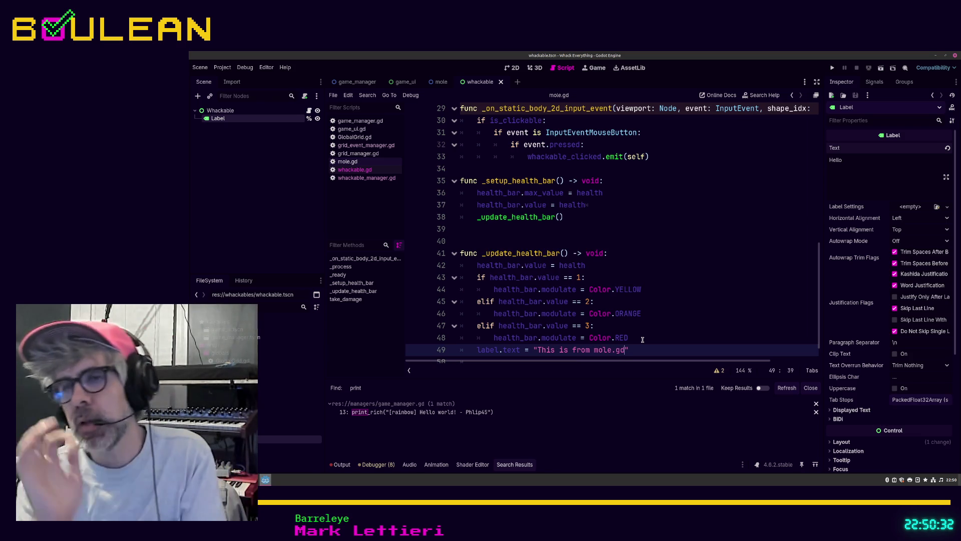
key("F5")
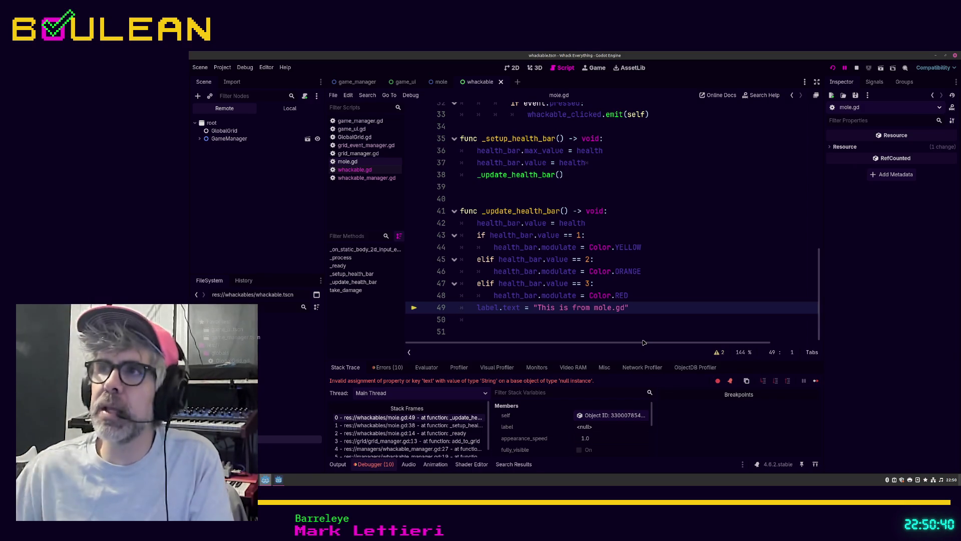
Step: Stop the halted game from the toolbar and return to line 43 of mole.gd
left_click(857, 69)
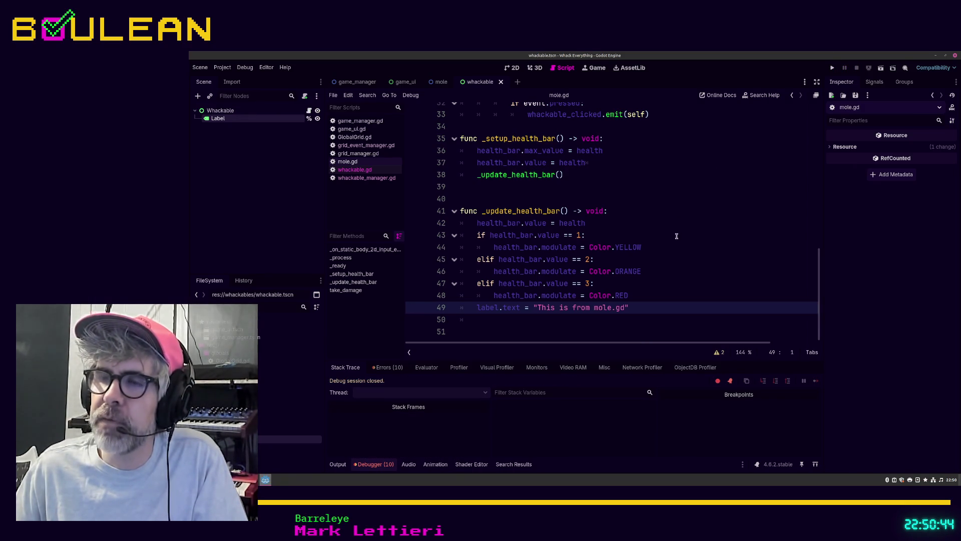
left_click(661, 235)
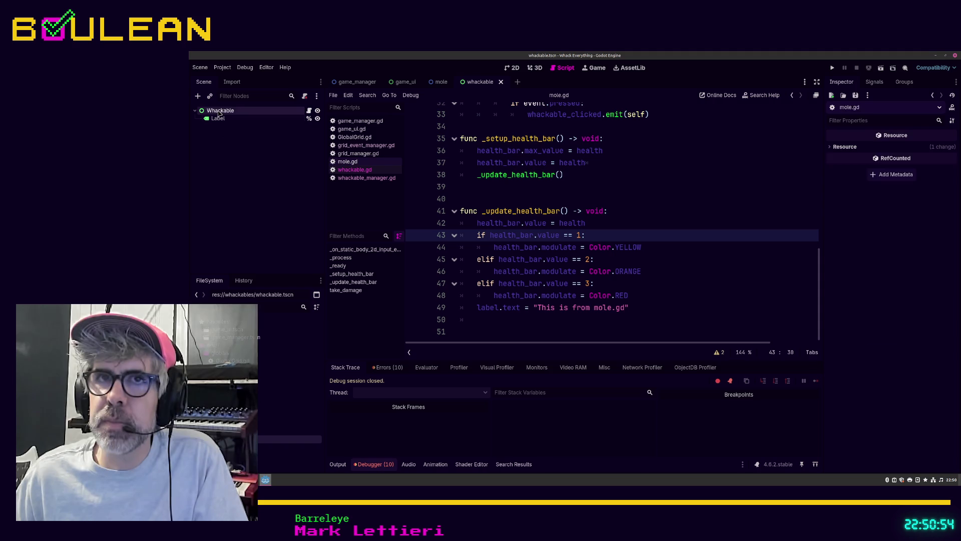
Step: In the mole scene, search Change Type for 'wha' on Mole, then cancel, keeping Node2D
right_click(223, 113)
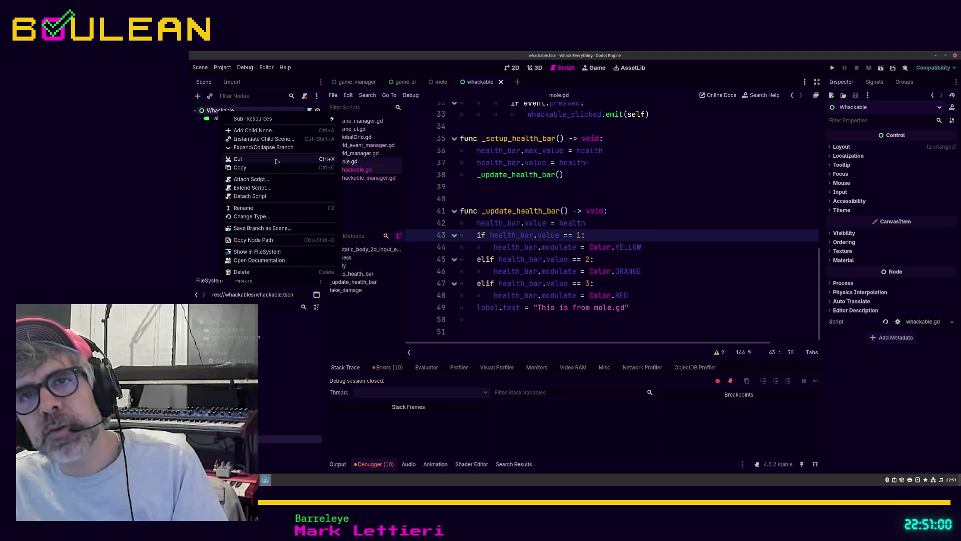
left_click(345, 93)
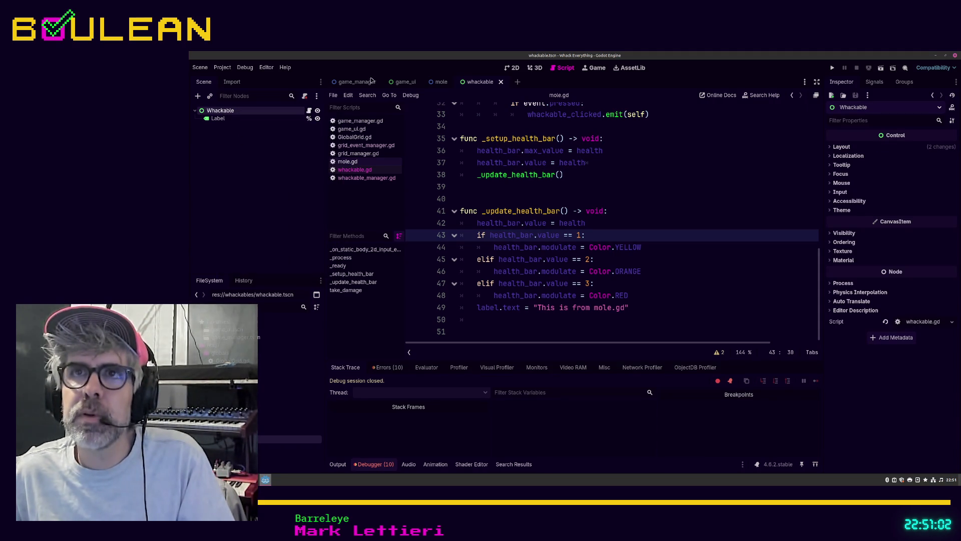
left_click(440, 82)
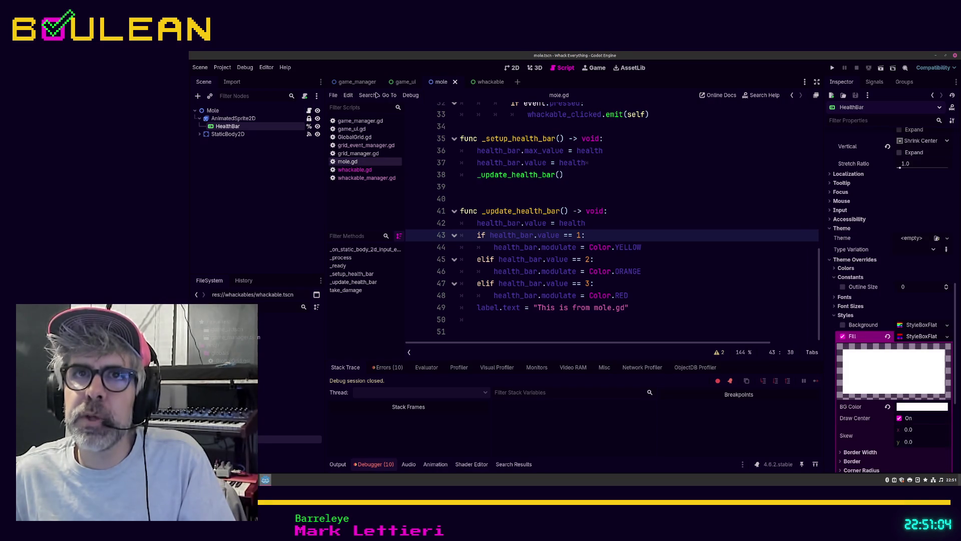
right_click(213, 112)
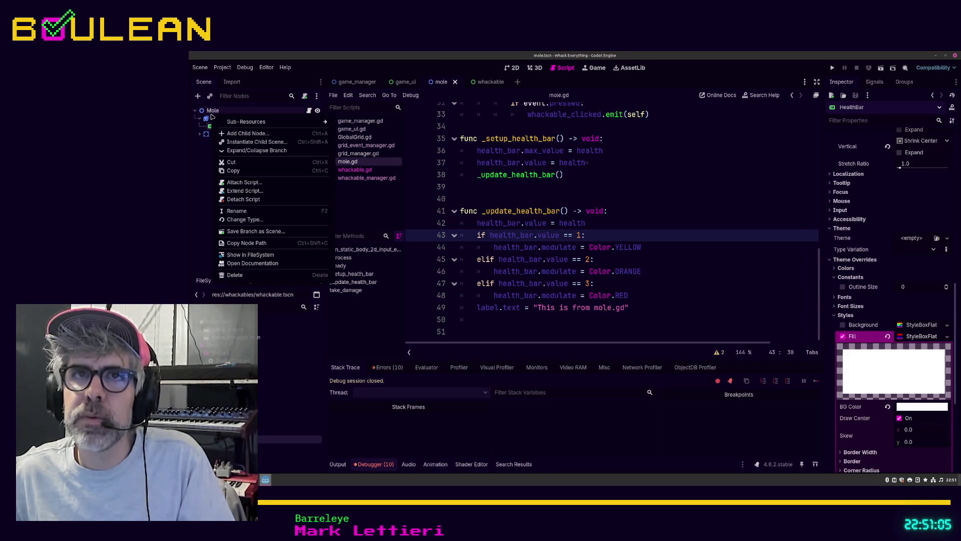
left_click(260, 220)
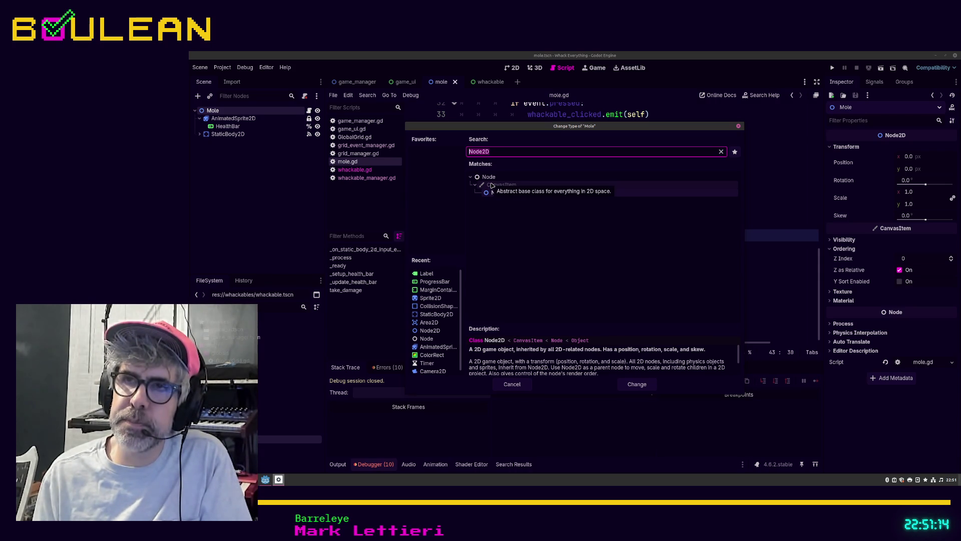
type("c")
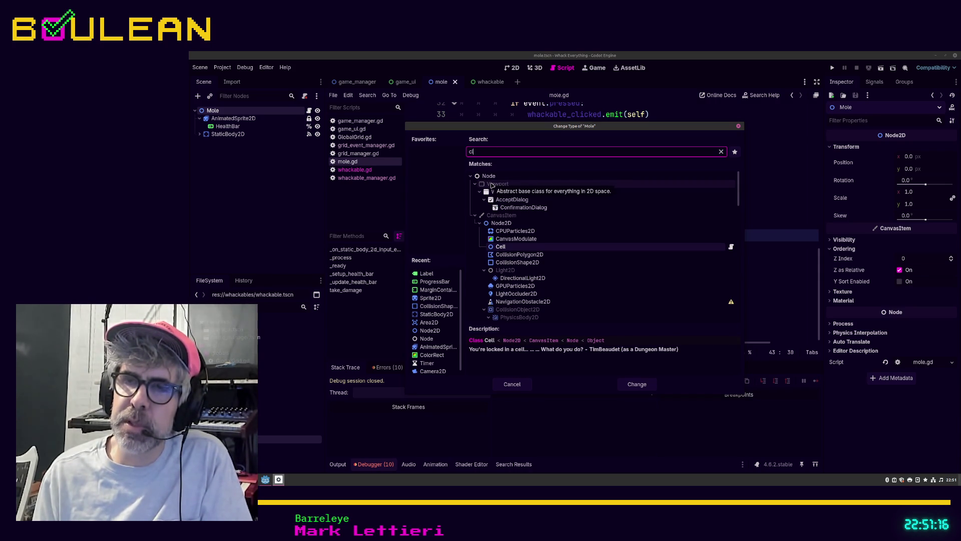
key("BackSpace")
key("BackSpace")
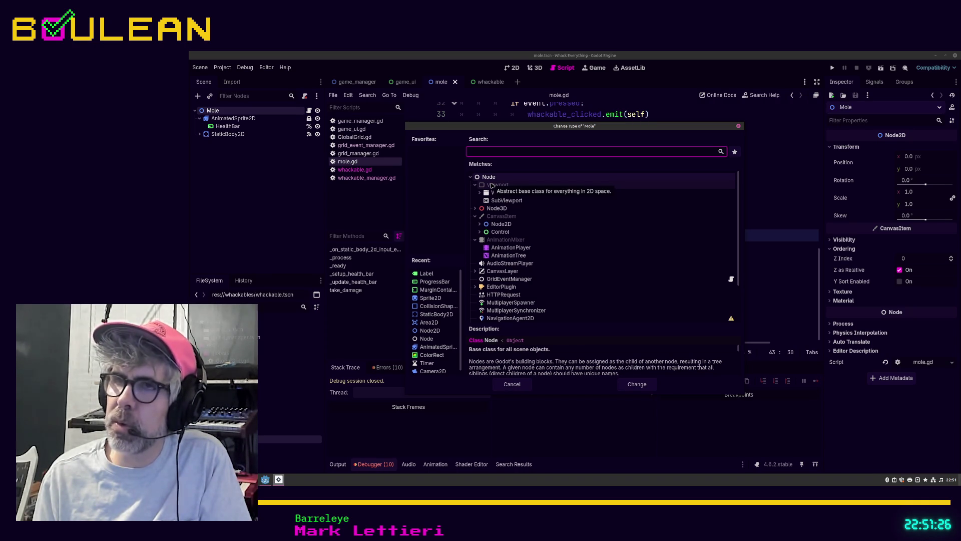
type("wha")
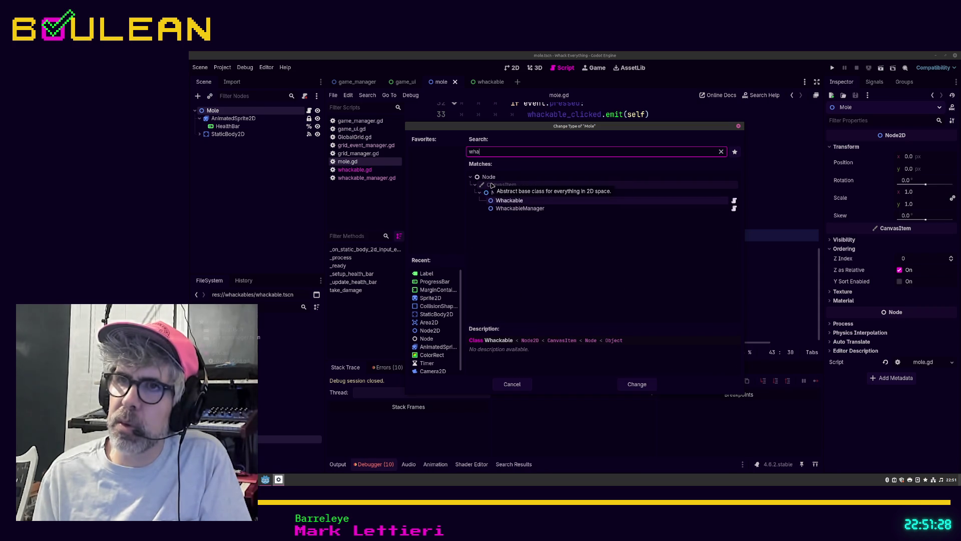
left_click(514, 385)
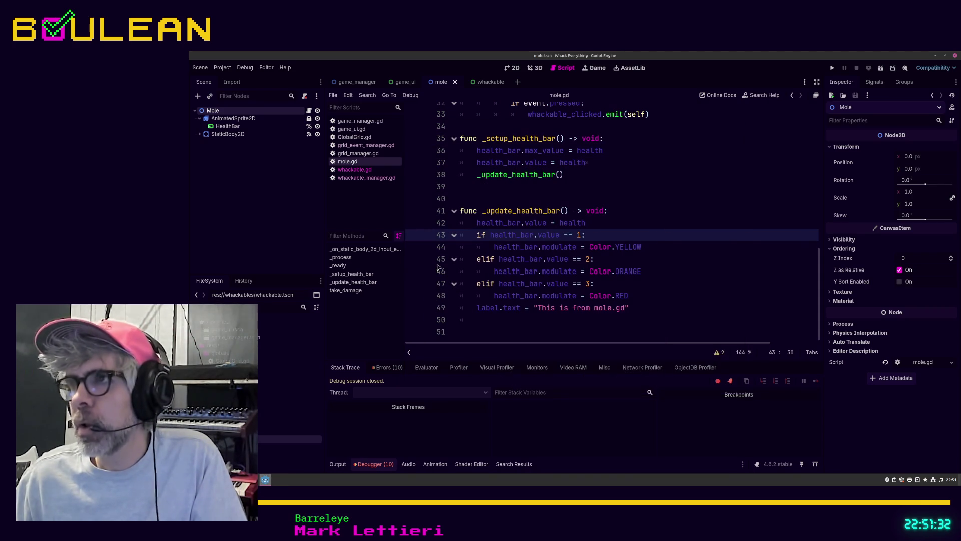
Step: Inspect the Mole scene's nodes and open the Whackable base class script
scroll(609, 166, "up", 10)
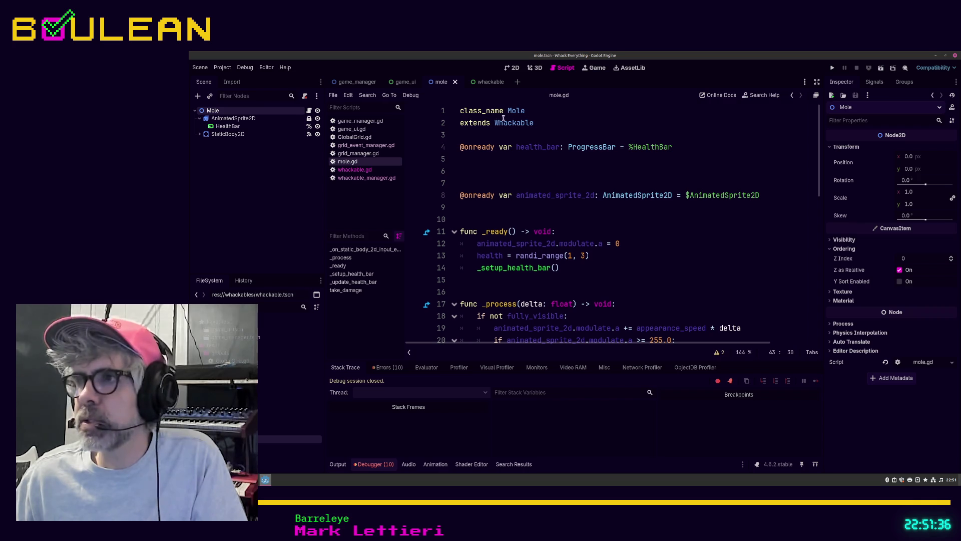
key("ctrl")
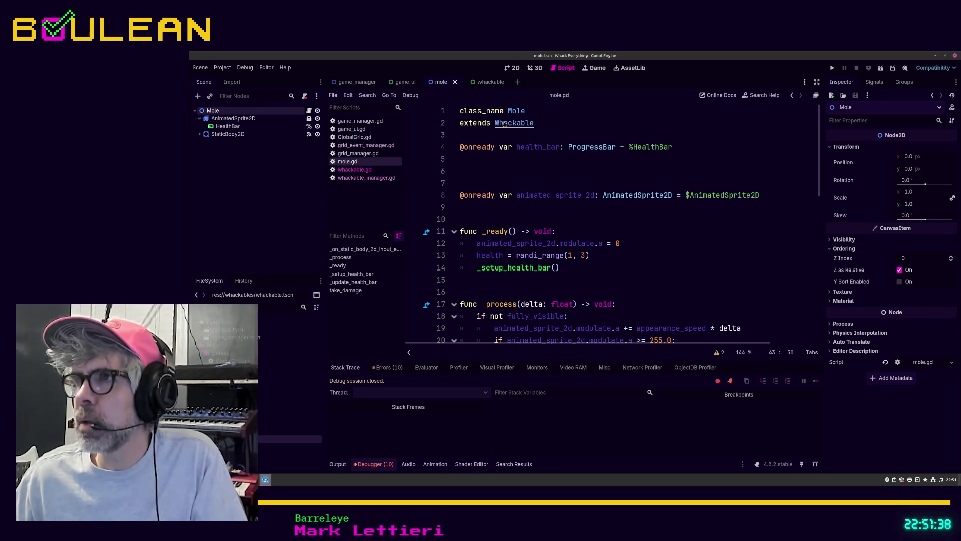
left_click(253, 119)
left_click(215, 111)
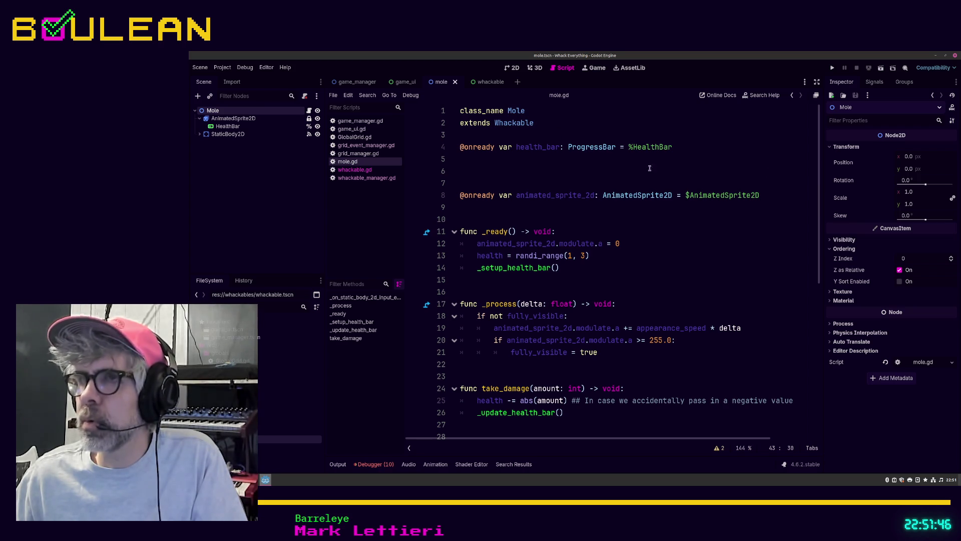
left_click(518, 125, "ctrl")
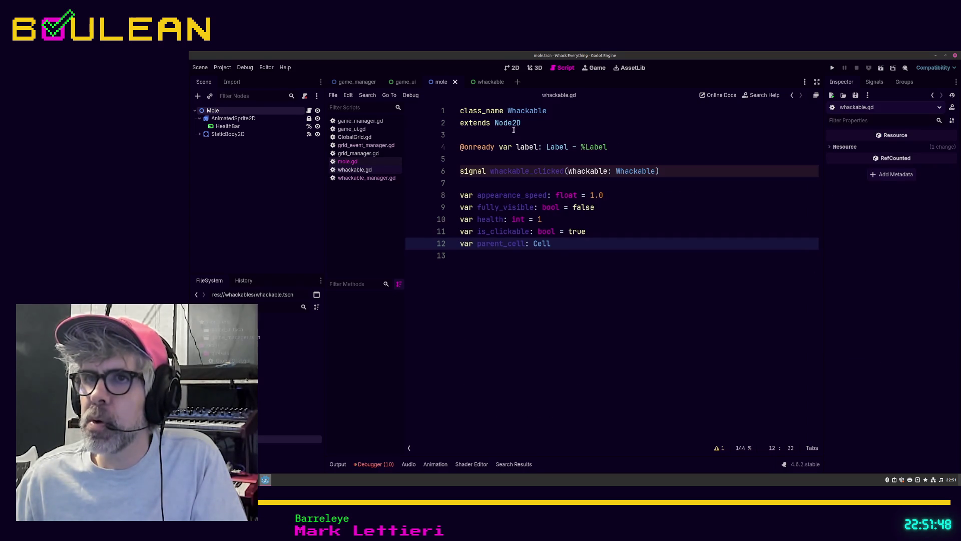
left_click(499, 158)
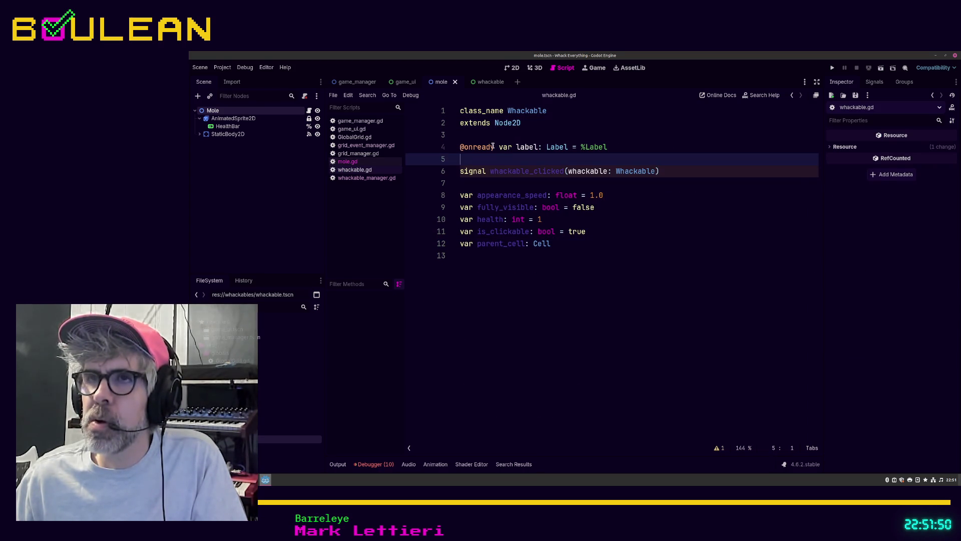
left_click(493, 146)
key("alt+Down")
key("alt+Down")
key("alt+Down")
key("alt+Down")
key("alt+Down")
key("alt+Down")
key("Up")
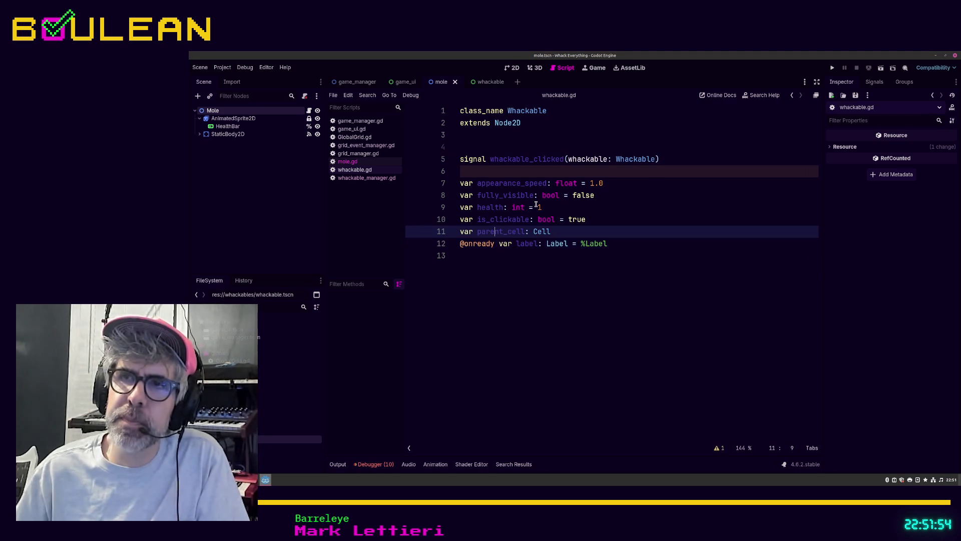
key("Return")
key("Up")
key("Up")
key("Up")
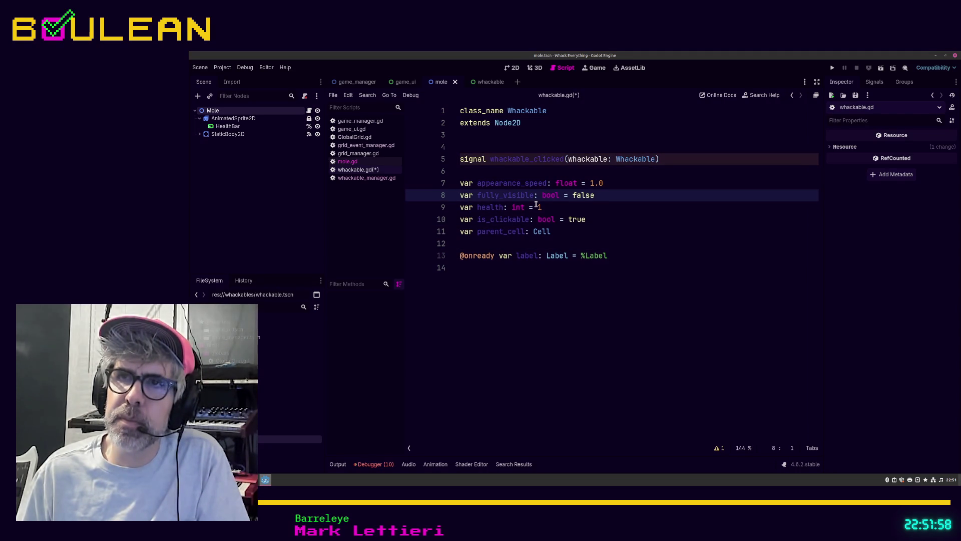
key("Up")
key("Up")
key("Return")
key("Return")
key("Up")
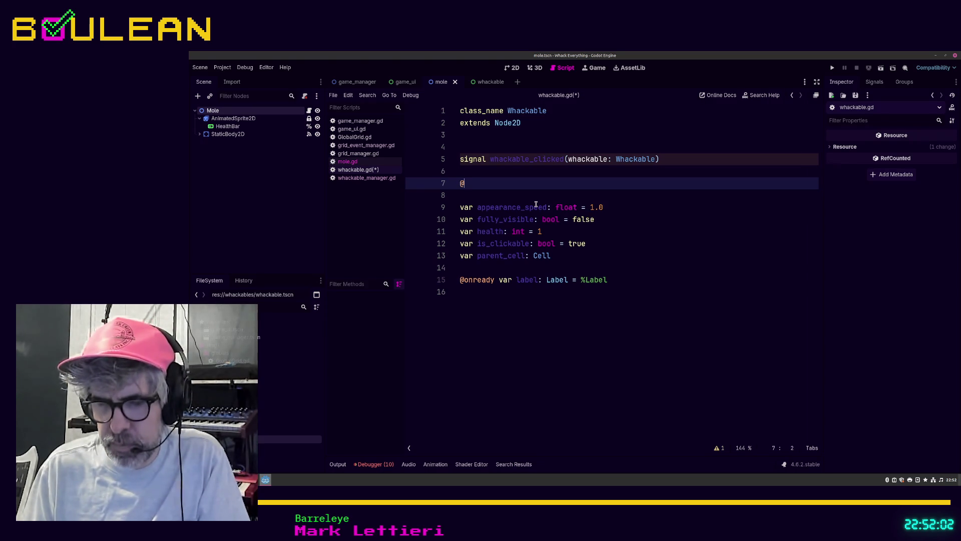
type("export var test: int ")
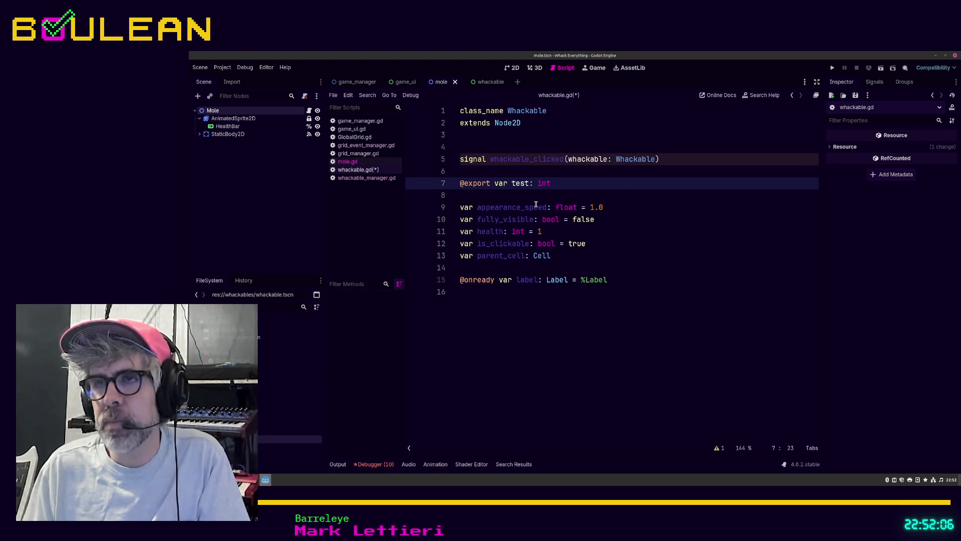
type("= 0")
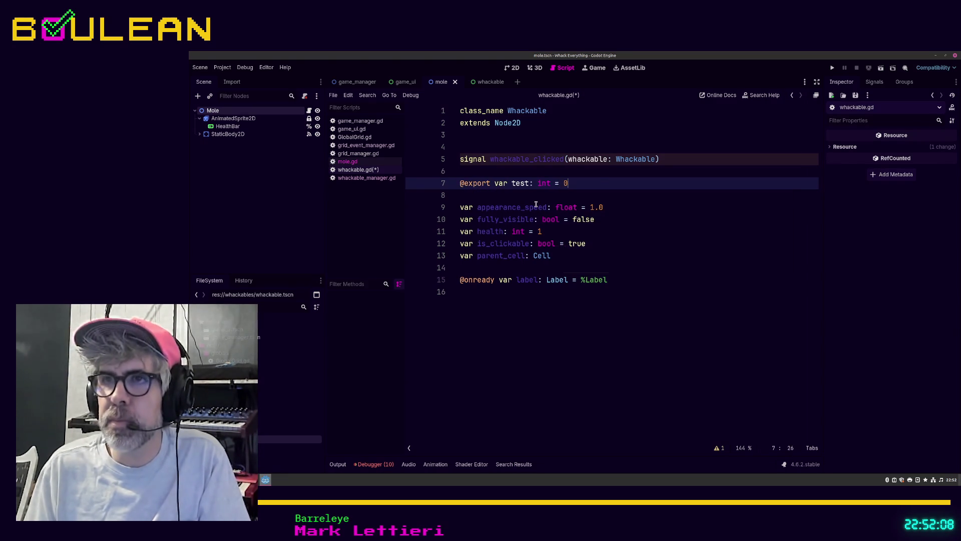
key("ctrl+s")
left_click(235, 118)
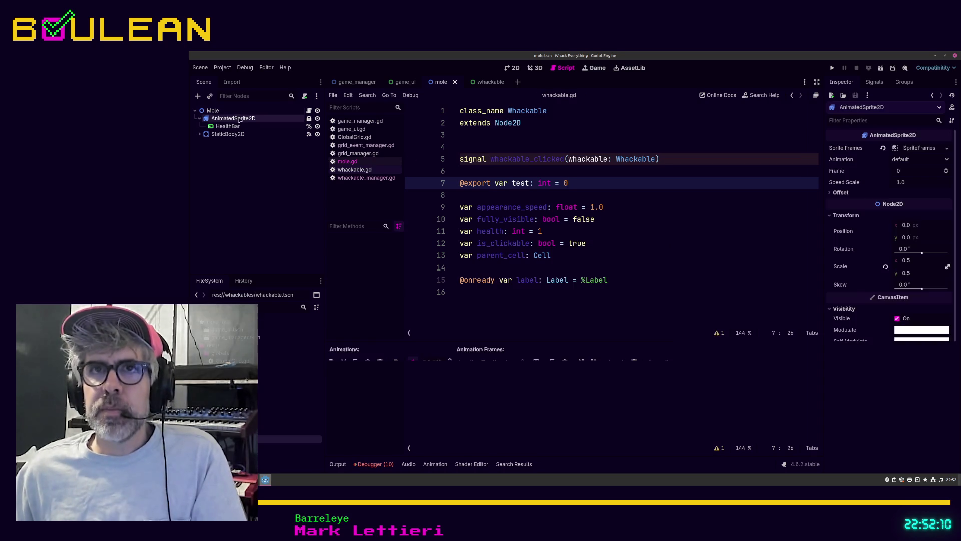
Step: Check Mole's new Test property, then open the child-scene picker in the whackable scene
left_click(225, 113)
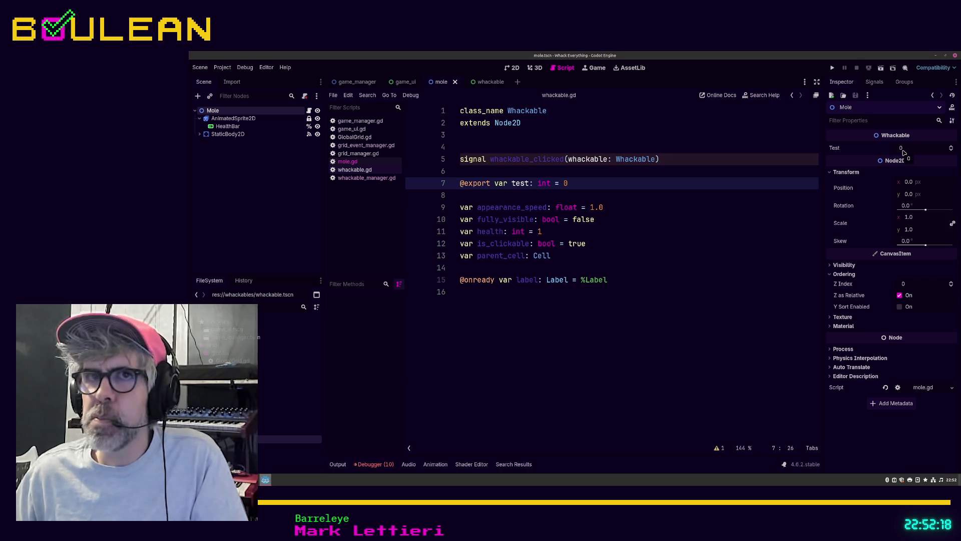
right_click(256, 115)
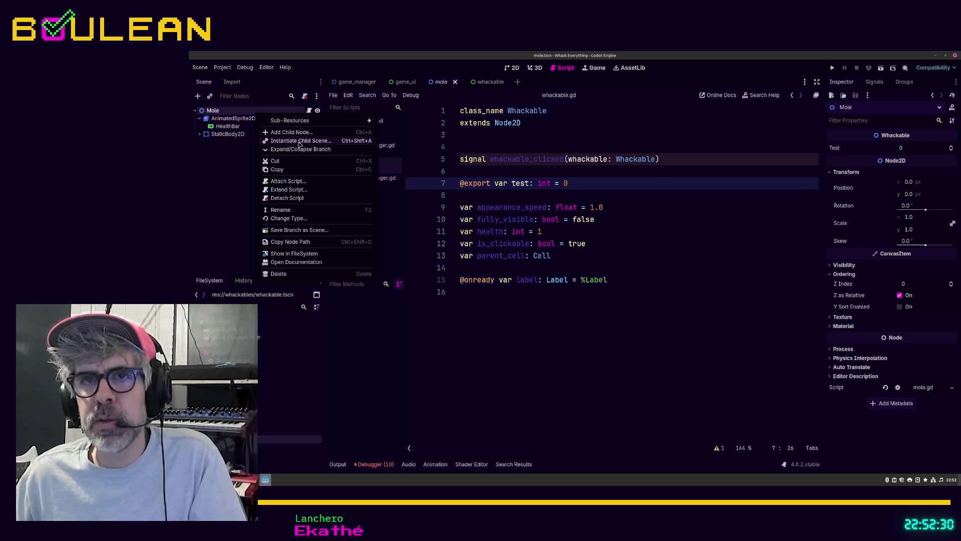
left_click(246, 182)
left_click(487, 82)
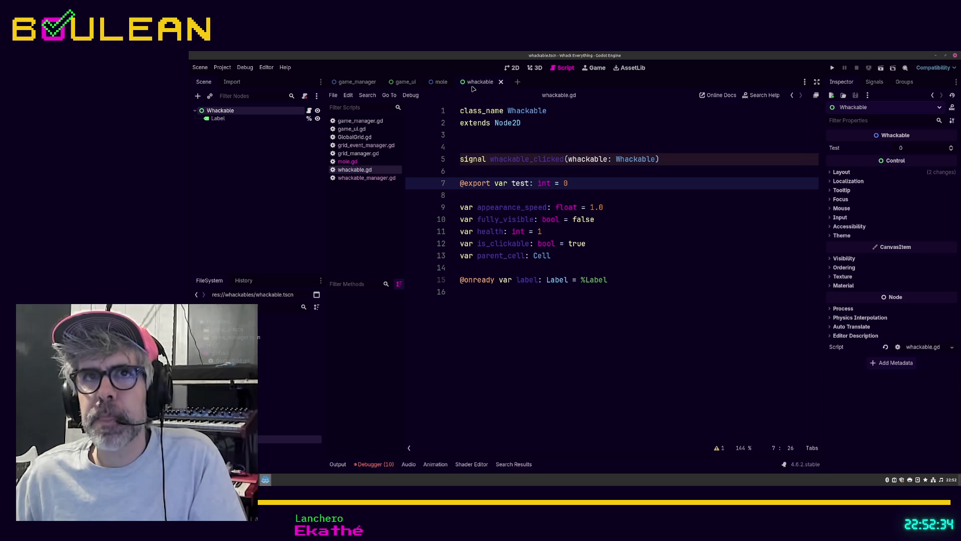
right_click(241, 116)
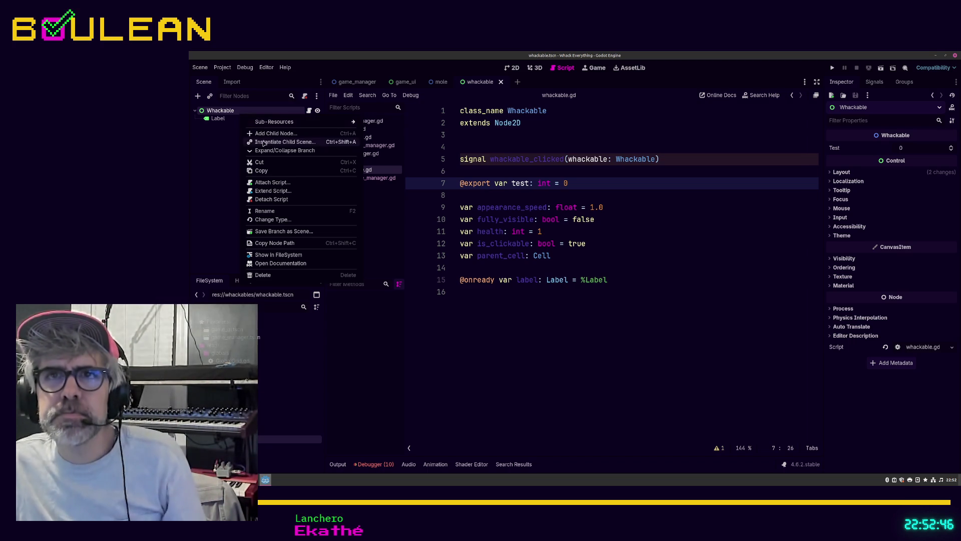
key("Escape")
key("ctrl+shift+o")
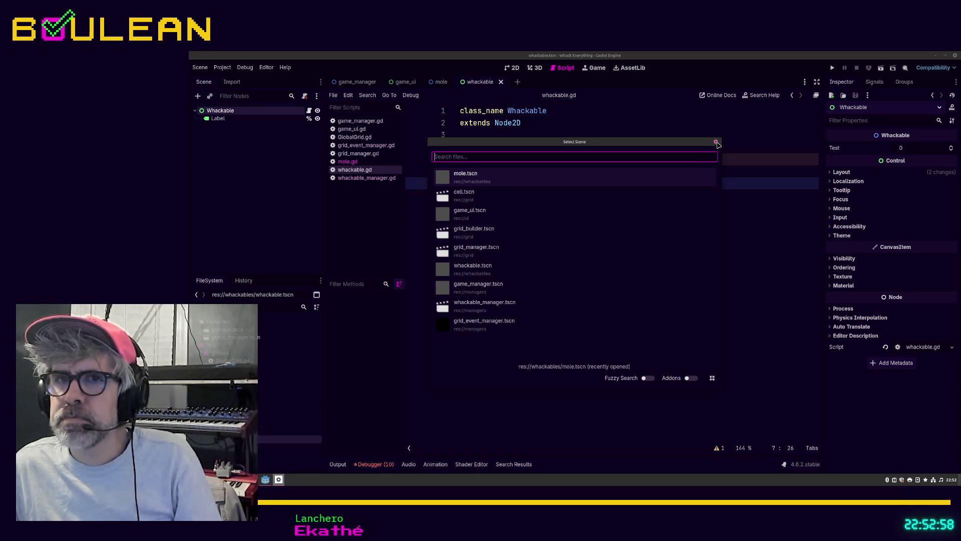
Step: Create a new scene named test_child_scene in the whackables folder
left_click(717, 142)
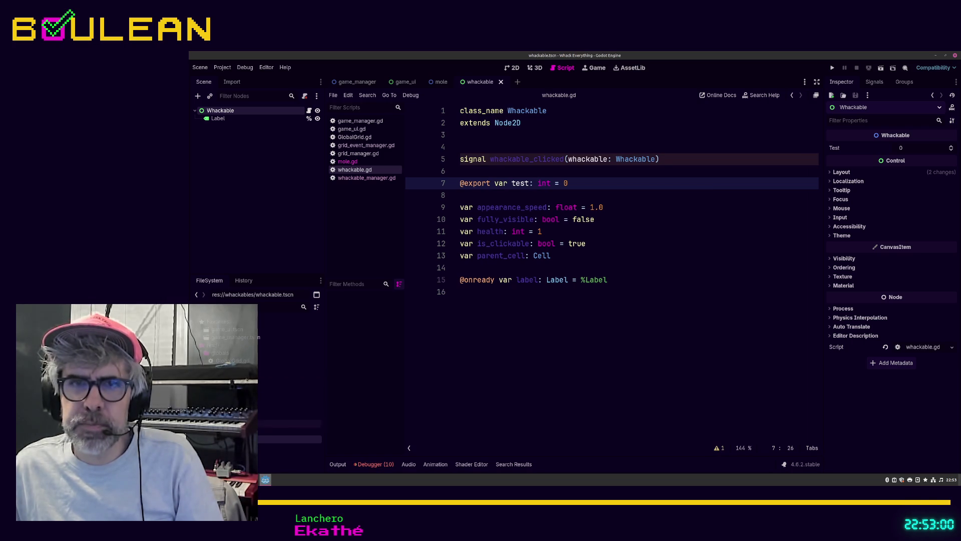
right_click(235, 408)
mouse_move(301, 343)
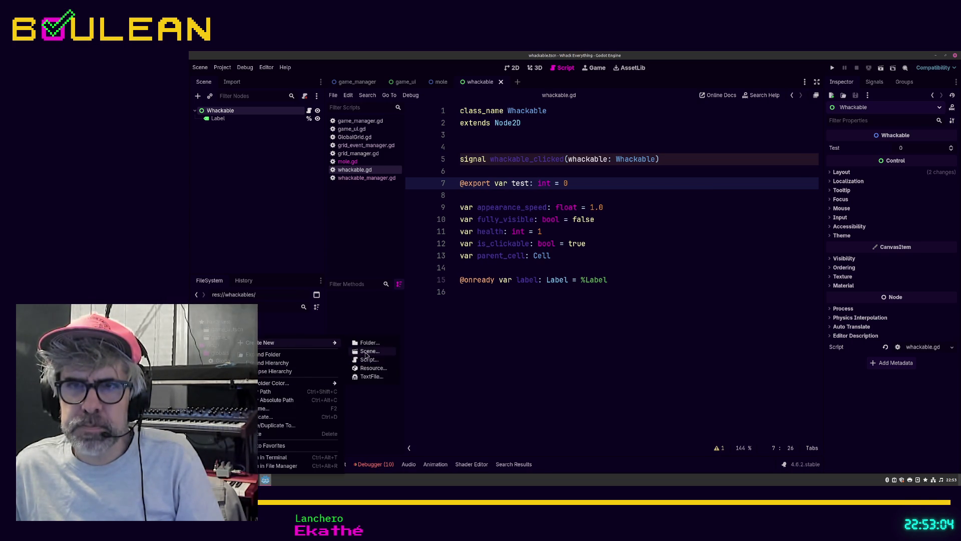
left_click(366, 353)
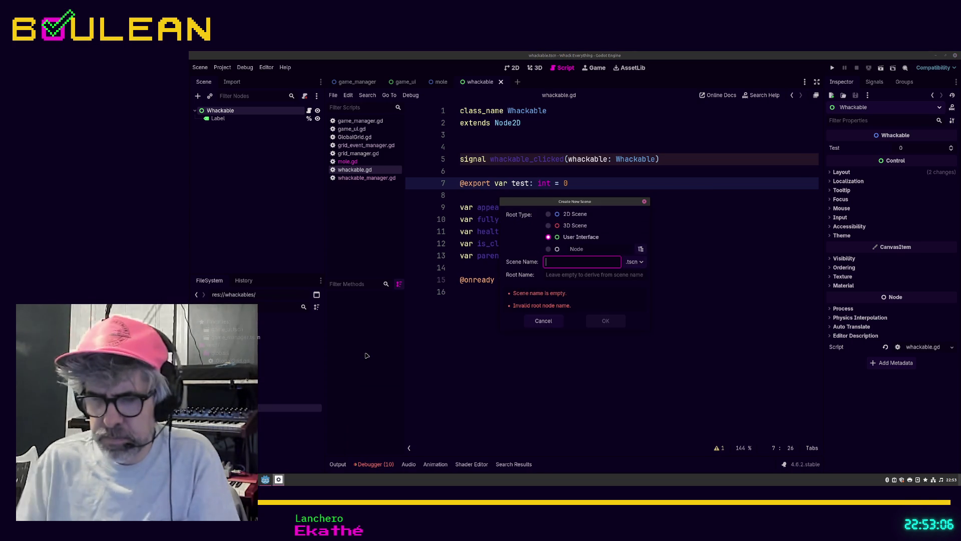
type("test_child_scene")
key("Return")
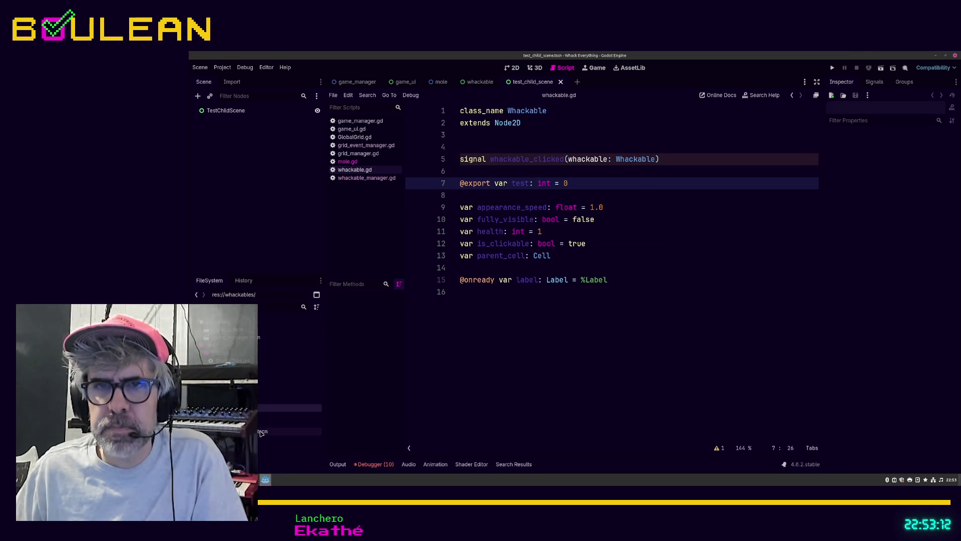
Step: Attach the script test_child_scene.gd to the TestChildScene root and save
right_click(245, 113)
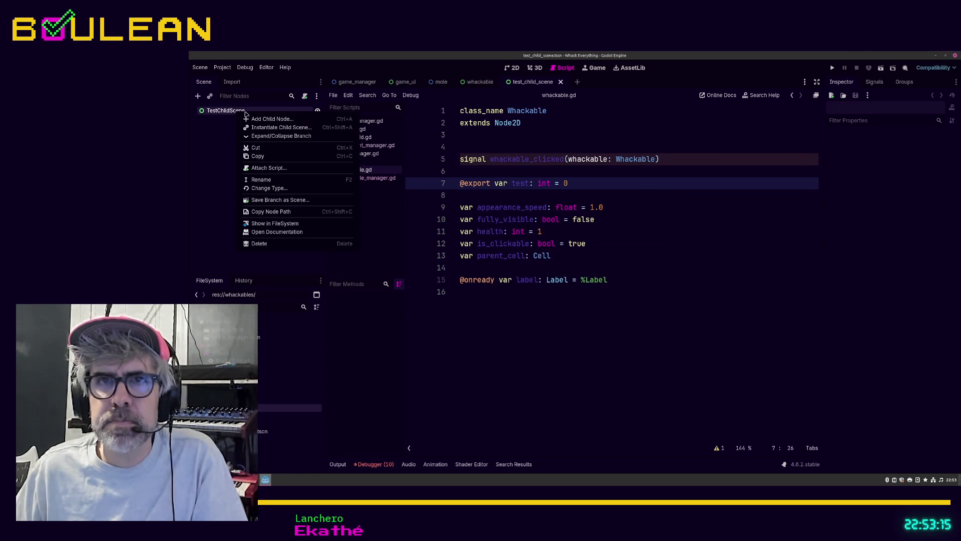
left_click(271, 168)
left_click(611, 330)
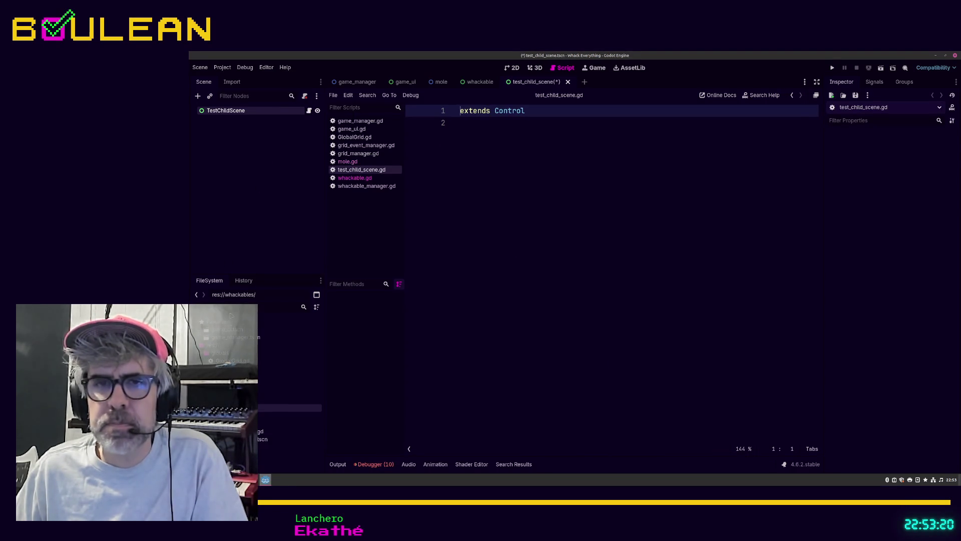
left_click(507, 155)
key("ctrl+s")
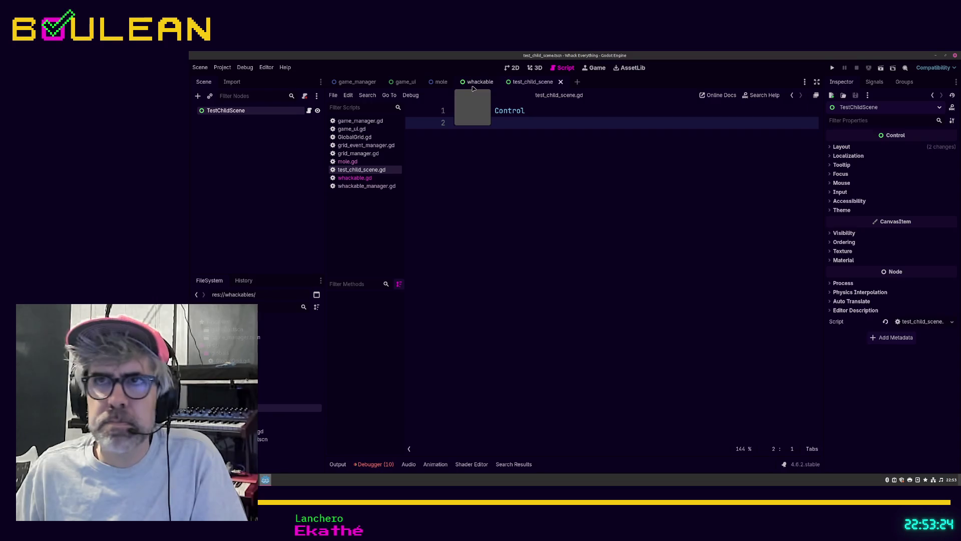
Step: Instance test_child_scene.tscn as a child of the Whackable node
left_click(473, 87)
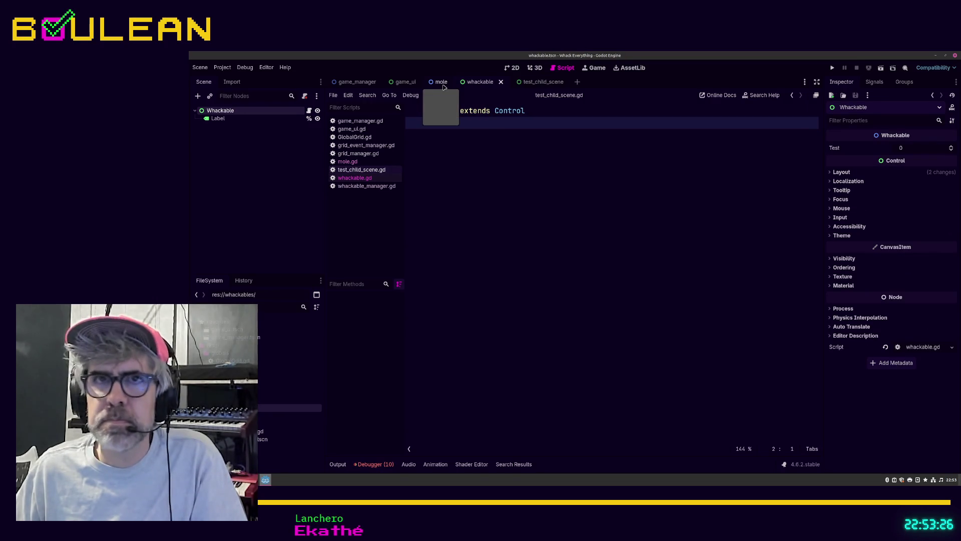
right_click(238, 113)
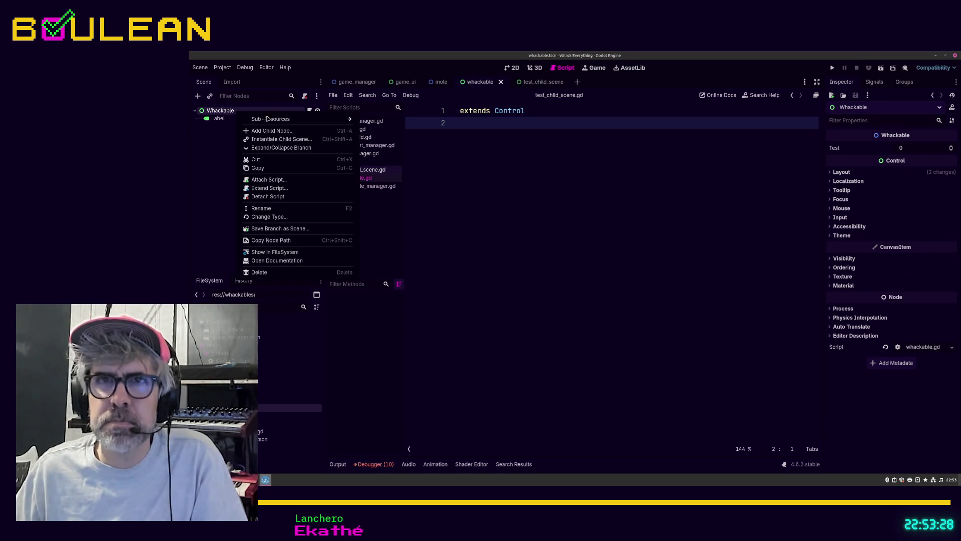
left_click(288, 140)
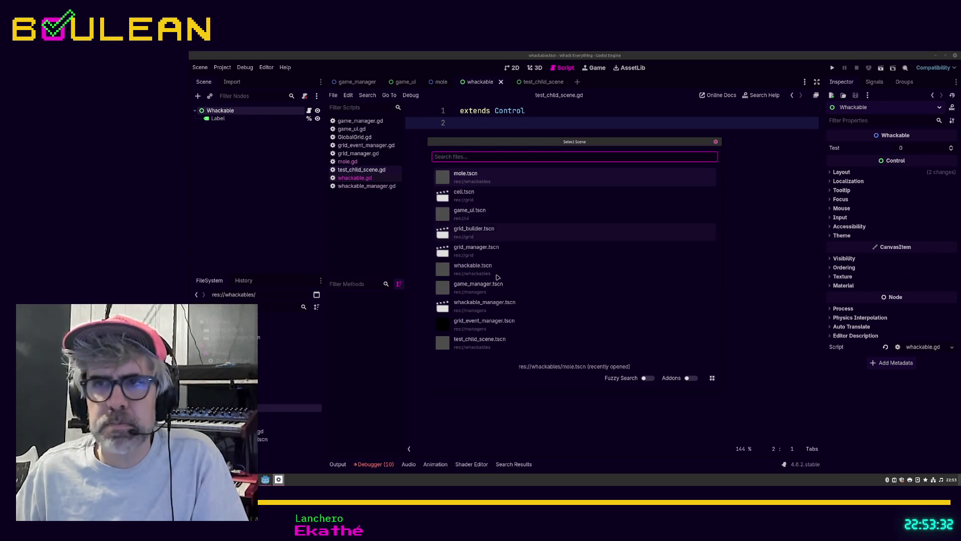
double_click(480, 342)
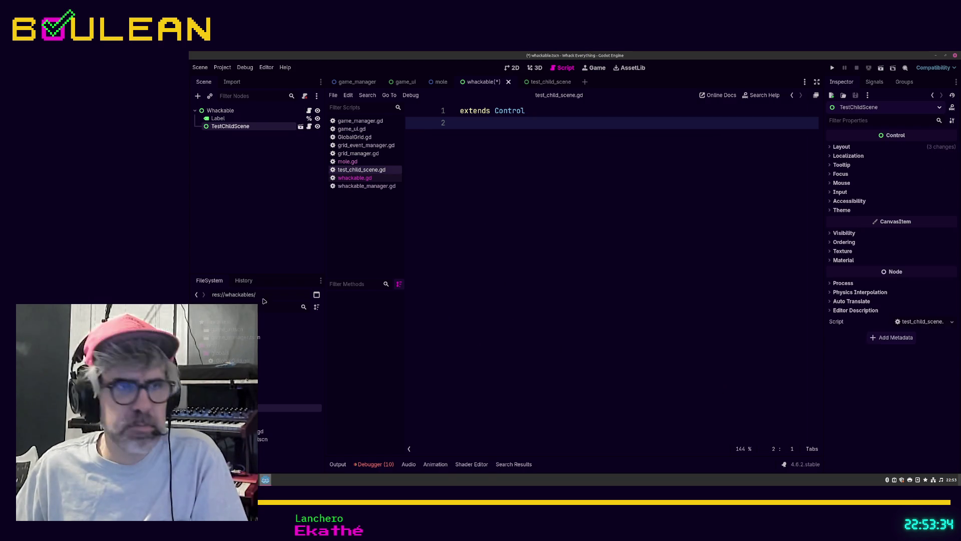